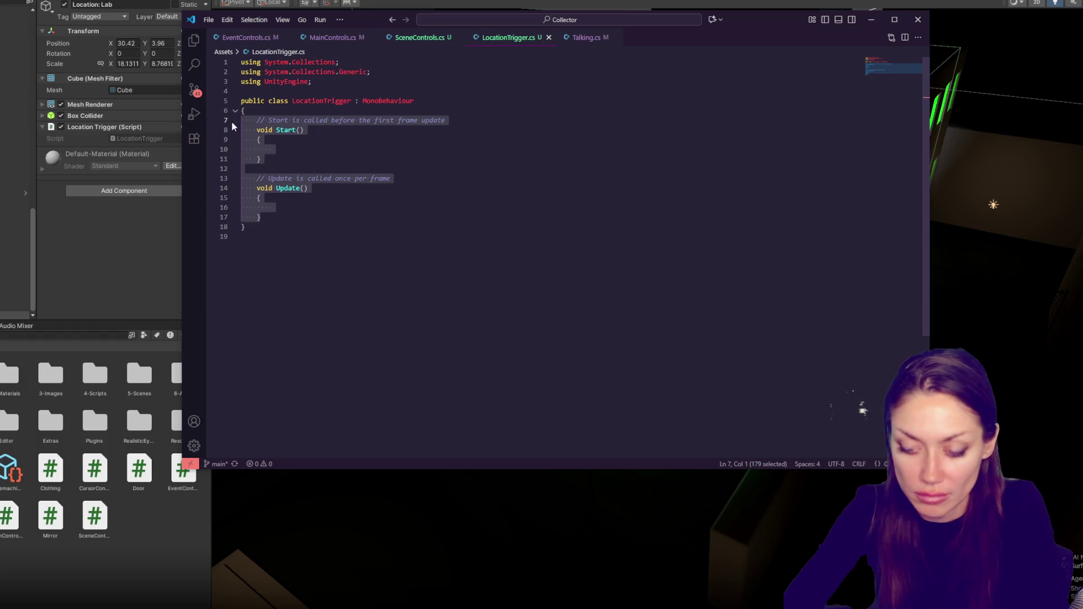
- Replace the Start/Update stubs with an empty void OnTriggerEnter(Collider col) method
type("OnTrigge")
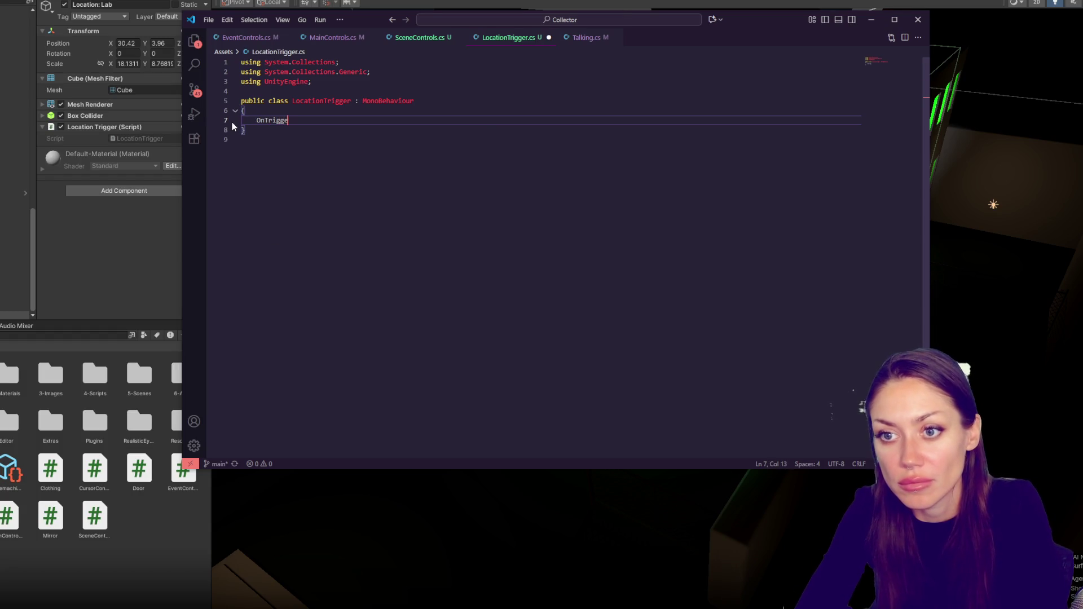
key("BackSpace")
key("BackSpace")
key("BackSpace")
key("BackSpace")
type("voi")
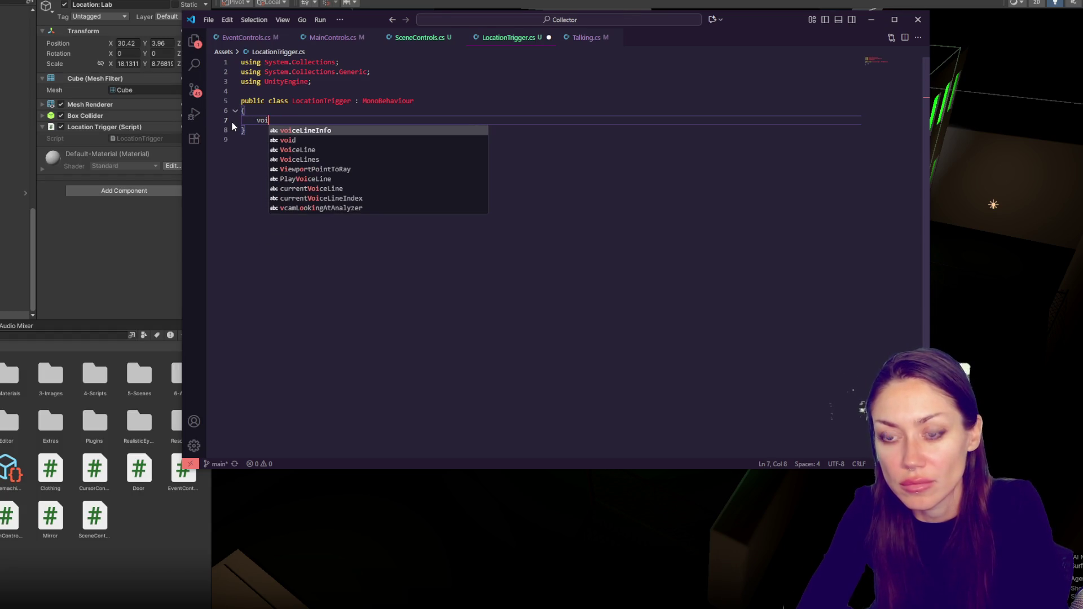
type("d On")
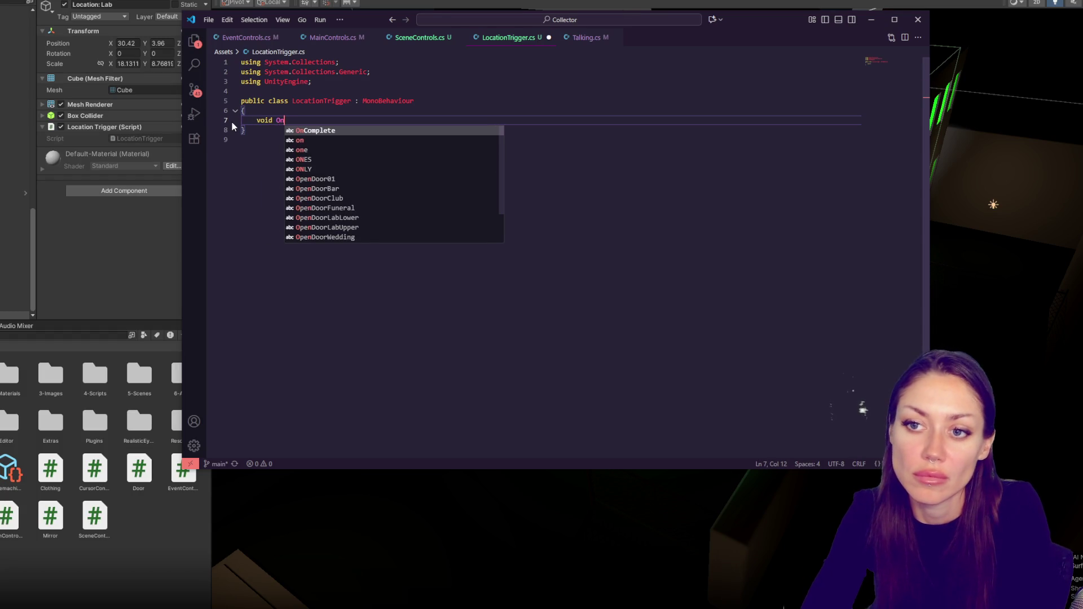
type("TriggerEnter(){")
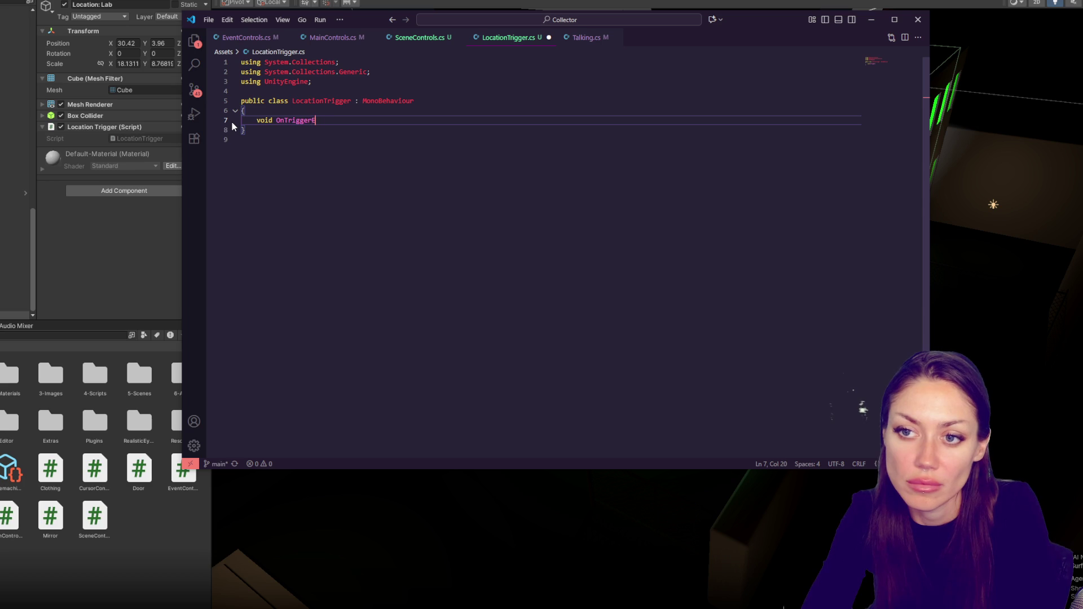
key("Return")
key("Return")
type("}")
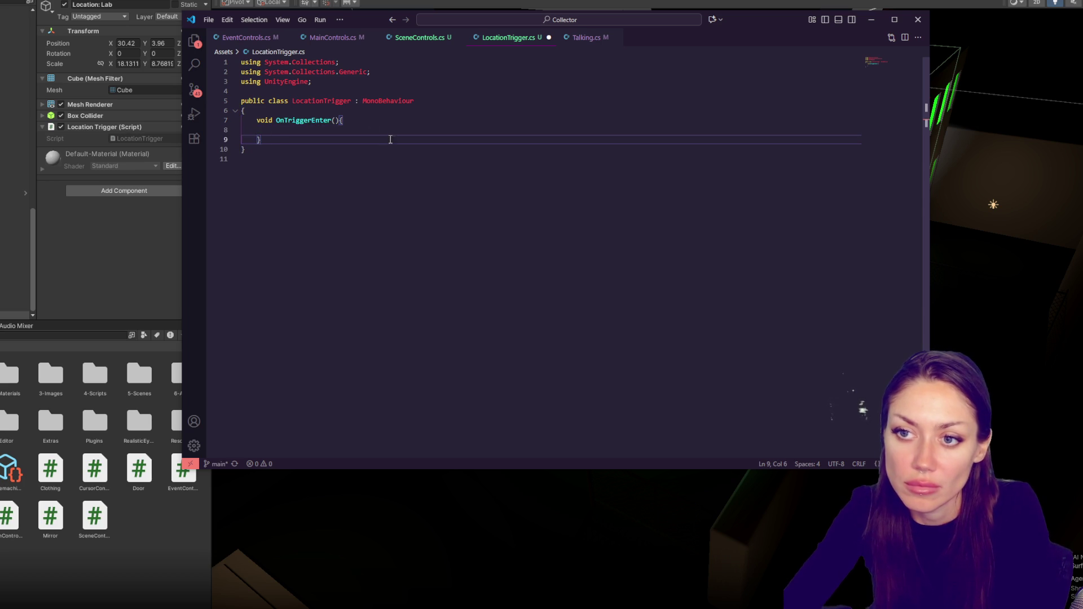
left_click(336, 120)
type("Collider ")
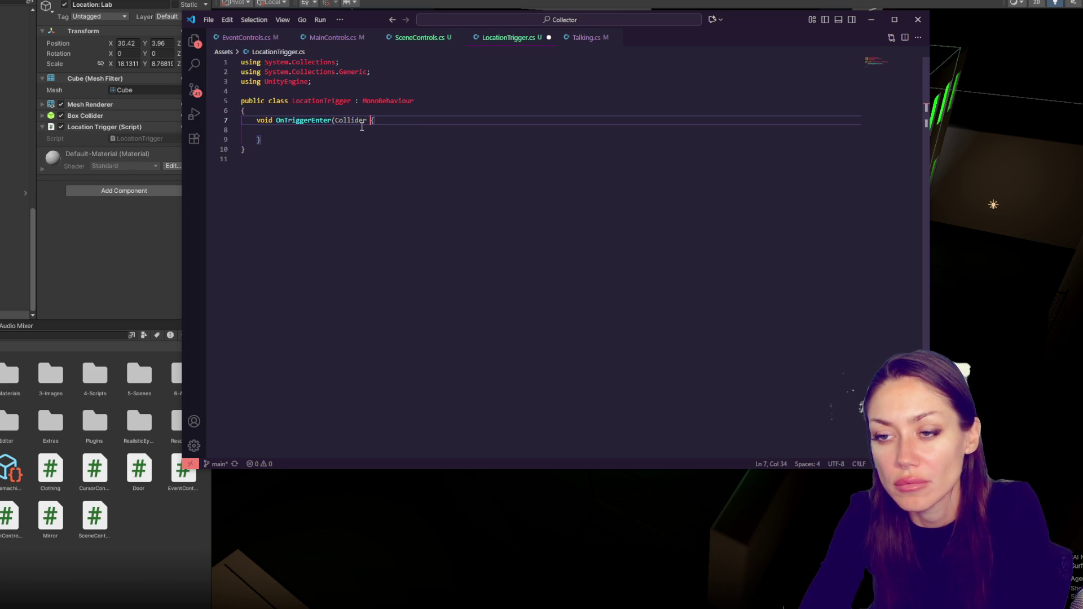
type("col")
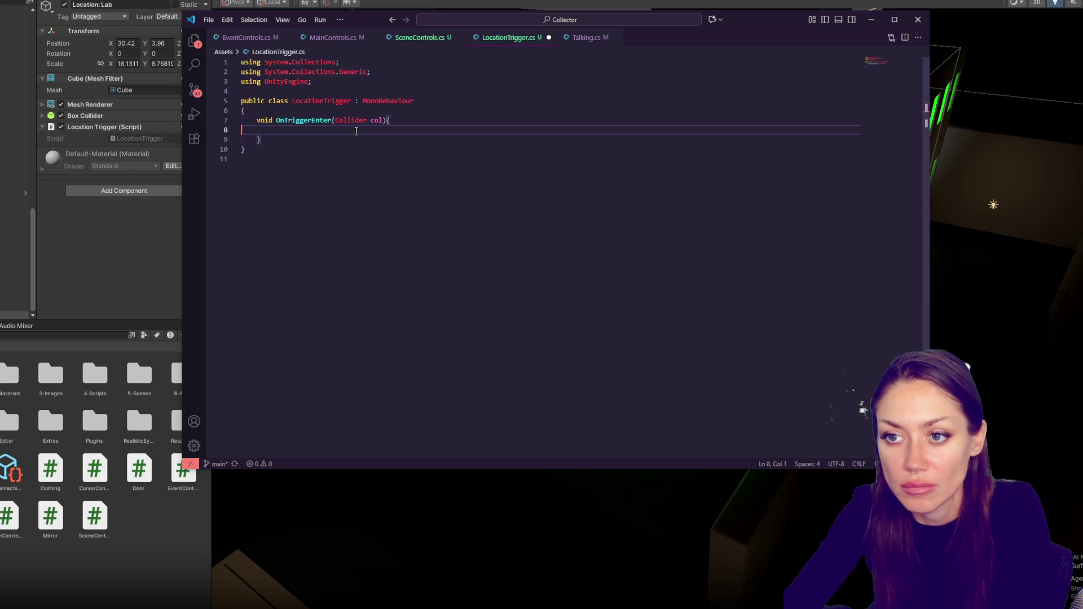
- Add an if-block checking col.gameObject.layer == LayerMask.GetLayerFromName("Player")
left_click(356, 130)
type("if(")
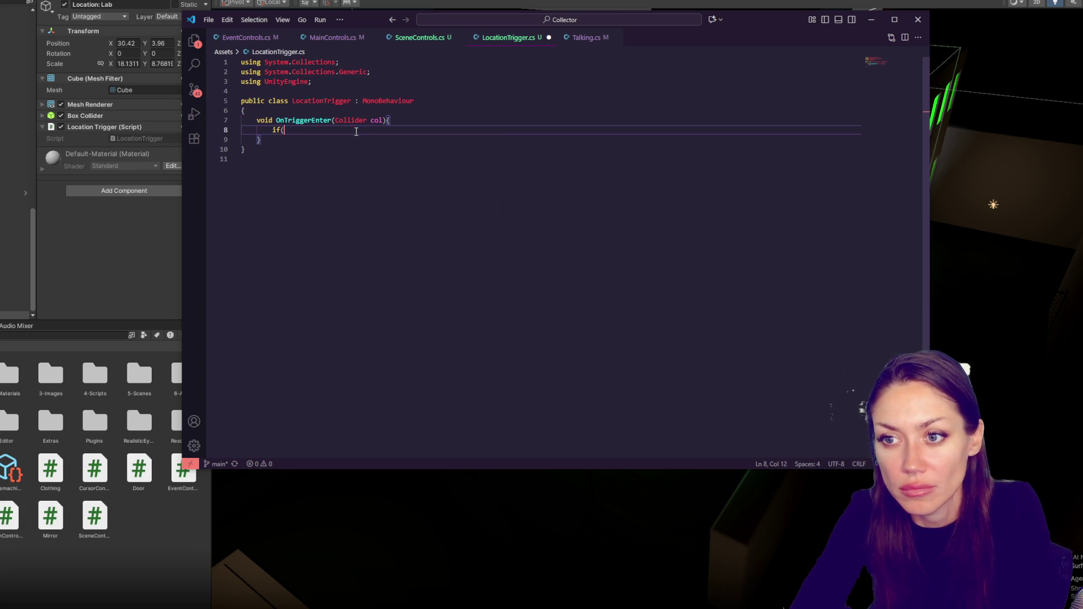
type("col.")
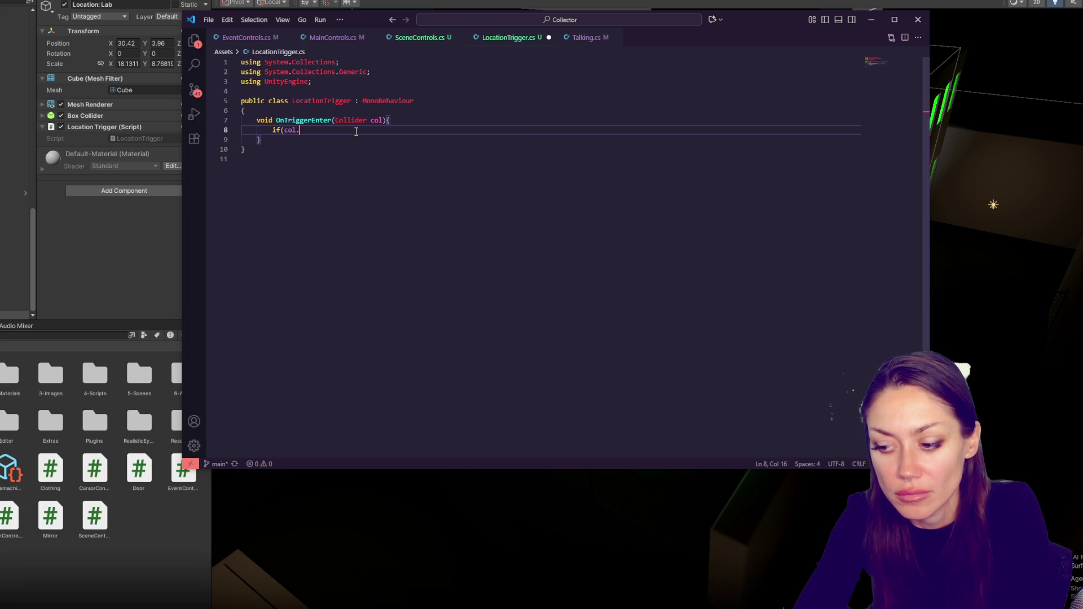
type("game")
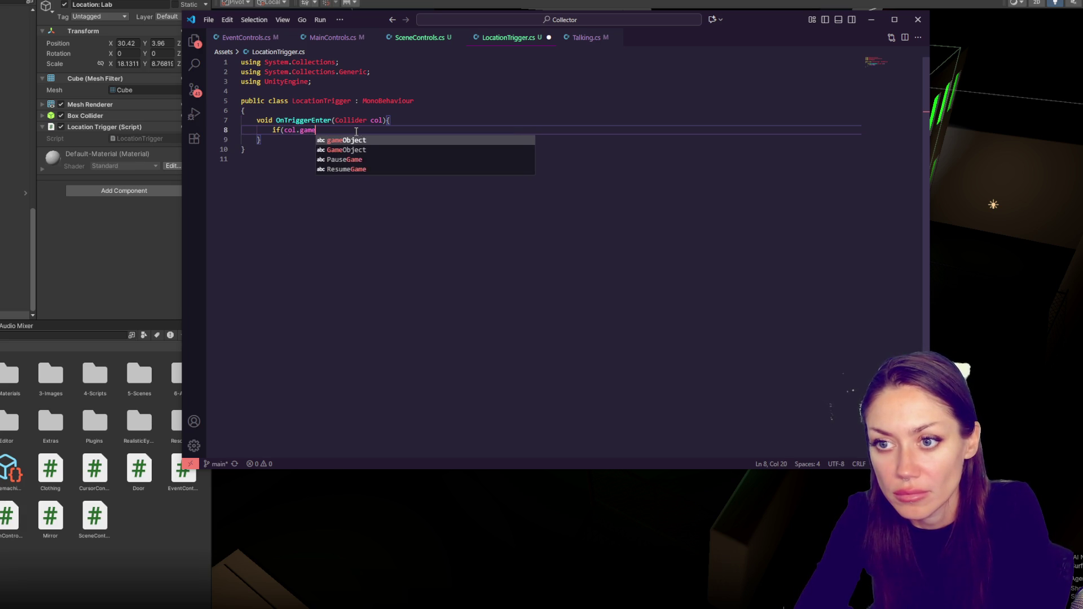
type("Object.la")
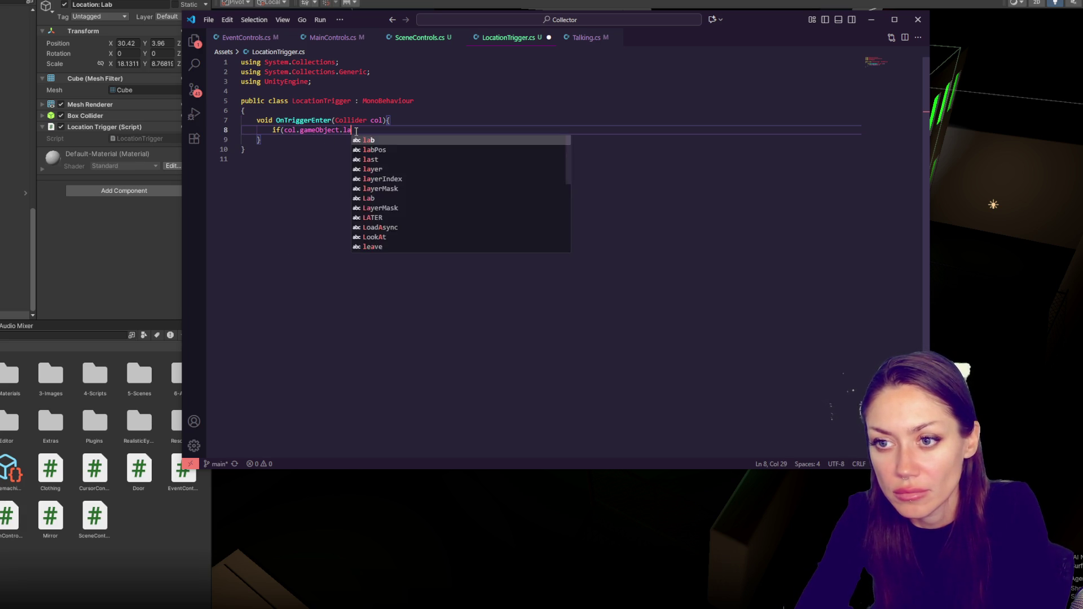
type("yer == LayerMask")
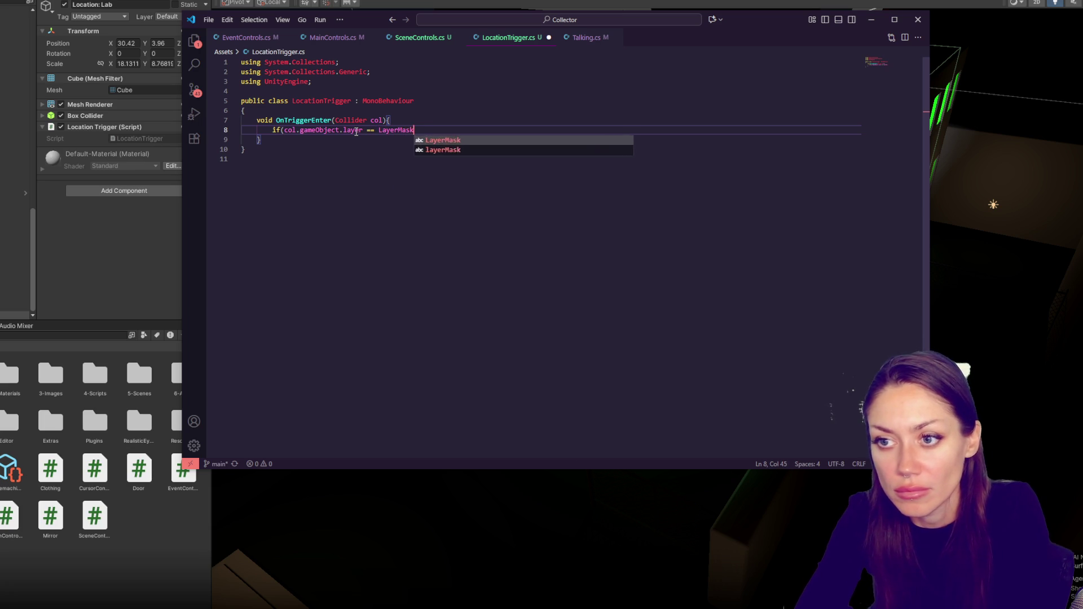
type(".GetLayer")
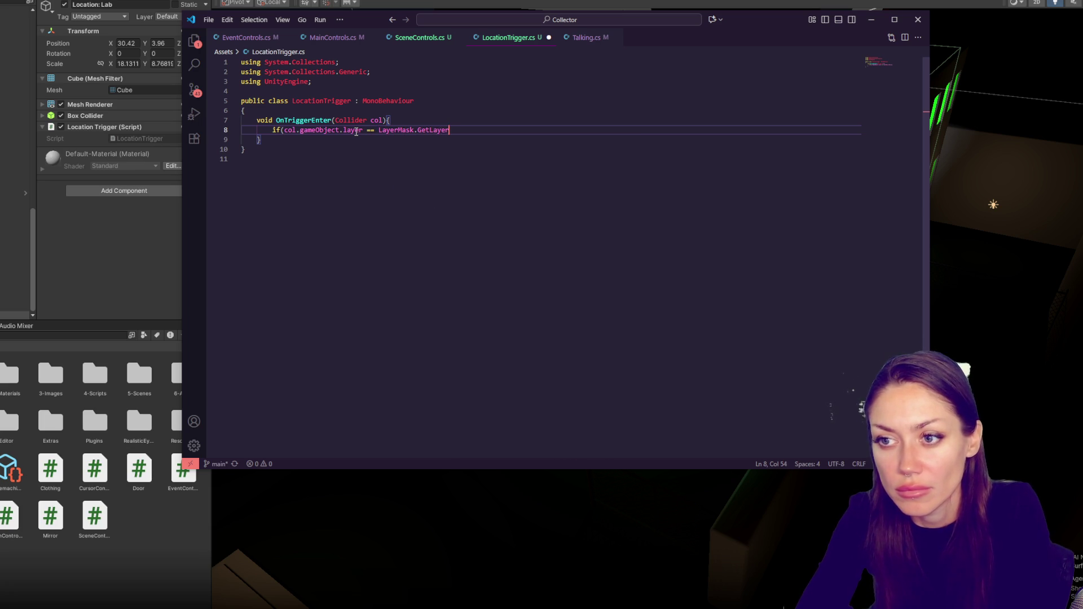
type("FromName(\"")
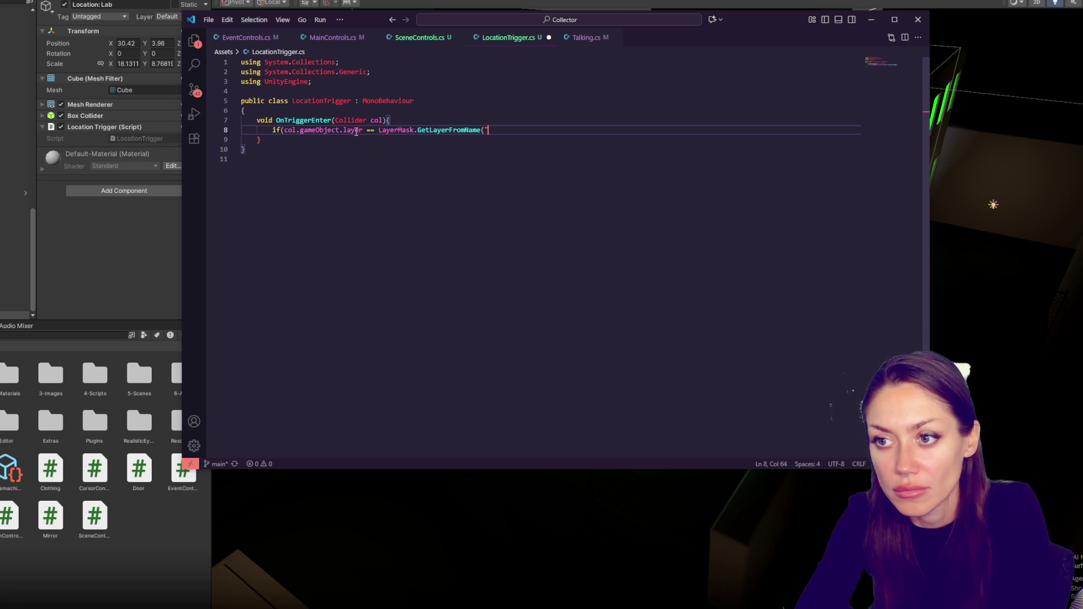
type("PlayeR\"")
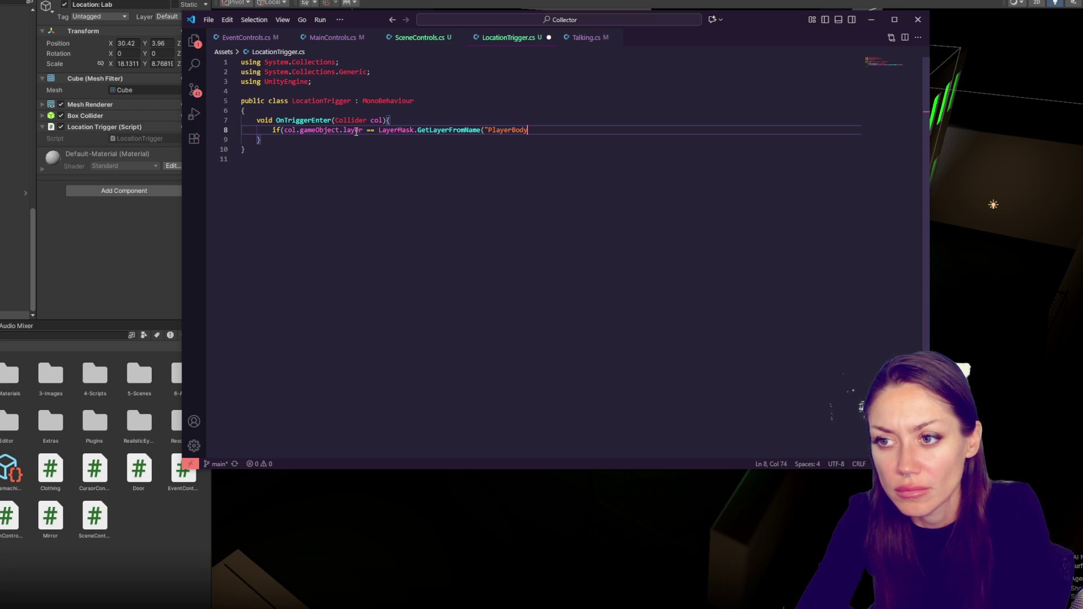
type("\")")
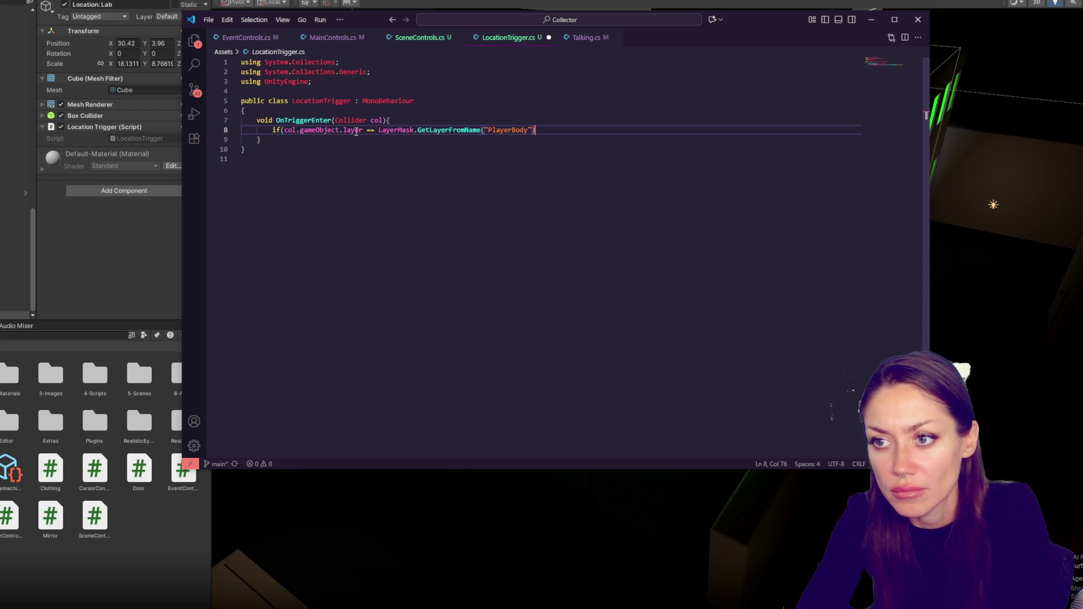
key("BackSpace")
key("BackSpace")
type("\");")
key("Return")
key("BackSpace")
key("BackSpace")
key("BackSpace")
type("{")
key("Return")
key("Return")
- Close the method, then duplicate it below as OnTriggerExit
type("}")
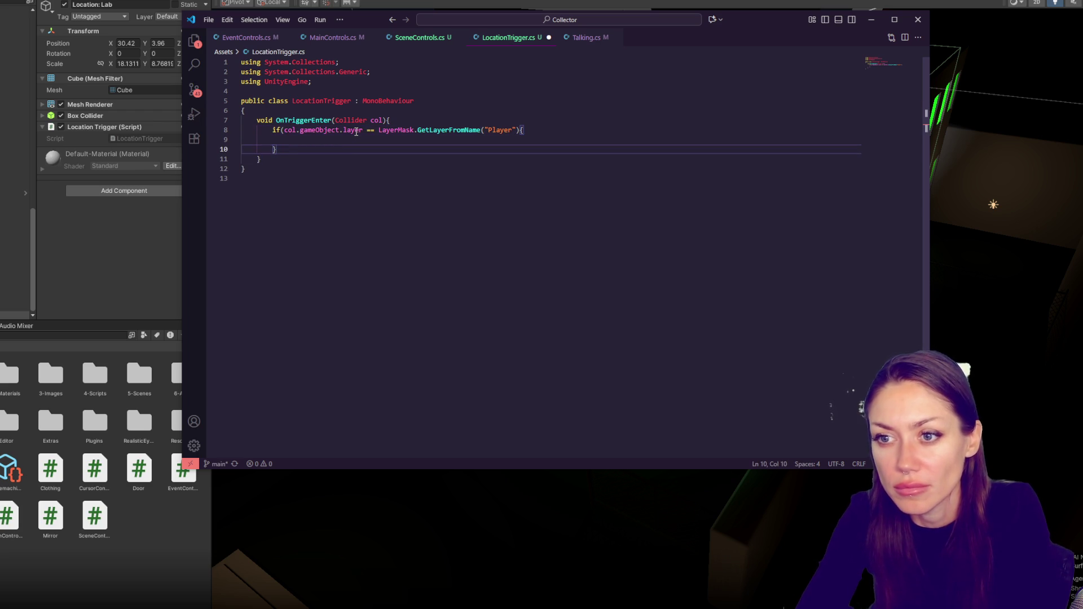
left_click_drag(295, 158, 291, 113)
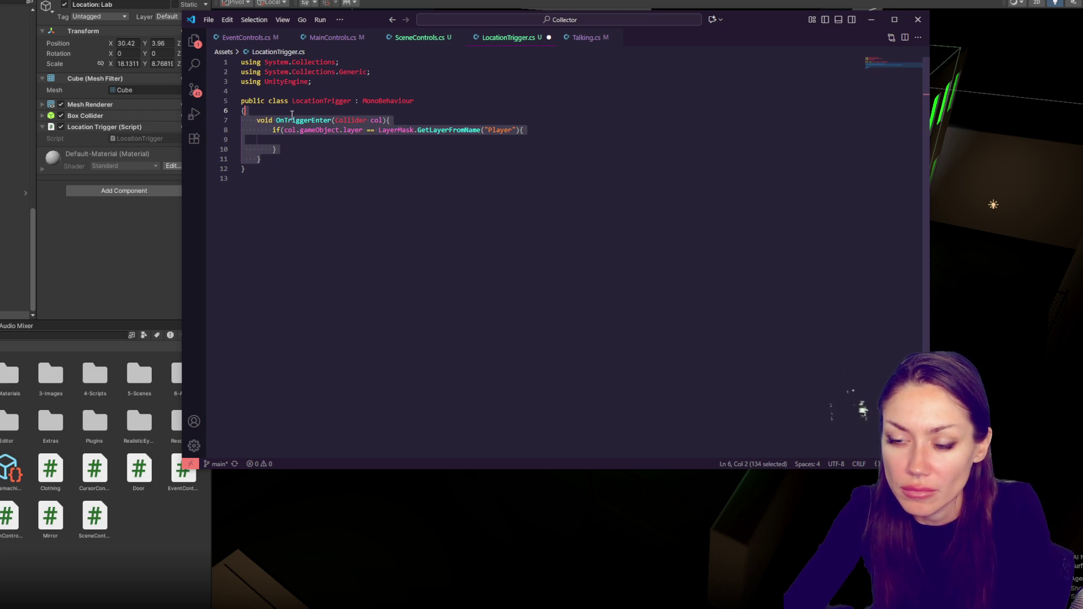
key("ctrl+c")
left_click(283, 160)
key("ctrl+v")
left_click_drag(315, 169, 327, 168)
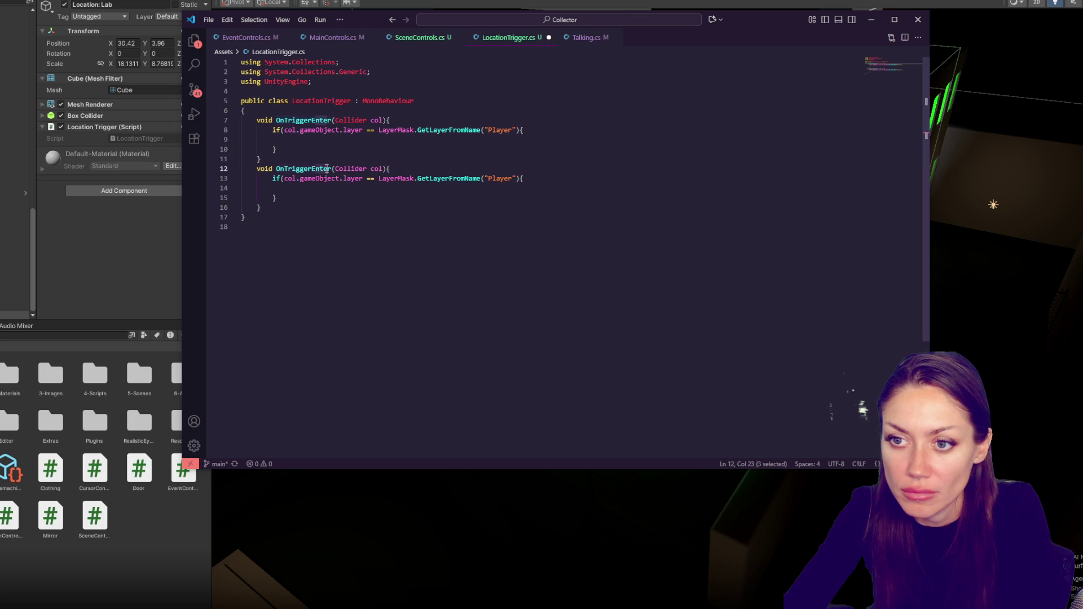
type("Exit")
left_click(329, 178)
- Call SceneControls.Instance.EnterBuilding(); inside OnTriggerEnter's Player check
left_click(345, 38)
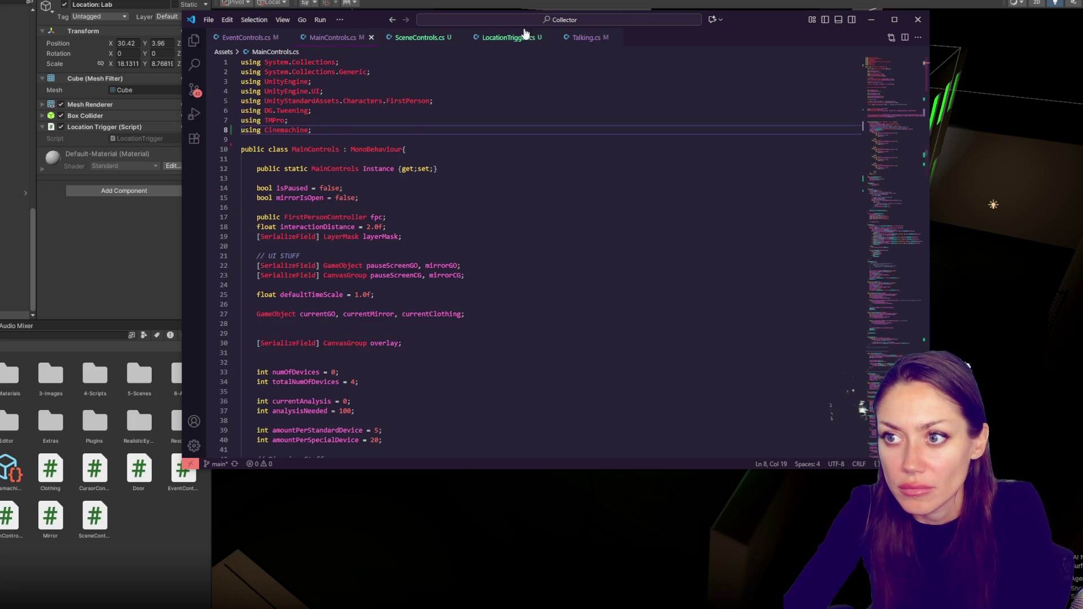
left_click(571, 39)
left_click(497, 39)
left_click(381, 146)
left_click(386, 140)
key("Tab")
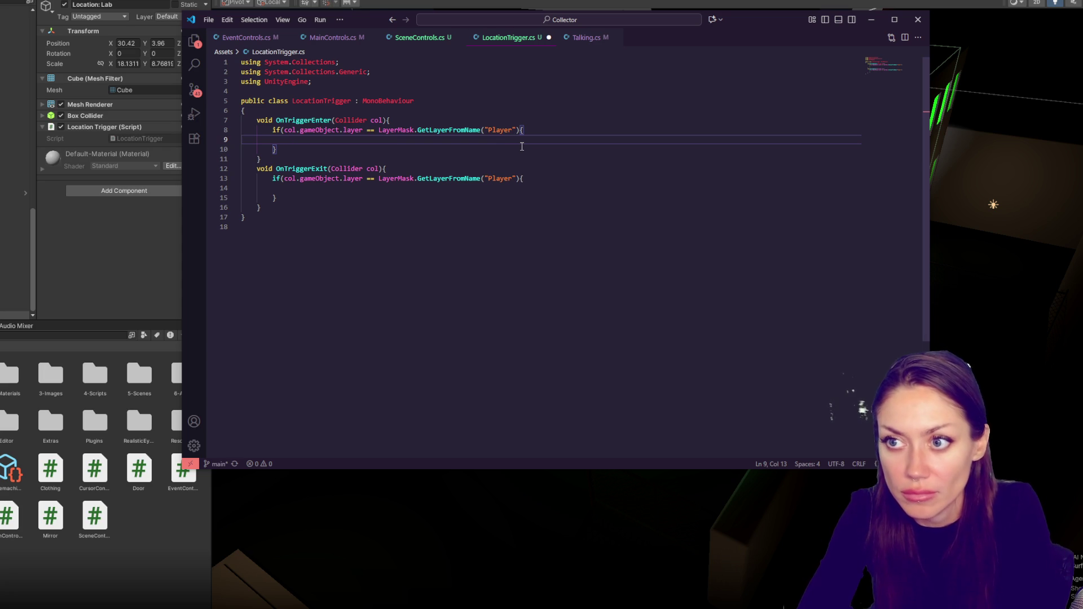
type("sc")
key("Tab")
type(".Ins")
key("Tab")
type(".EnterBu")
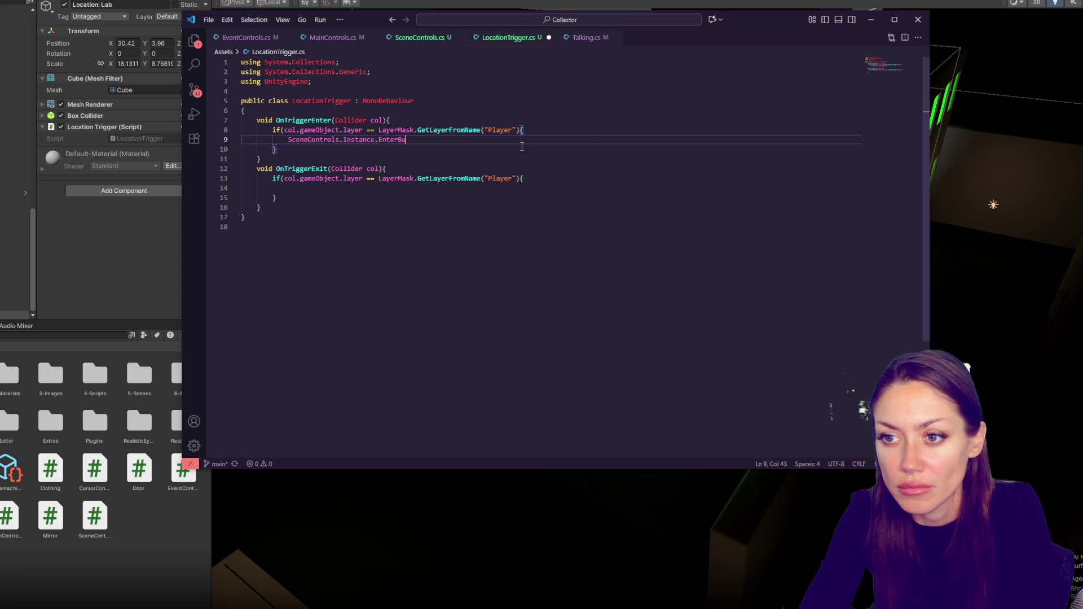
key("Tab")
type("();")
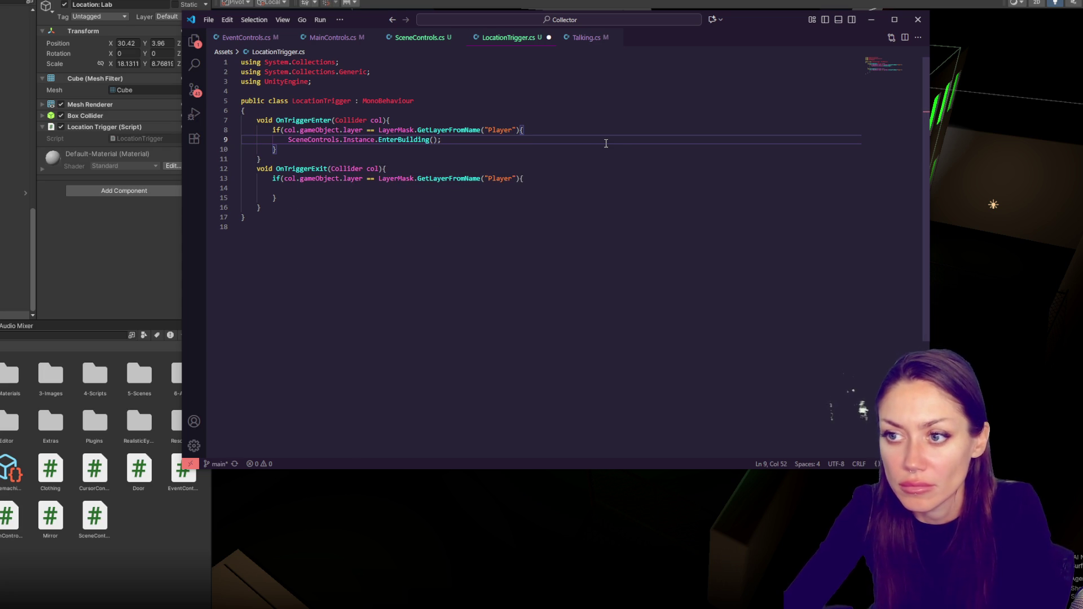
- Add SceneControls.Instance.ExitBuilding(); to OnTriggerExit and save LocationTrigger.cs
left_click_drag(606, 142, 617, 133)
key("ctrl+c")
left_click(574, 176)
key("ctrl+v")
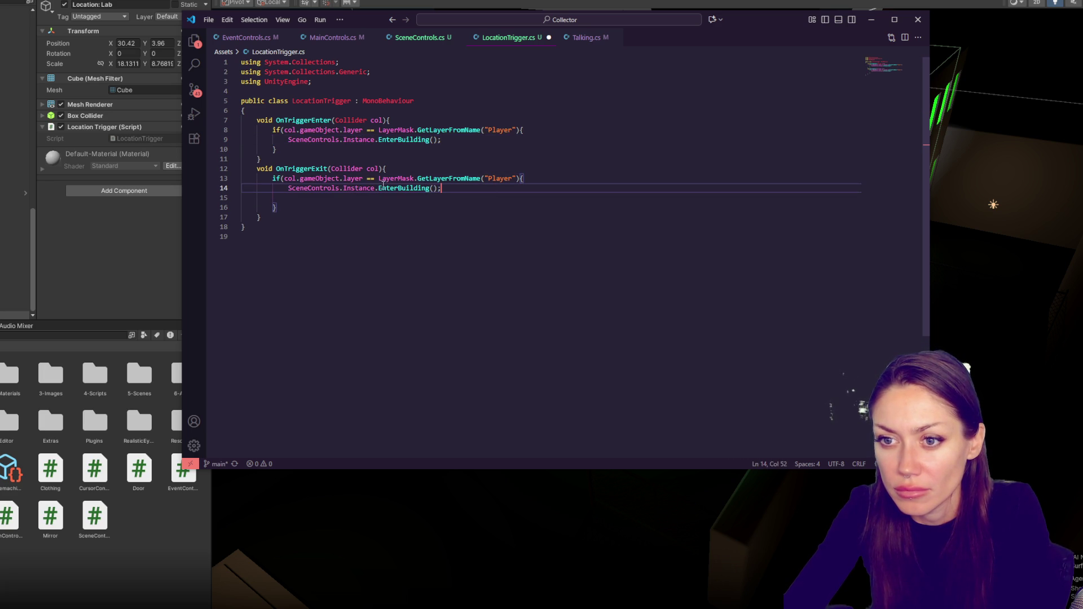
left_click_drag(379, 189, 396, 189)
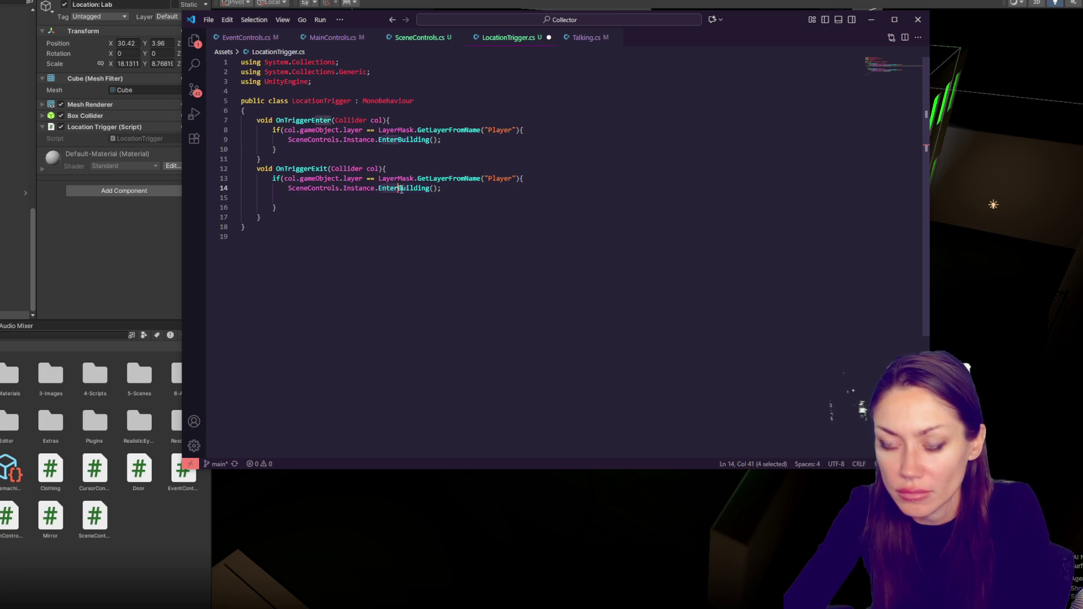
type("Exit")
key("ctrl+s")
left_click(406, 39)
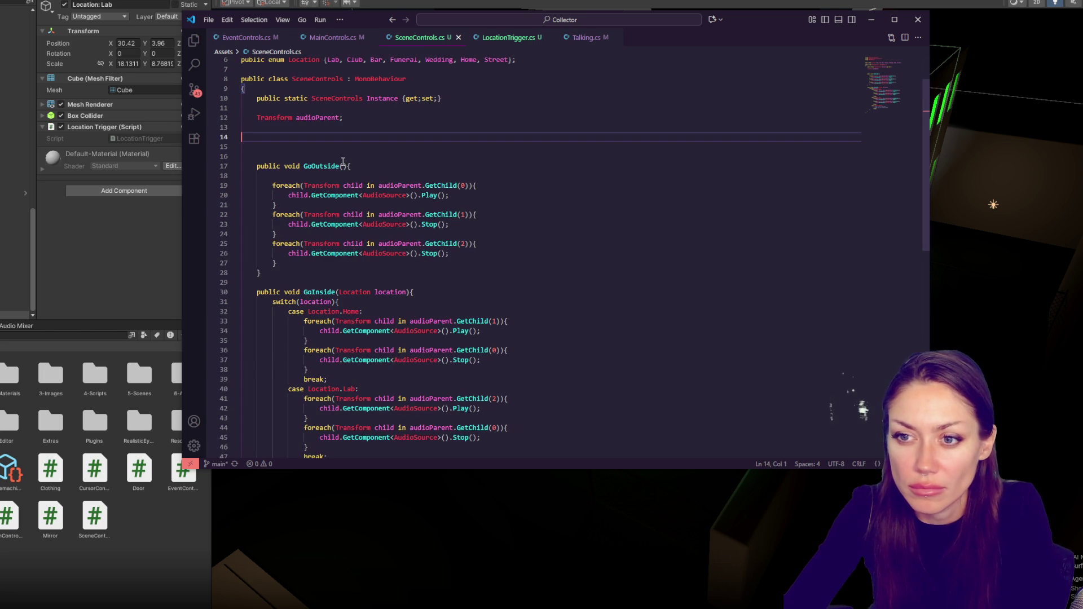
- Rename SceneControls' GoOutside method to ExitBuilding and GoInside to EnterBuilding
double_click(330, 167)
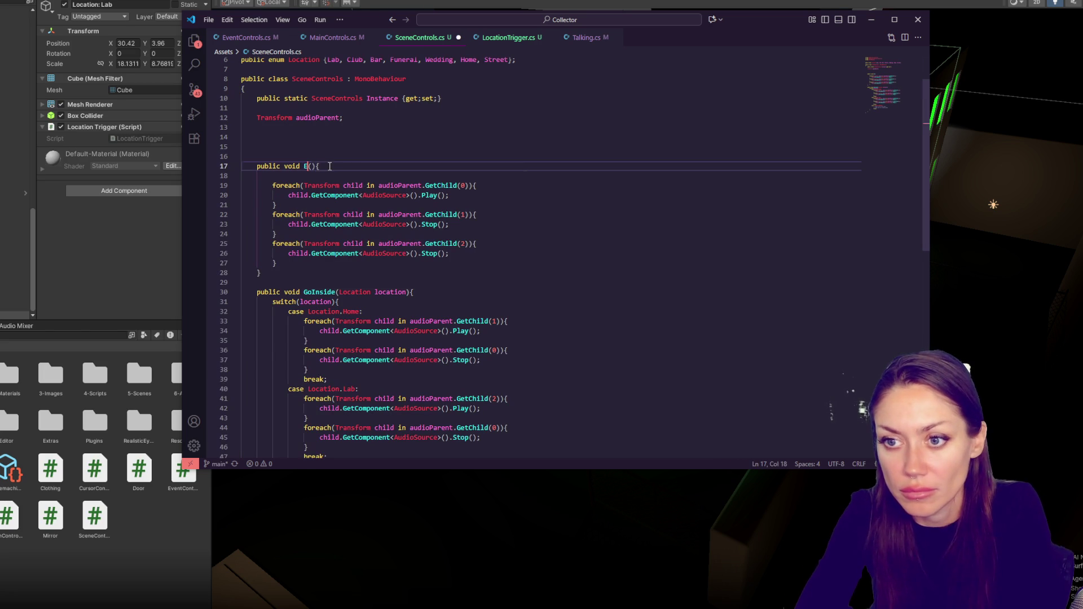
type("ExitBuilding")
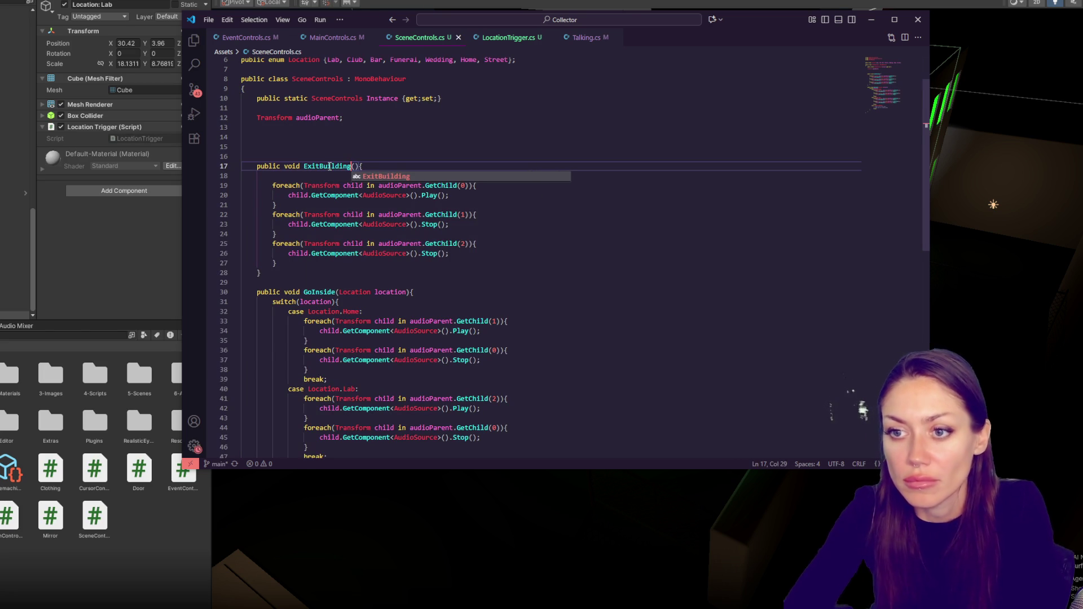
double_click(319, 292)
type("E")
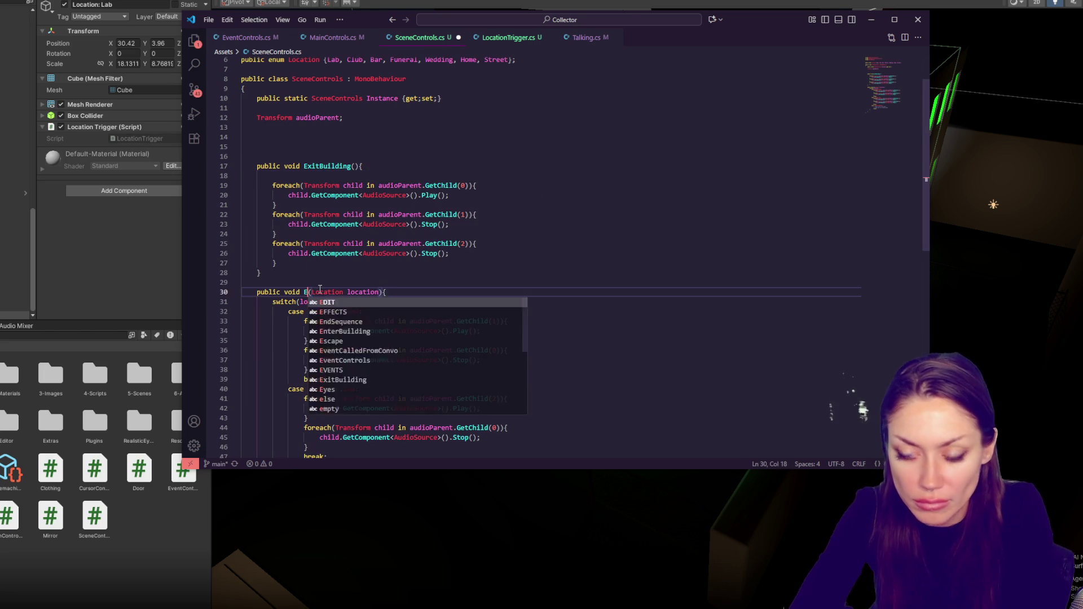
type("nterBuilding")
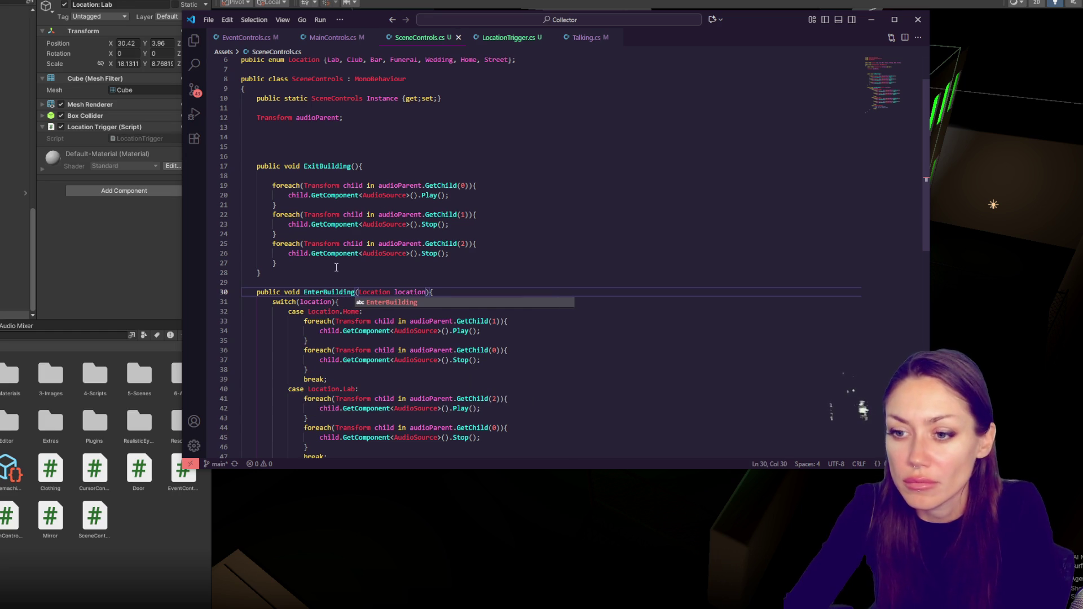
- In LocationTrigger.cs, insert blank lines after the class's opening brace
left_click(598, 38)
left_click(506, 39)
left_click(395, 110)
key("Return")
key("Return")
key("Up")
- Declare the field public Locations thisLocation; at the top of the class
type("public ")
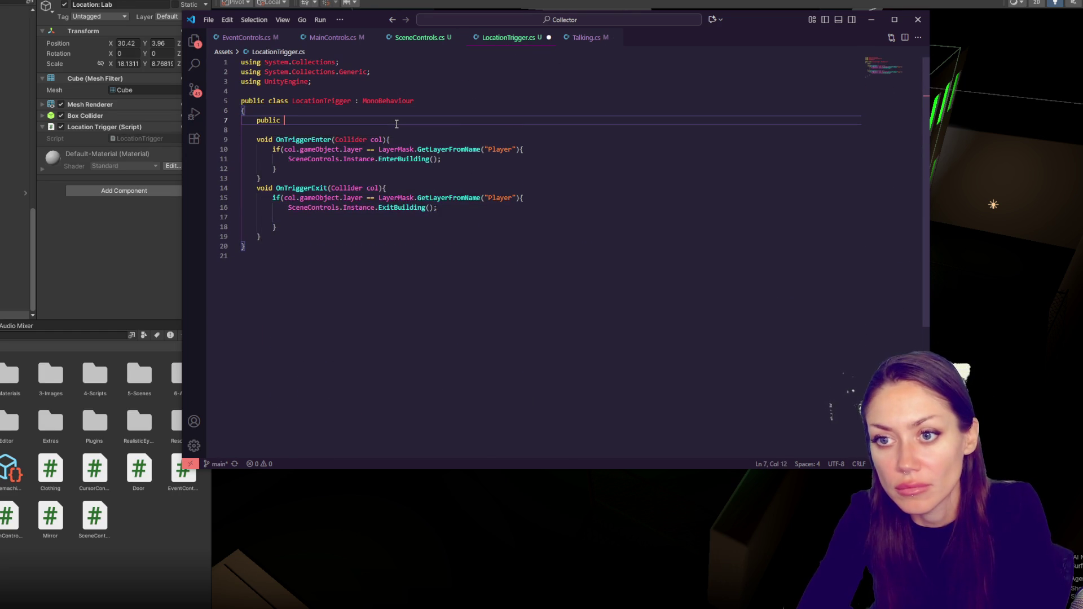
type("enum")
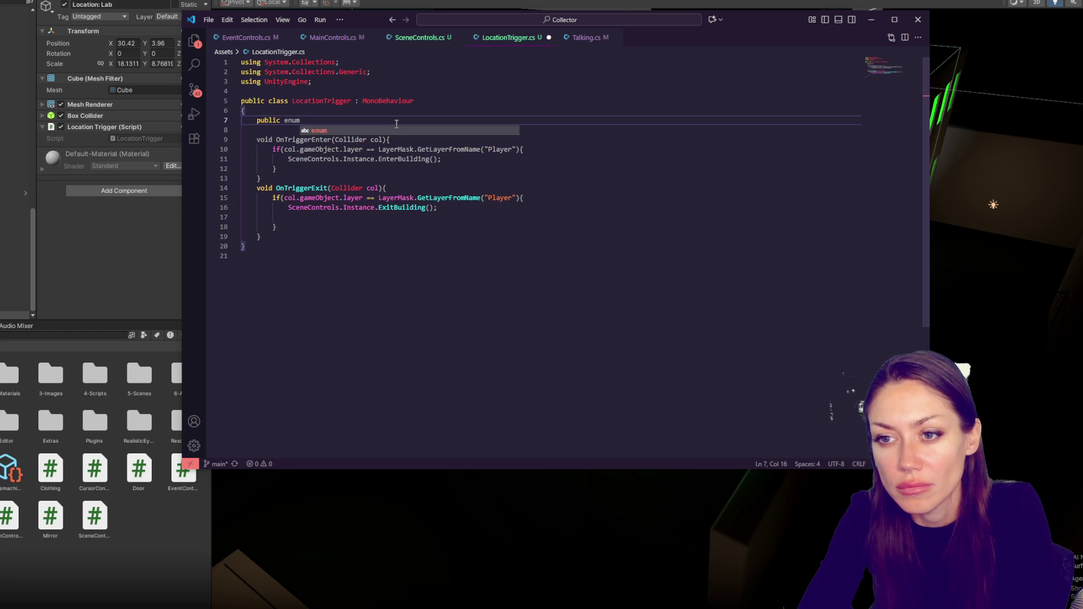
key("BackSpace")
key("BackSpace")
key("BackSpace")
key("BackSpace")
type("Locations thisLocation;")
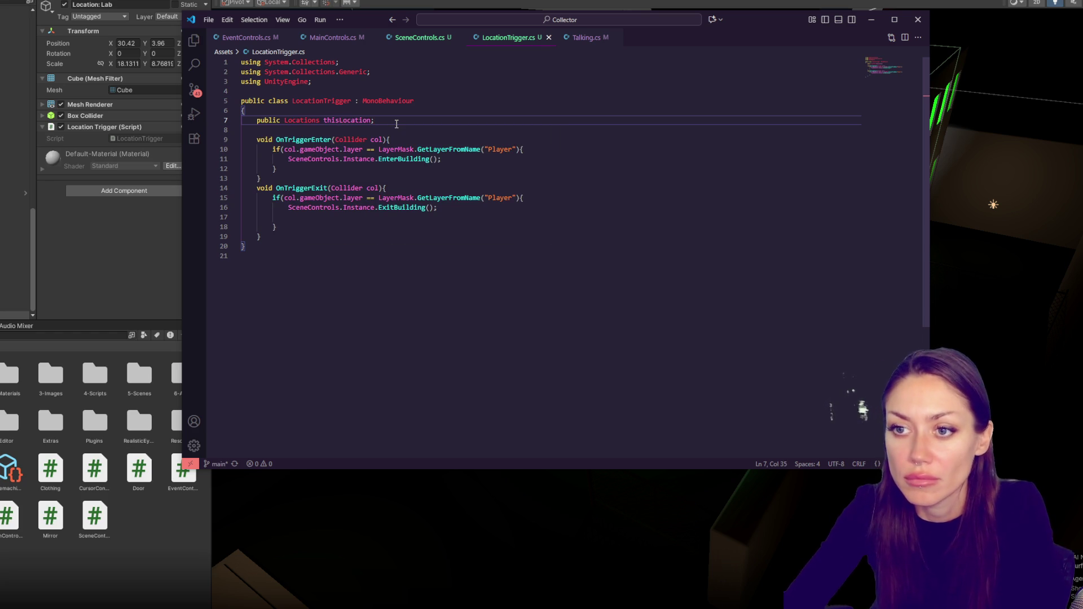
- Pass thisLocation as the argument to both EnterBuilding() and ExitBuilding()
double_click(356, 120)
key("ctrl+c")
left_click(432, 159)
key("ctrl+v")
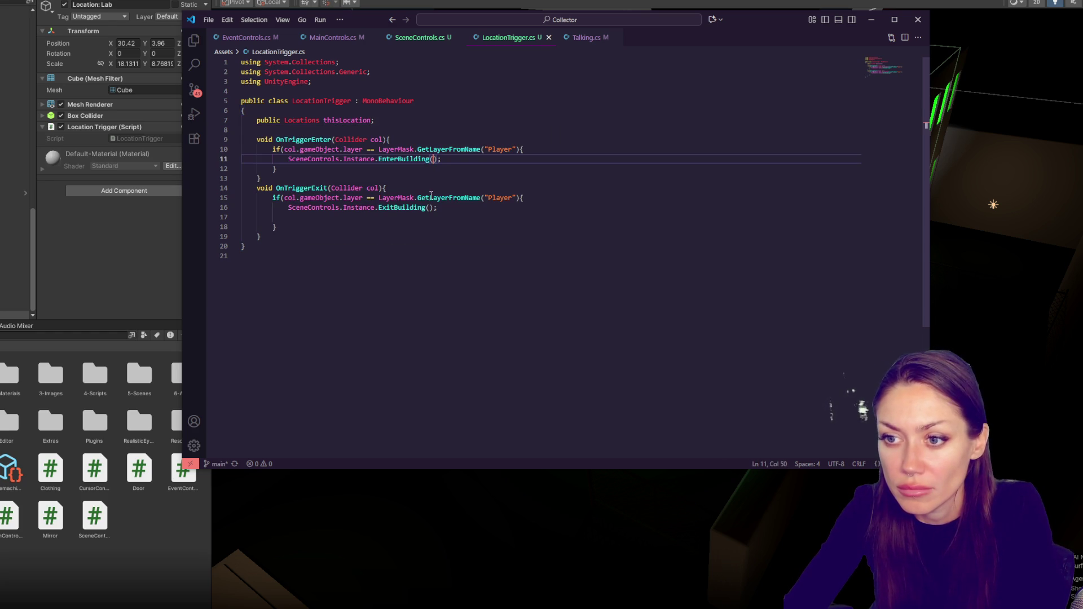
left_click(430, 207)
key("ctrl+v")
left_click(404, 42)
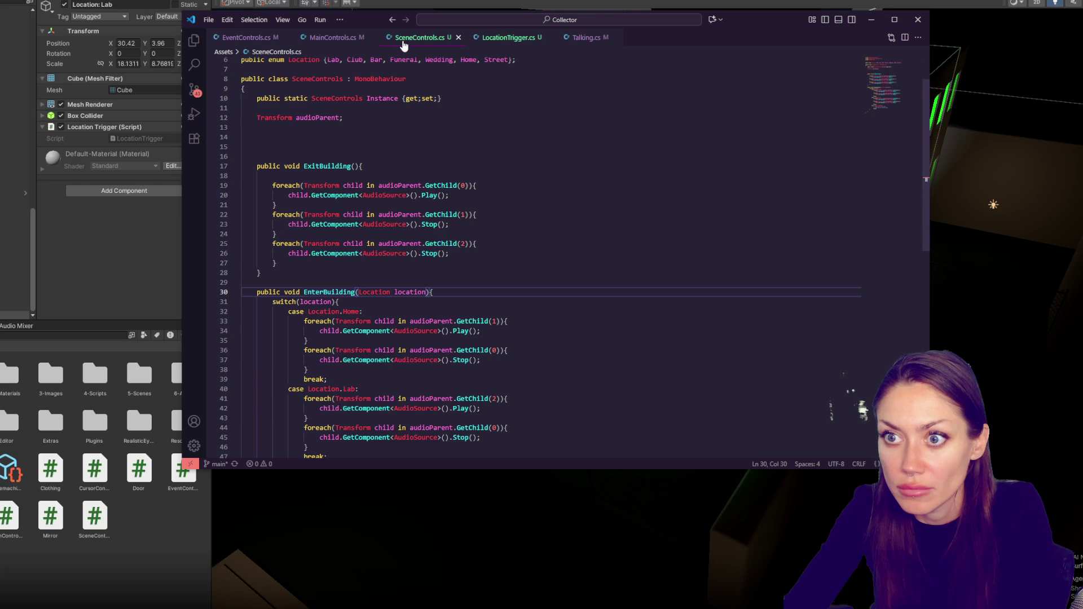
- Rename EnterBuilding's parameter to buildingLocation, add Location buildingLocation to ExitBuilding, and save
left_click(338, 37)
left_click(418, 38)
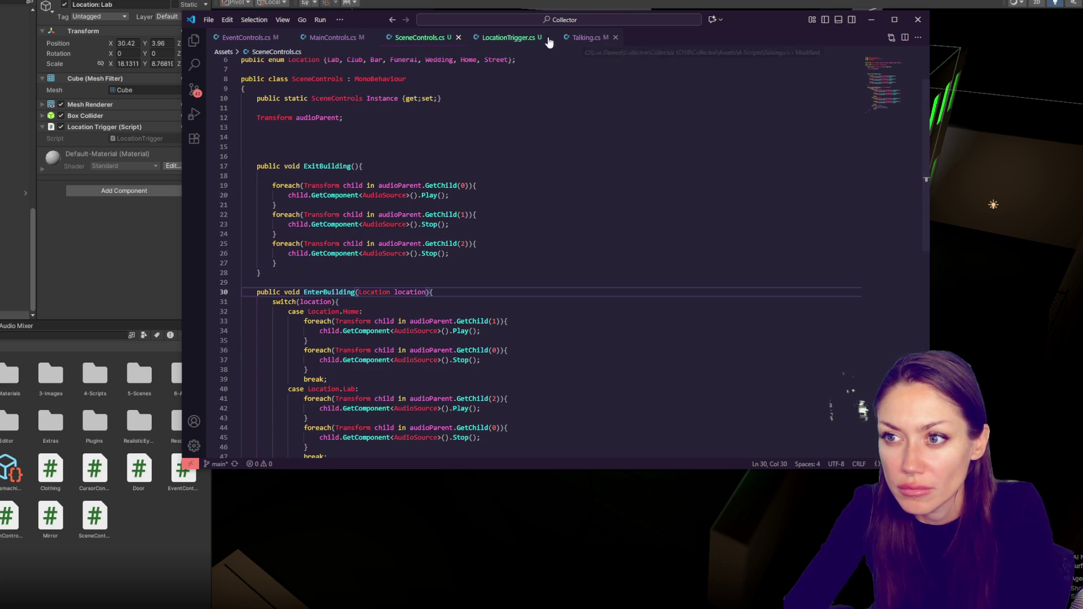
left_click(238, 40)
left_click(426, 38)
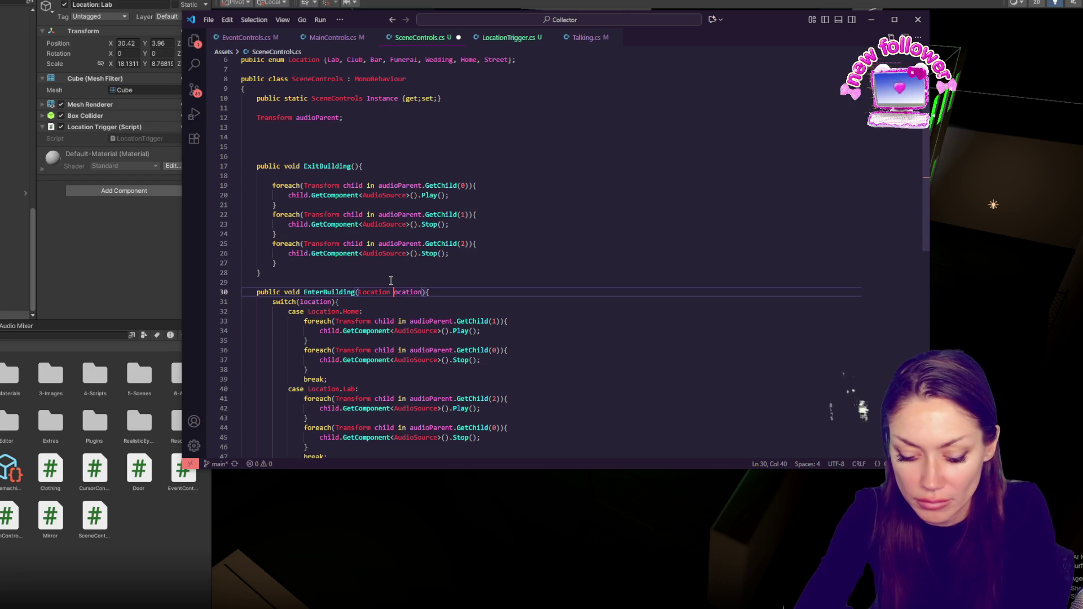
type("buildingL")
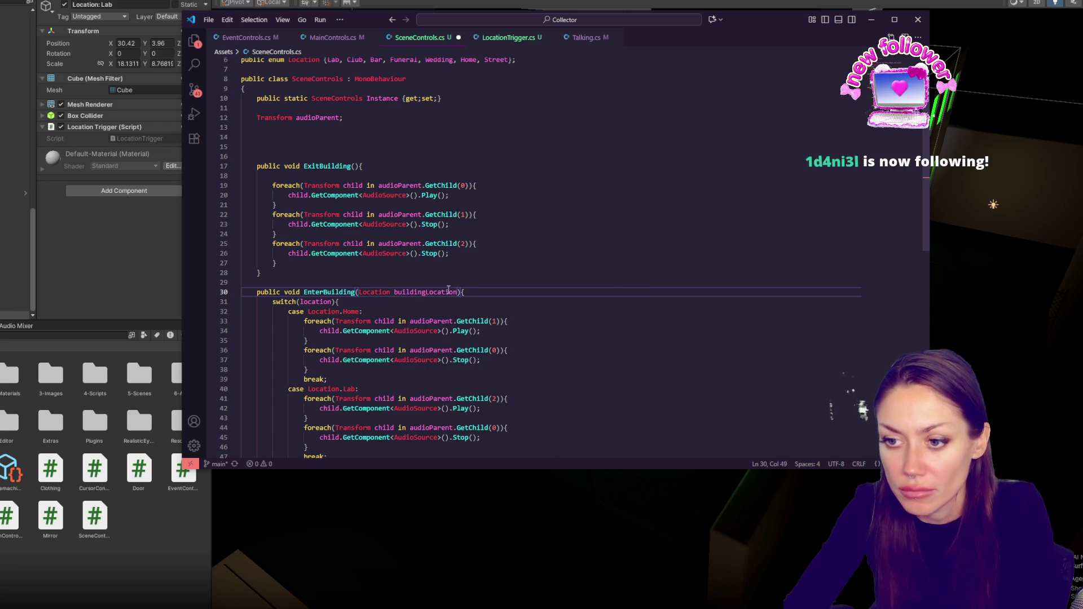
left_click_drag(359, 291, 455, 295)
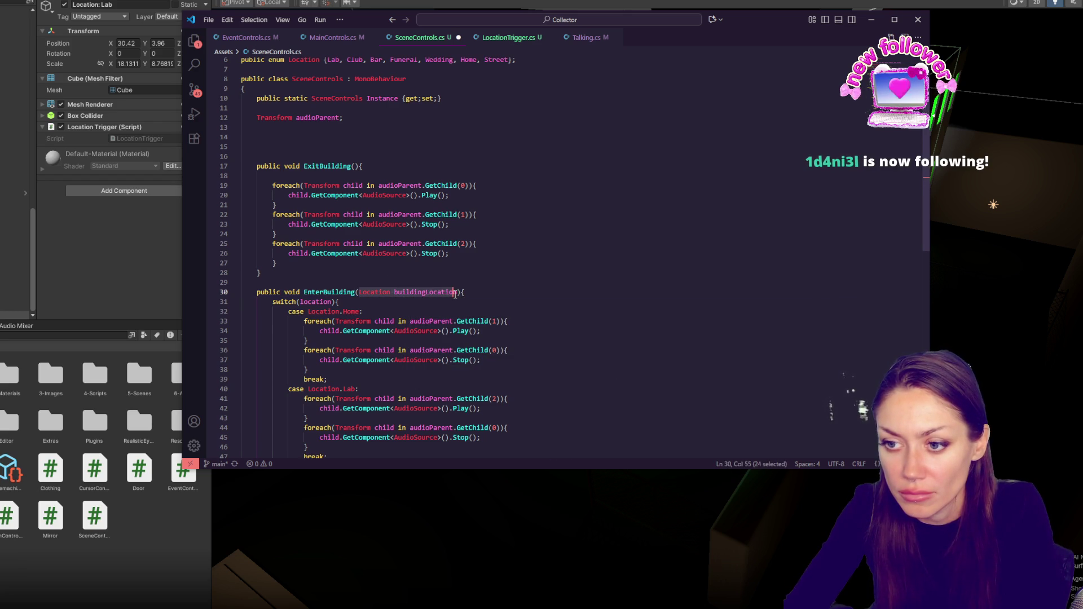
left_click(358, 166)
key("ctrl+v")
key("ctrl+s")
- Review where buildingLocation is used in the ExitBuilding and EnterBuilding bodies
left_click(470, 185)
left_click(451, 234)
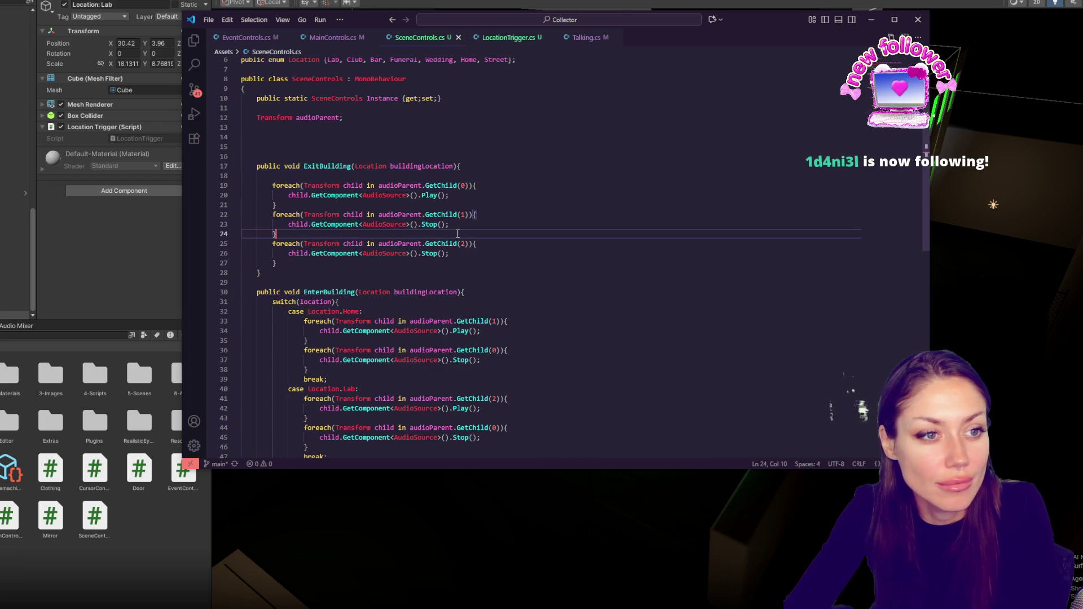
left_click(451, 251)
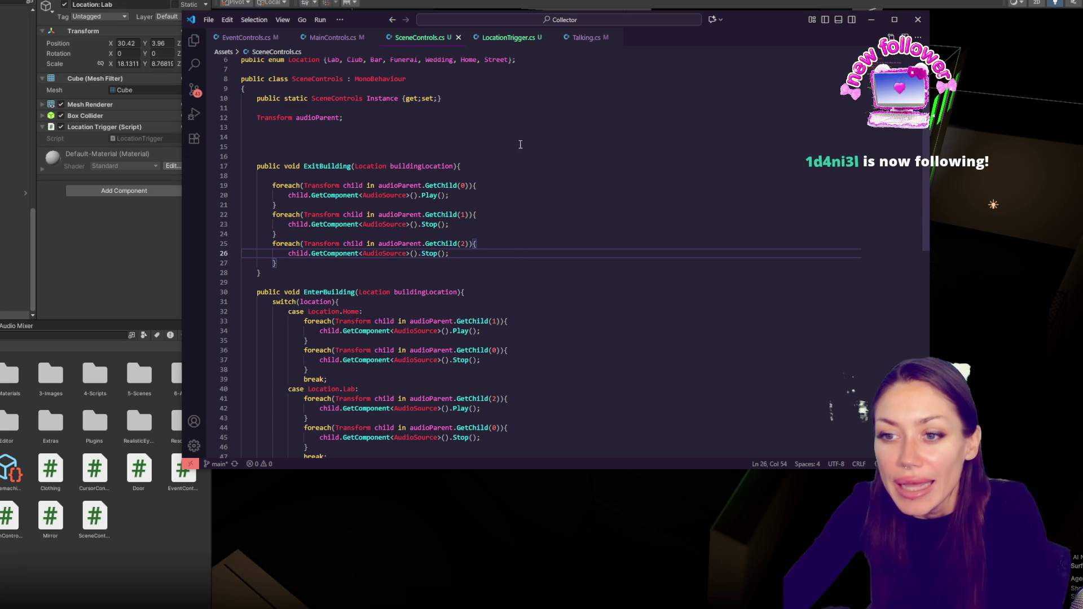
double_click(422, 166)
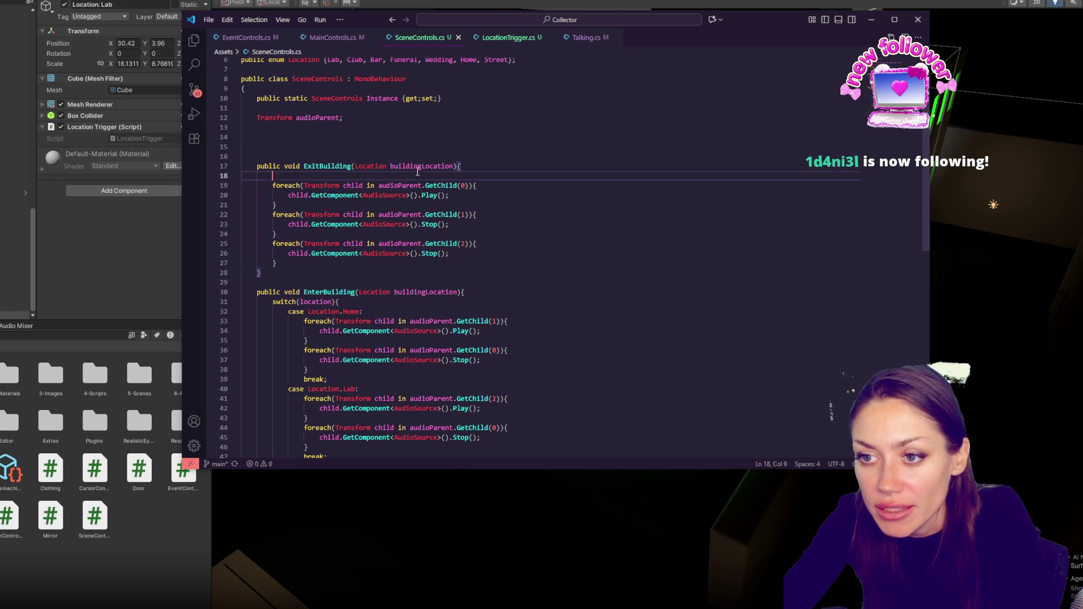
left_click(424, 214)
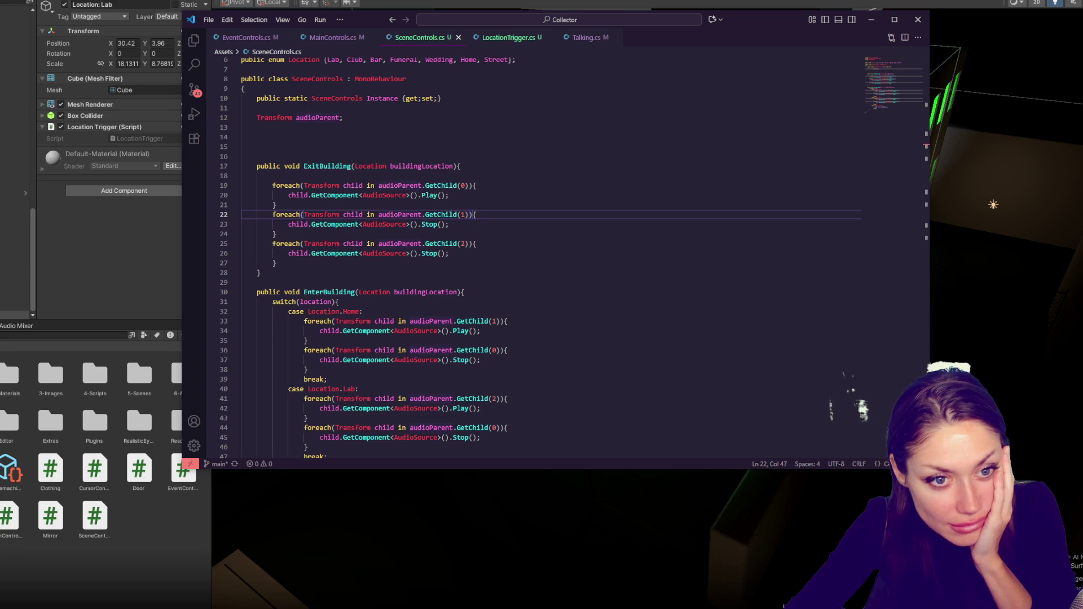
key("Down")
key("Down")
key("Down")
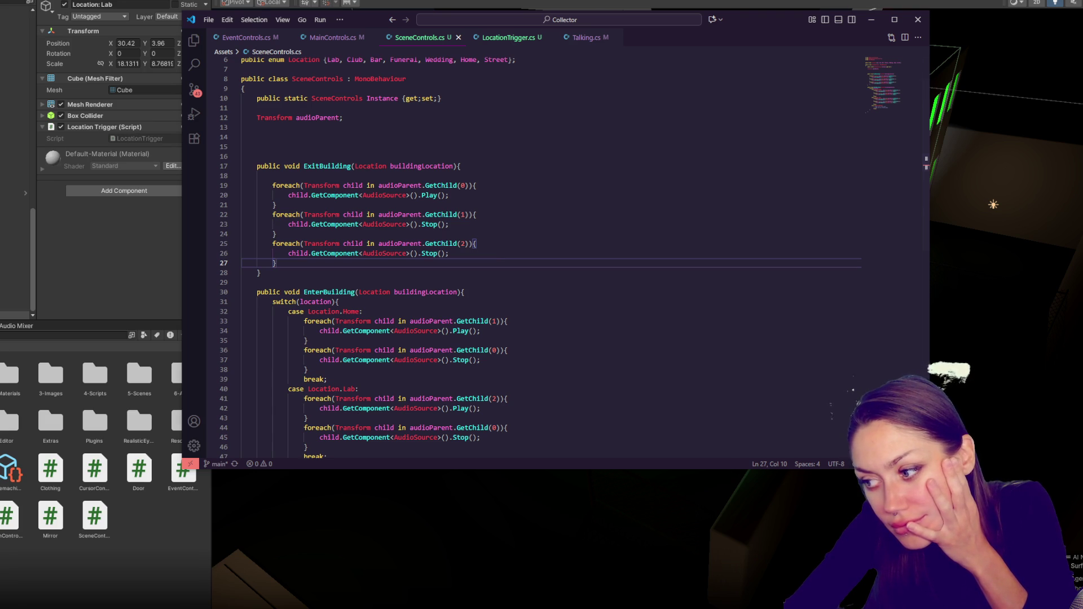
left_click(1070, 566)
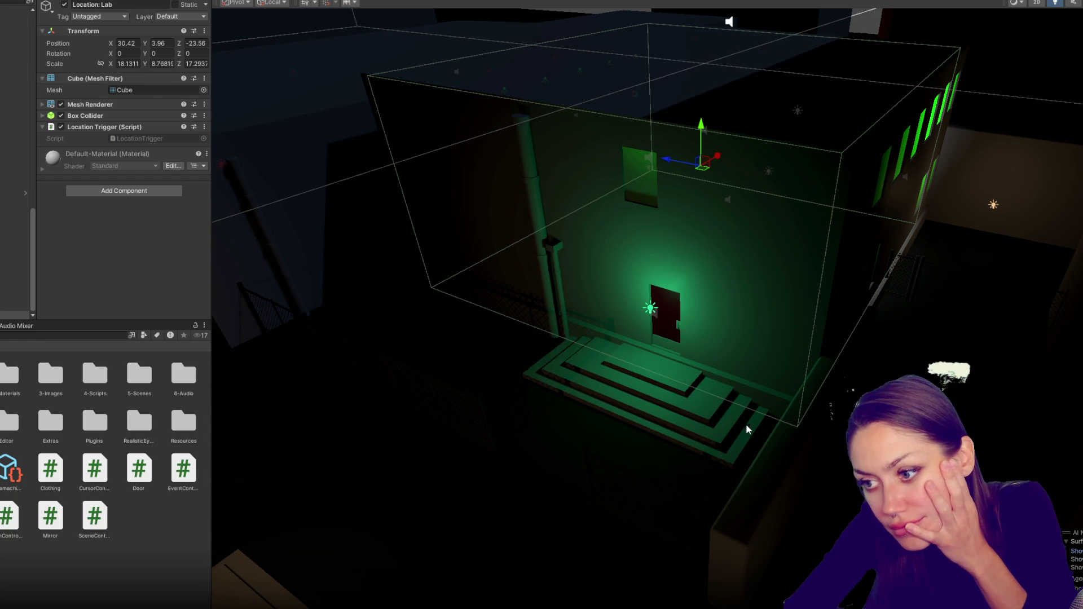
- Select GROUND, NavMesh and then Location: Lab in the Hierarchy
left_click(843, 448)
left_click(506, 453)
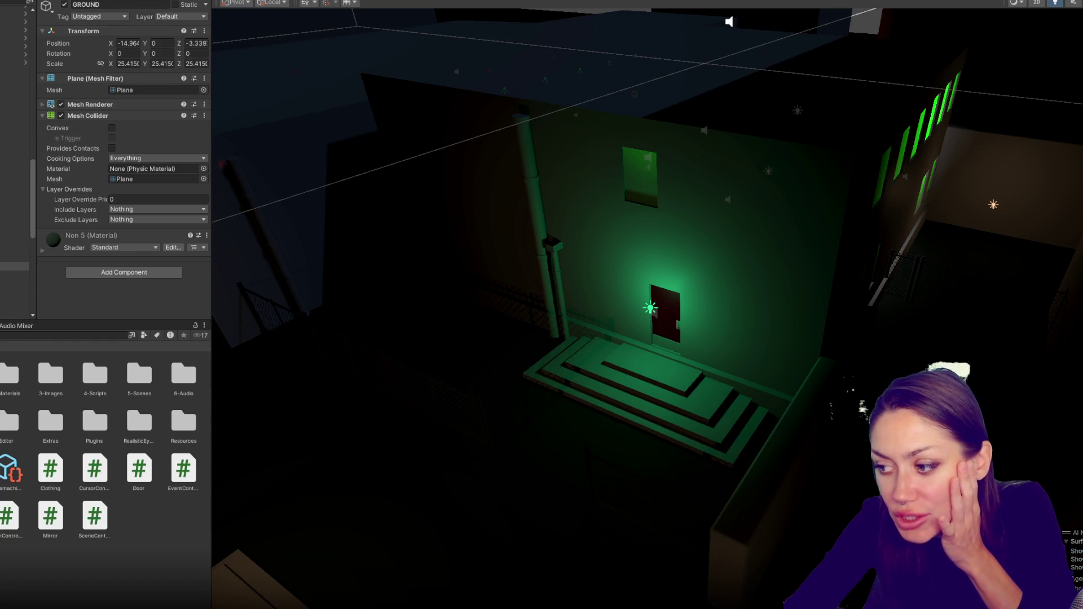
mouse_move(33, 194)
left_mouse_down()
mouse_move(34, 273)
mouse_move(37, 24)
left_mouse_up()
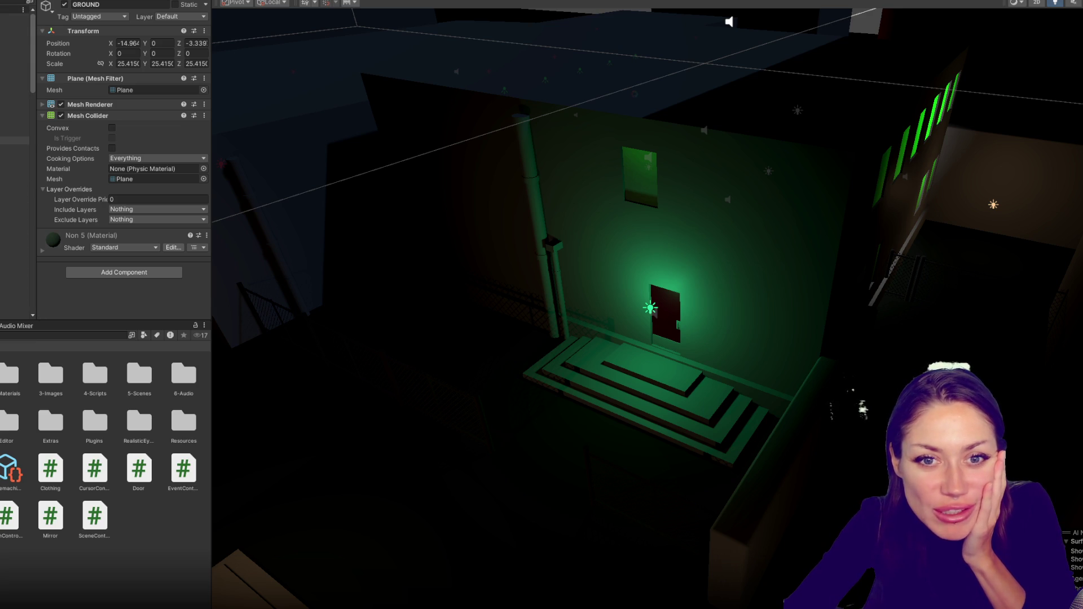
left_click(15, 189)
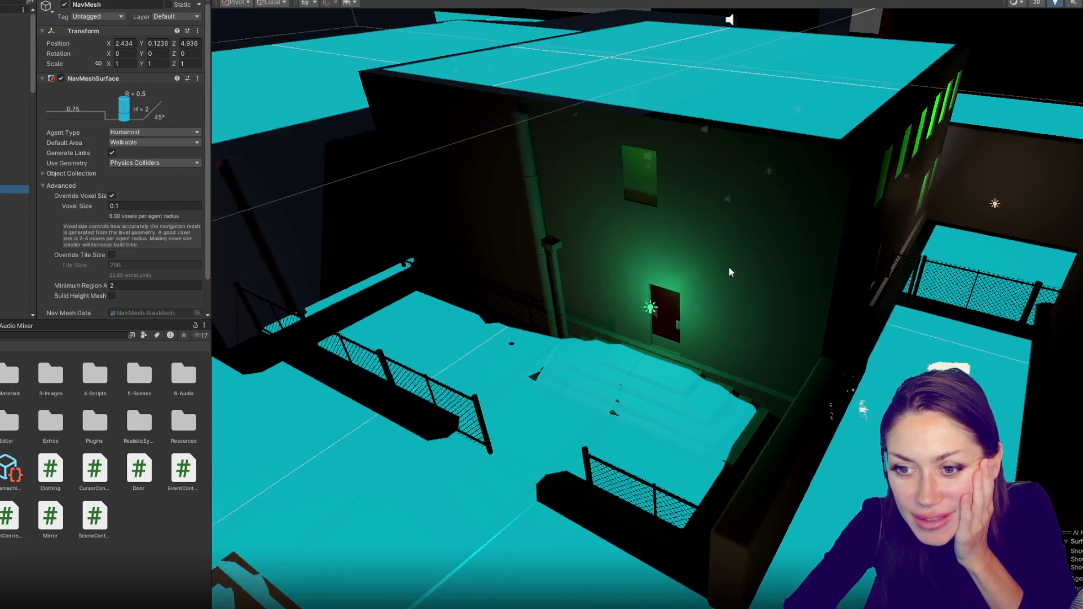
left_click_drag(33, 88, 33, 308)
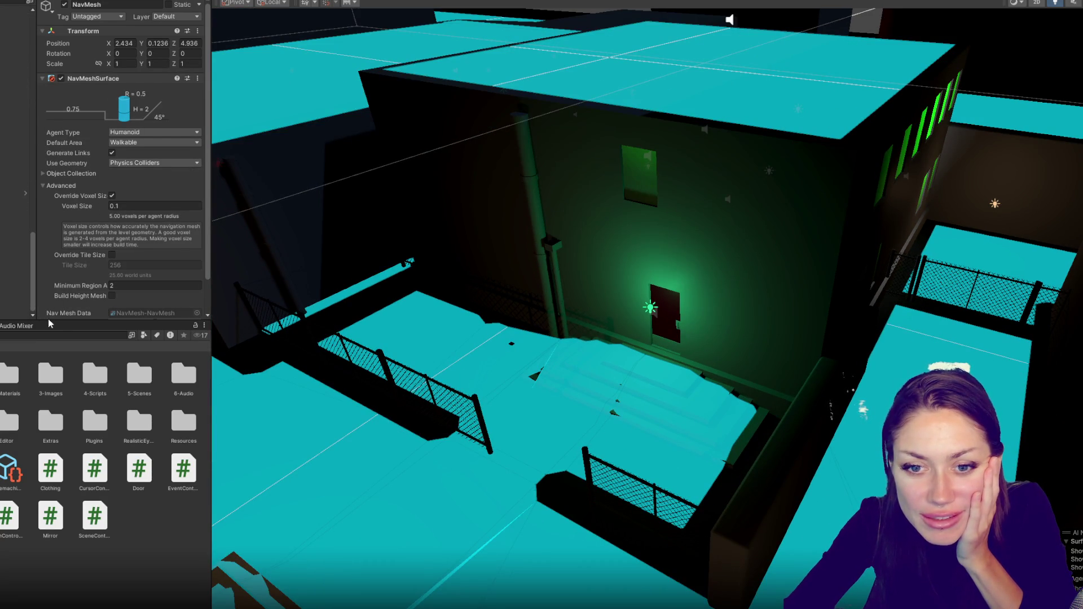
left_click(11, 307)
left_click(11, 316)
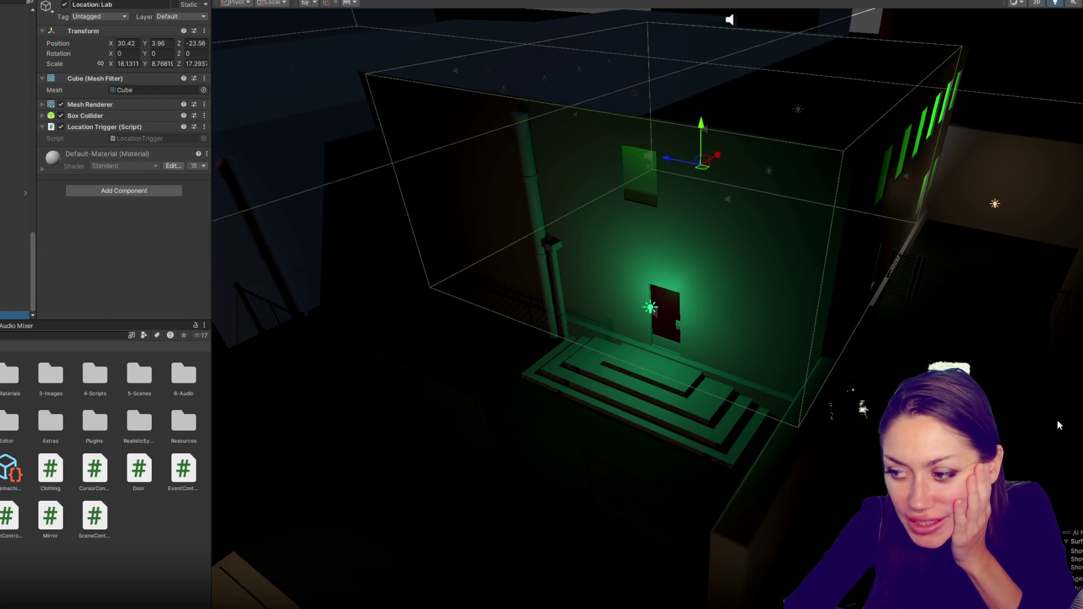
- Hide the AI Navigation overlay and bring up the Console's compile errors
left_click_drag(1068, 533, 1037, 478)
right_click(1047, 483)
left_click(1067, 486)
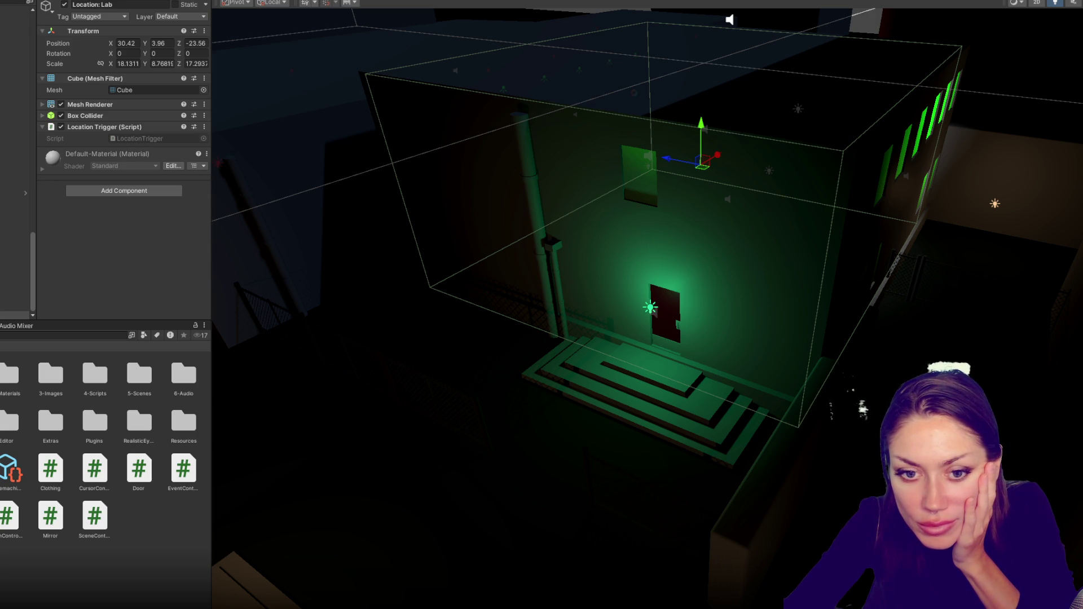
key("ctrl+shift+c")
- From the console error, add the missing ')' to the Player-check condition and save
double_click(43, 347)
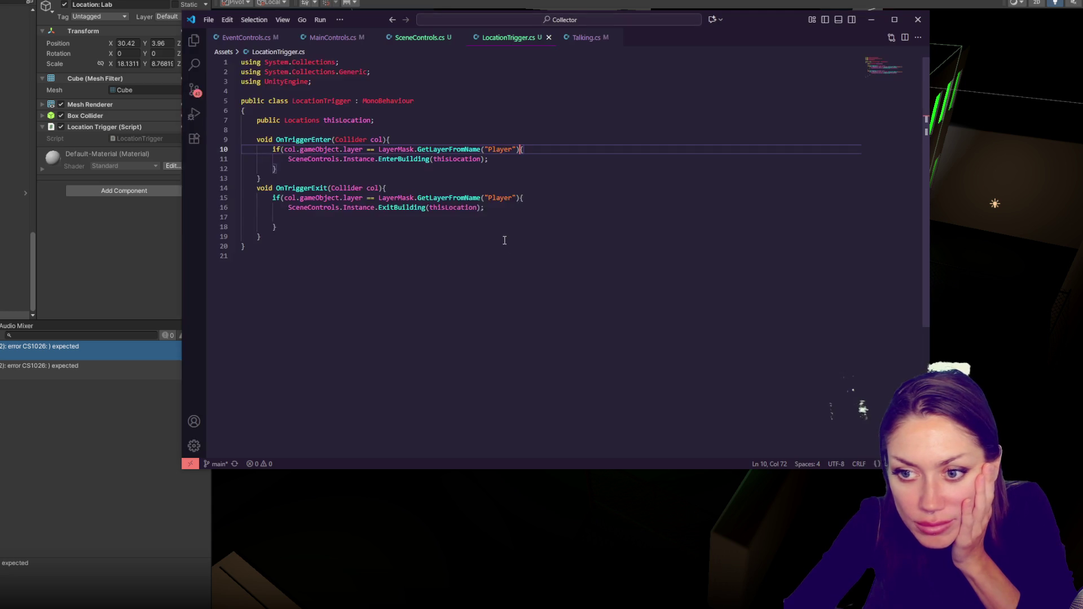
left_click(506, 205)
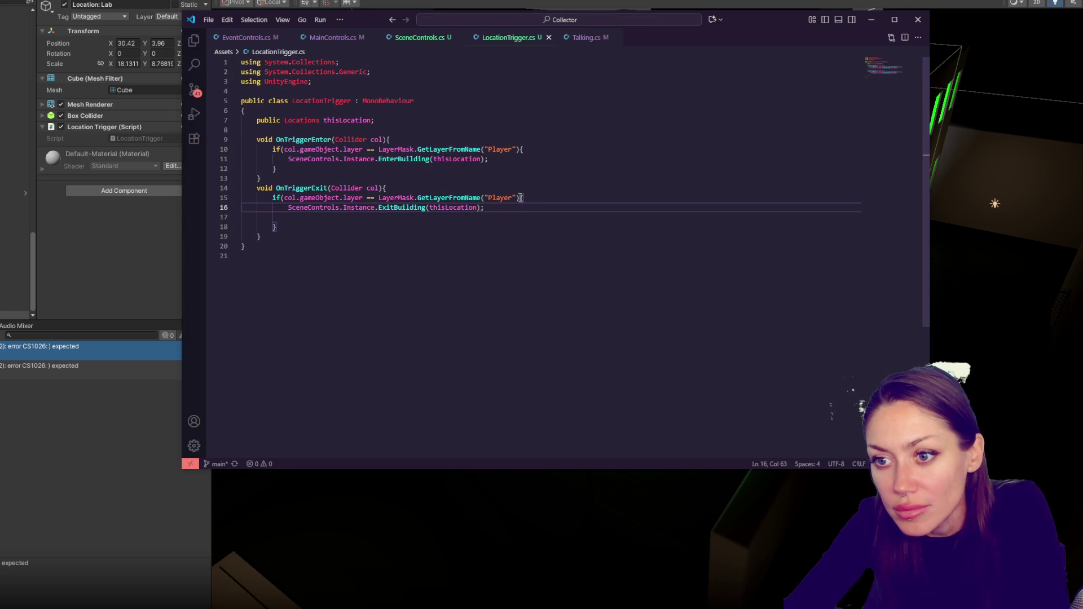
left_click(520, 149)
type(")")
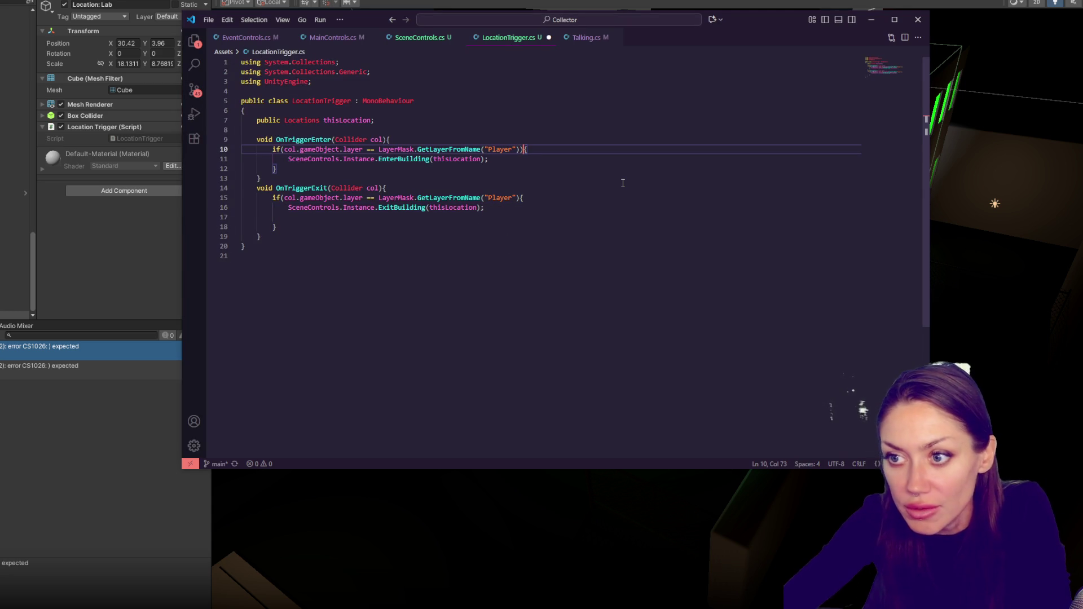
left_click(533, 197)
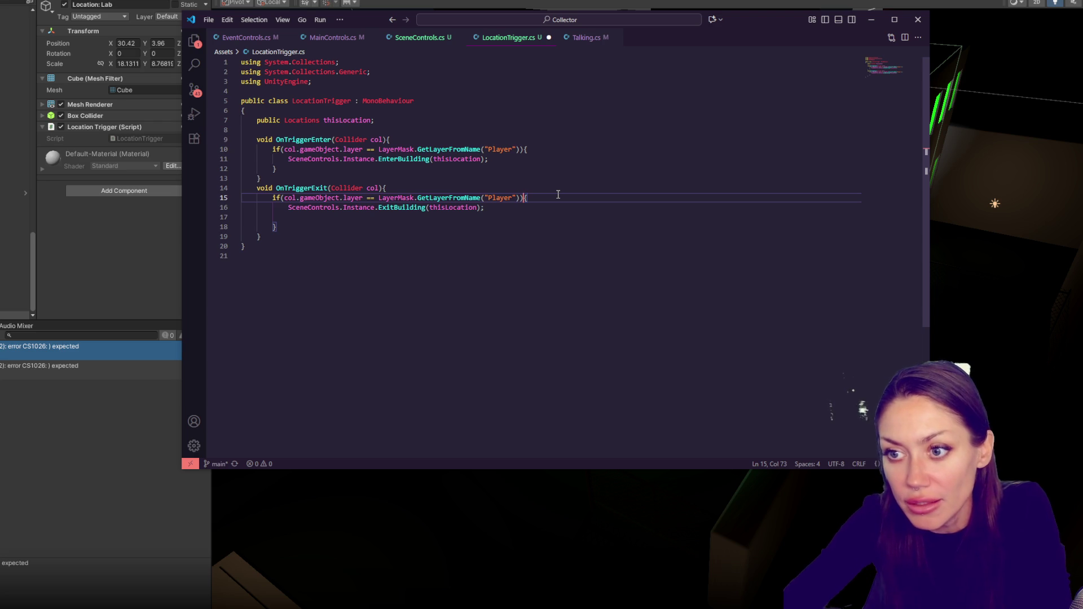
key("ctrl+s")
- Delete empty line 17 and go back to Unity to recompile
left_click_drag(515, 207, 504, 215)
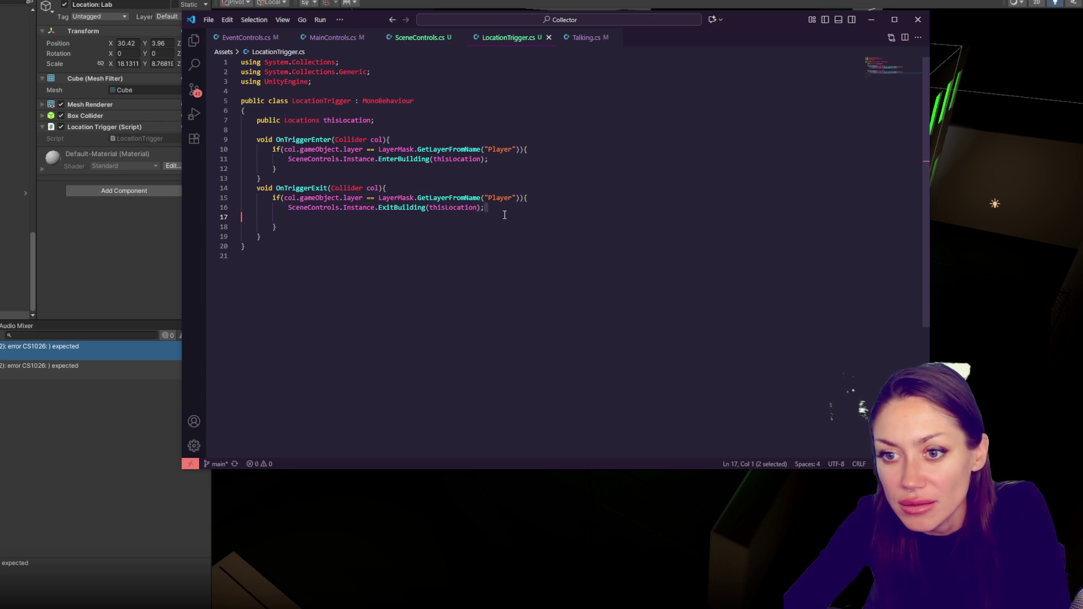
key("BackSpace")
key("Up")
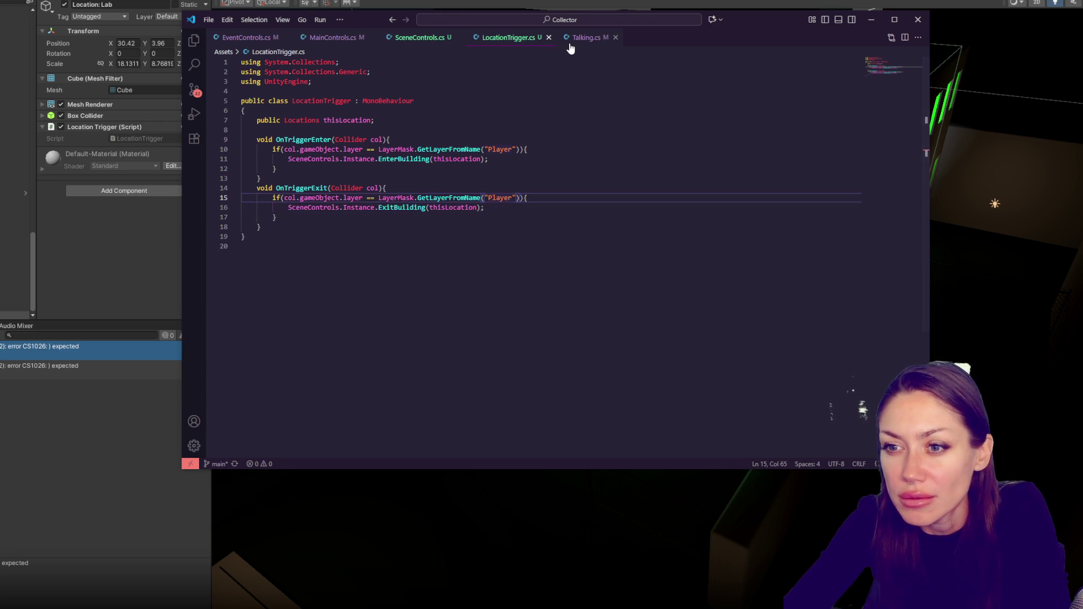
left_click(113, 276)
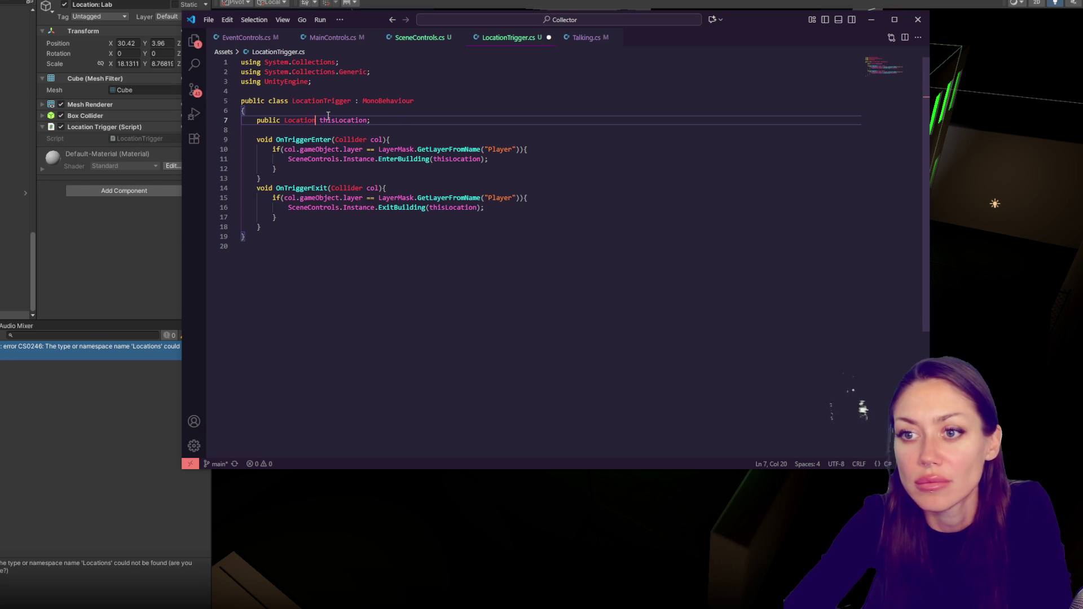
left_click(157, 276)
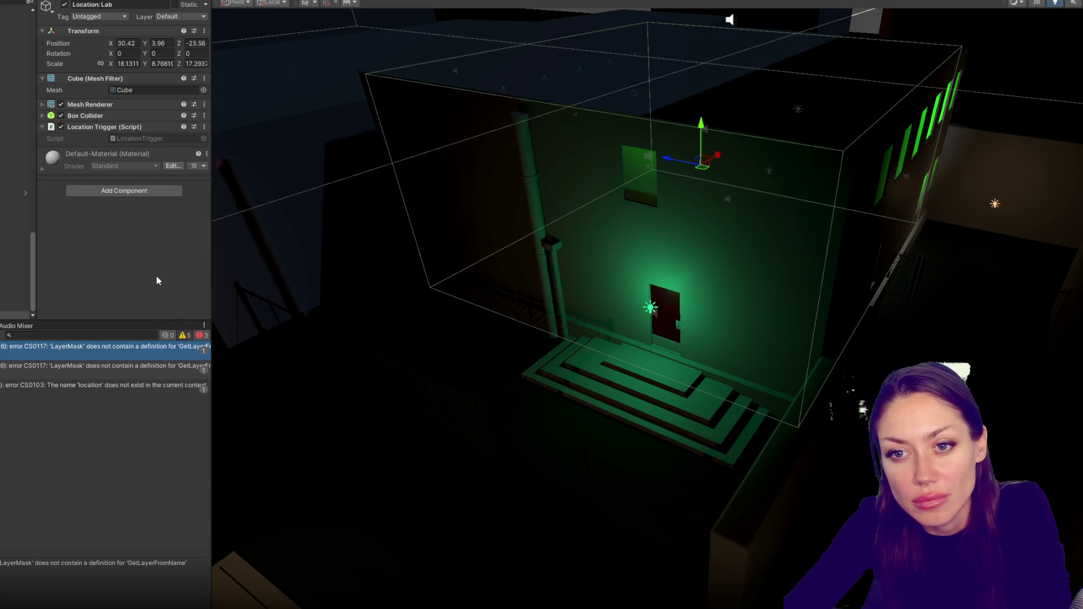
- Open LocationTrigger.cs at the CS0117 GetLayerFromName error line from the Console
double_click(130, 350)
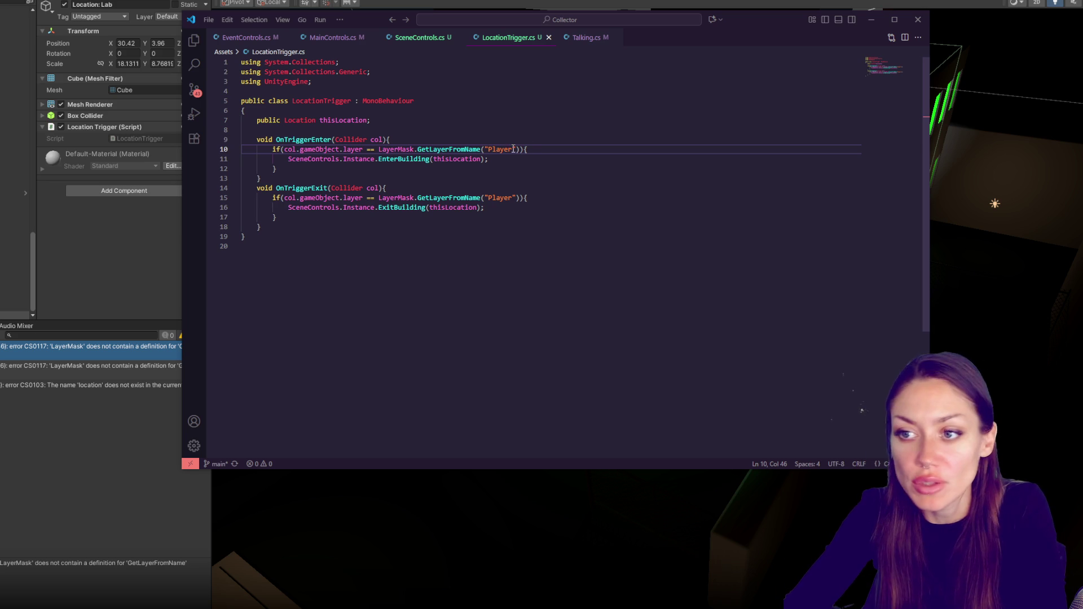
- Replace GetLayerFromName with NameToLayer on lines 10 and 15 and save LocationTrigger.cs
double_click(467, 148)
type("NameToLayer")
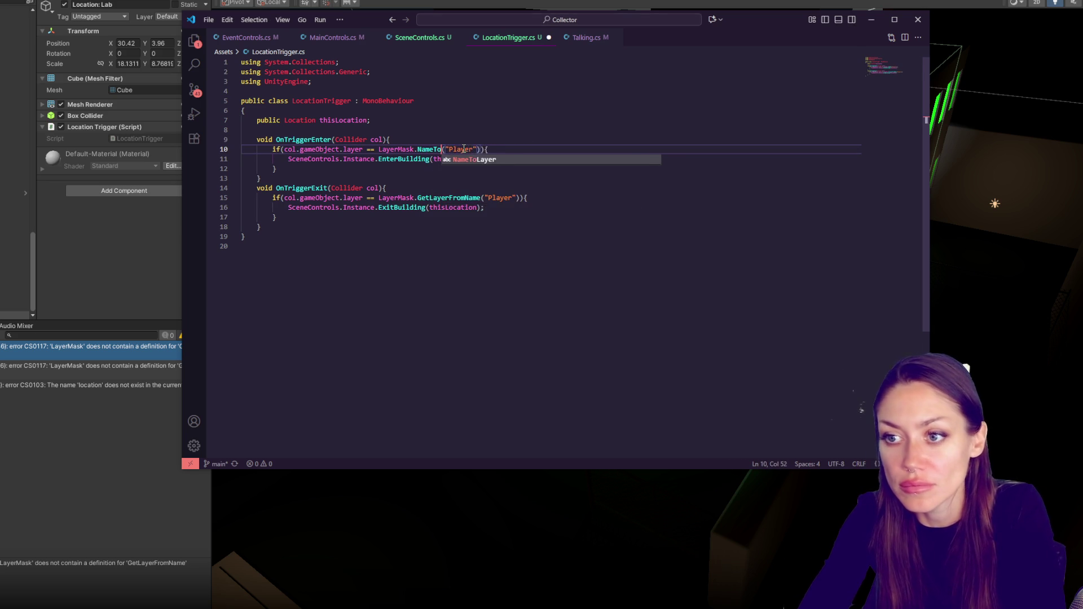
double_click(435, 149)
key("ctrl+c")
double_click(439, 198)
key("ctrl+v")
key("ctrl+s")
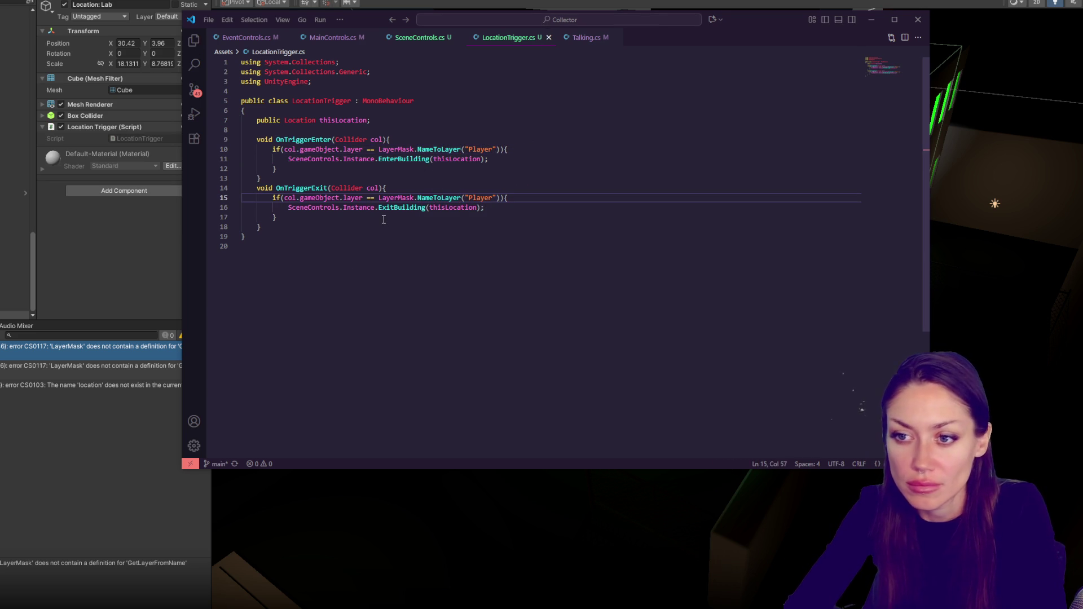
left_click(384, 219)
left_click(147, 256)
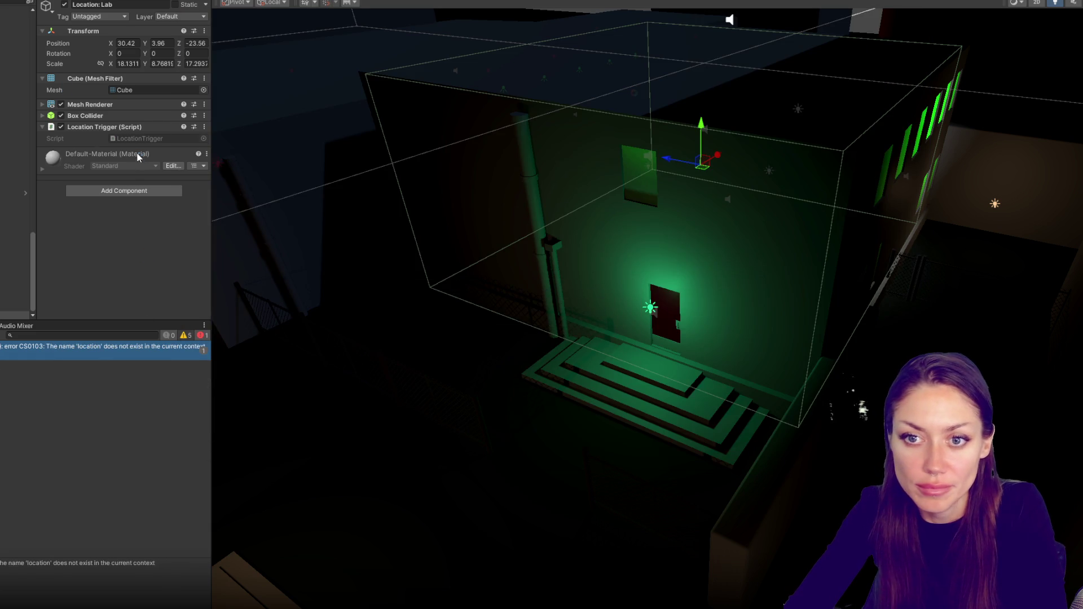
- Change switch(location) to switch(buildingLocation) in SceneControls.cs, save, and return to Unity
double_click(82, 346)
double_click(449, 246)
double_click(318, 257)
key("ctrl+v")
double_click(430, 124)
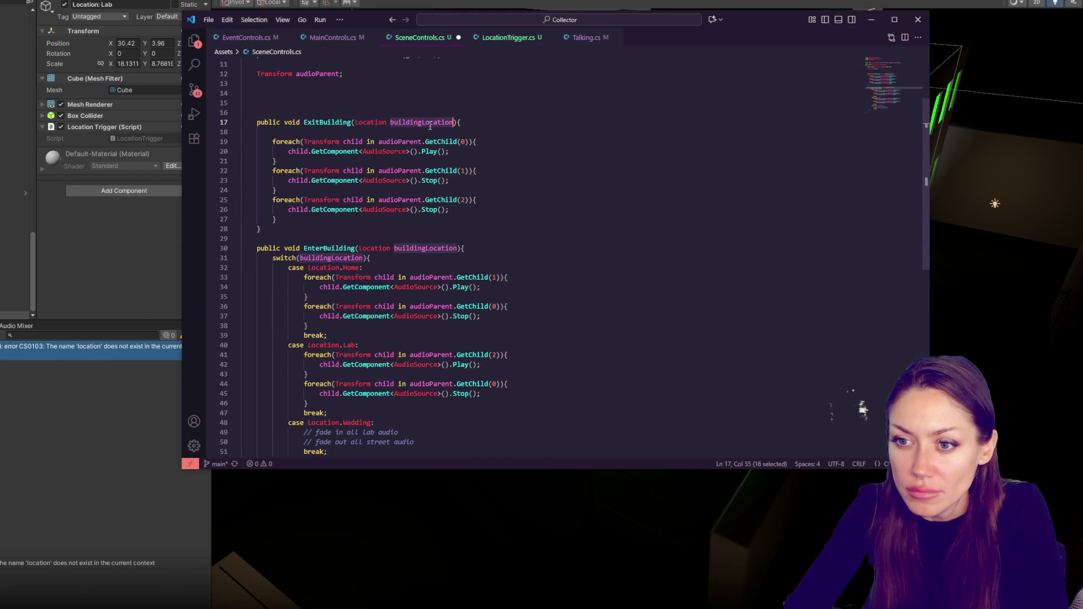
key("ctrl+s")
left_click(181, 345)
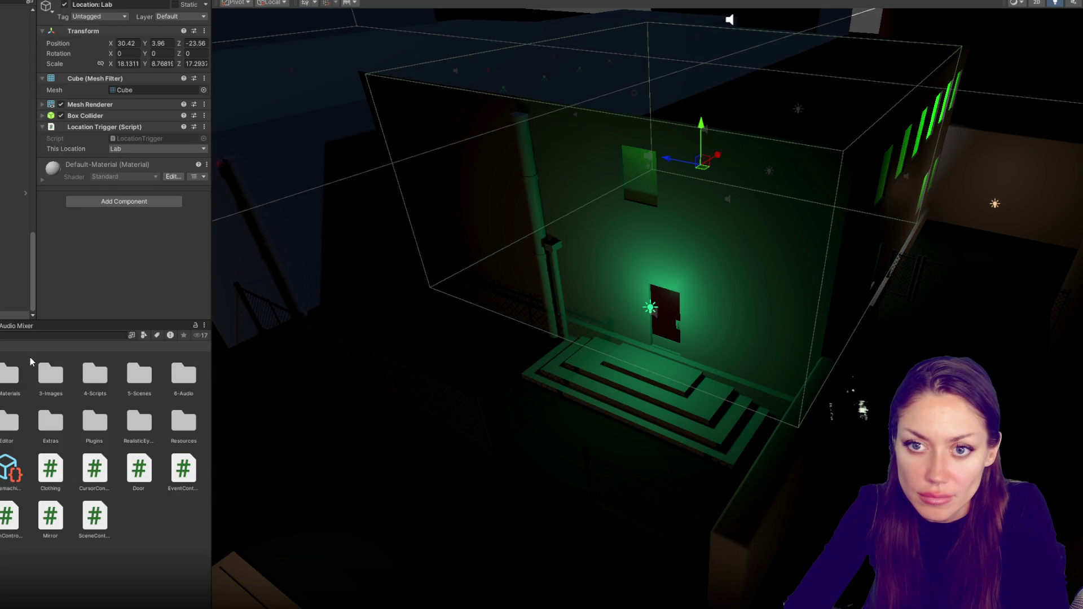
- Check the trigger's This Location choices in Unity, leaving it set to Lab
left_click(141, 148)
left_click(150, 146)
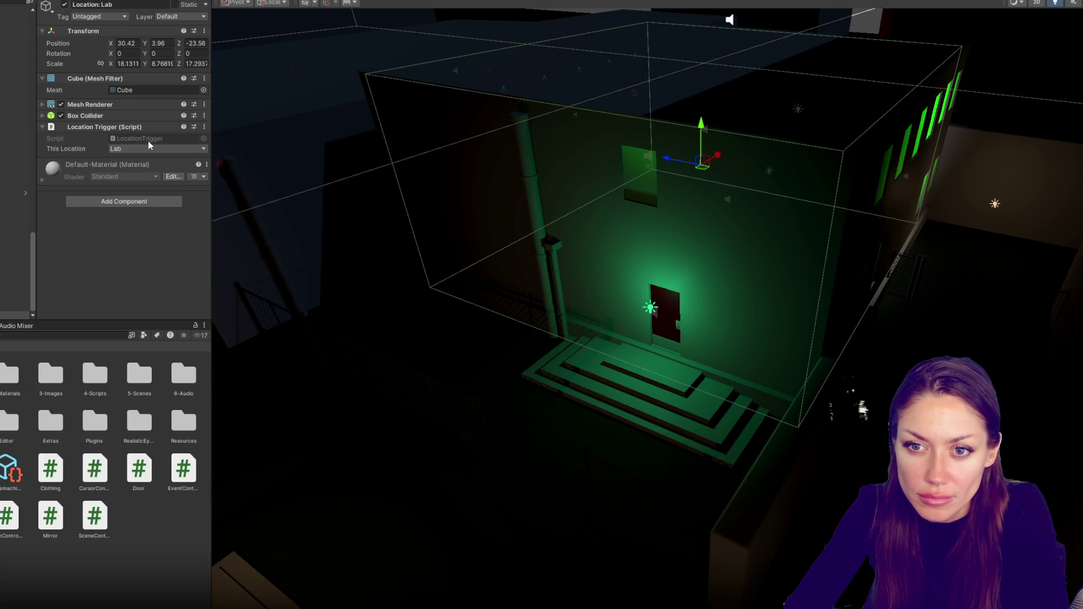
left_click(178, 150)
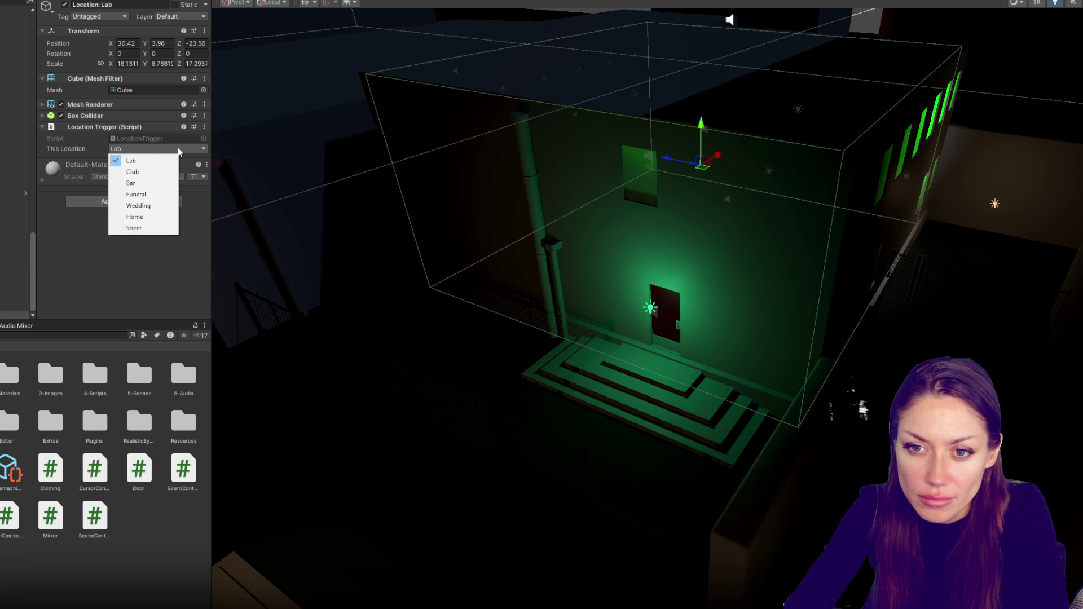
left_click(125, 267)
- Reorder the Location enum to Street, Home, Lab, Club, Bar, Funeral, Wedding and save SceneControls.cs
key("alt+Tab")
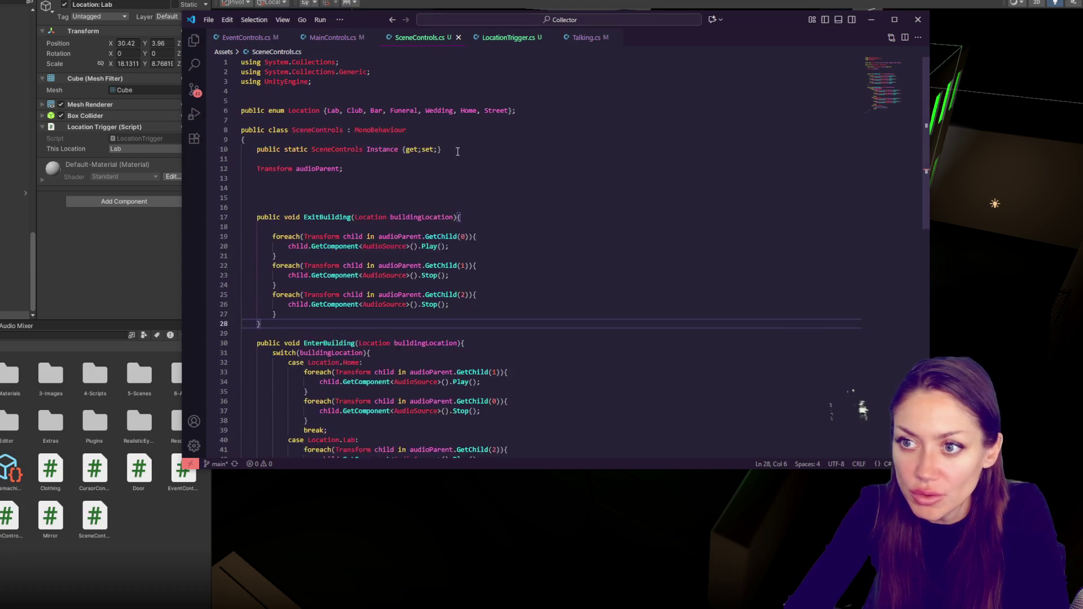
double_click(473, 110)
double_click(497, 111)
key("ctrl+x")
left_click(325, 110)
key("ctrl+v")
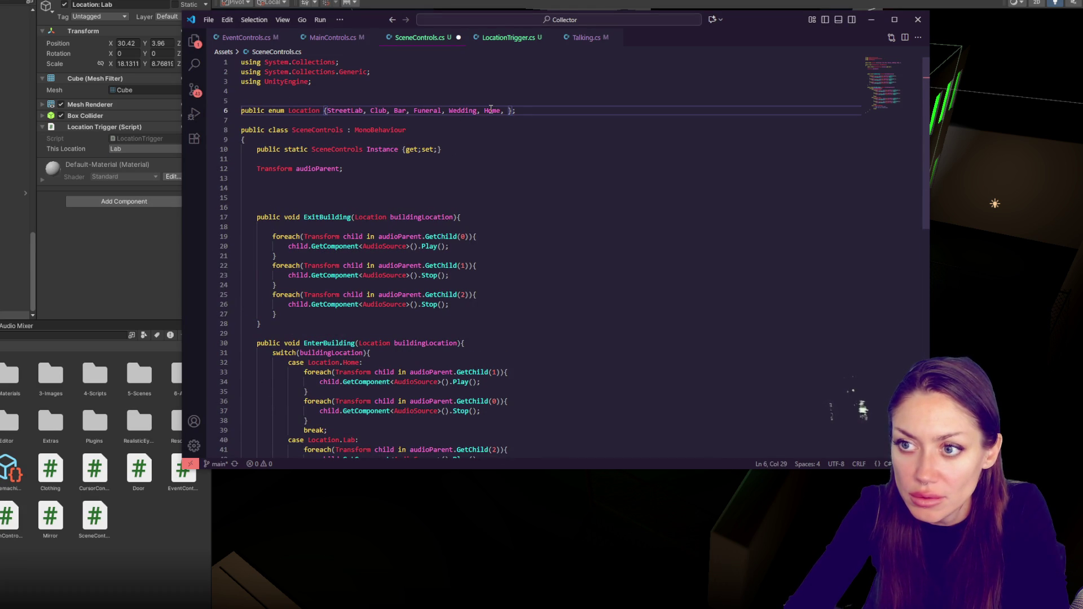
type(",")
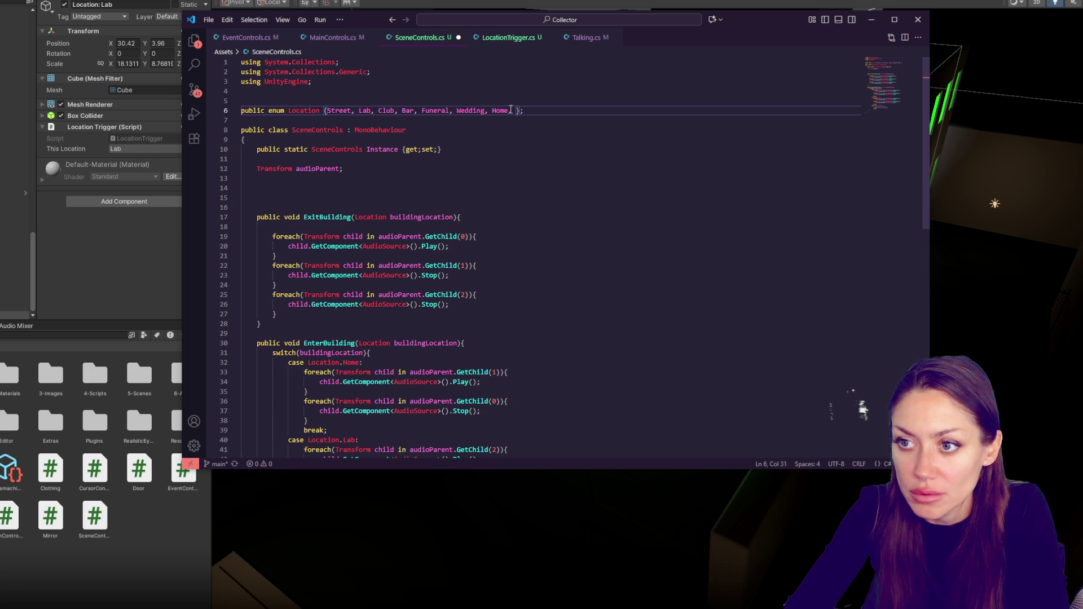
left_click_drag(511, 111, 491, 108)
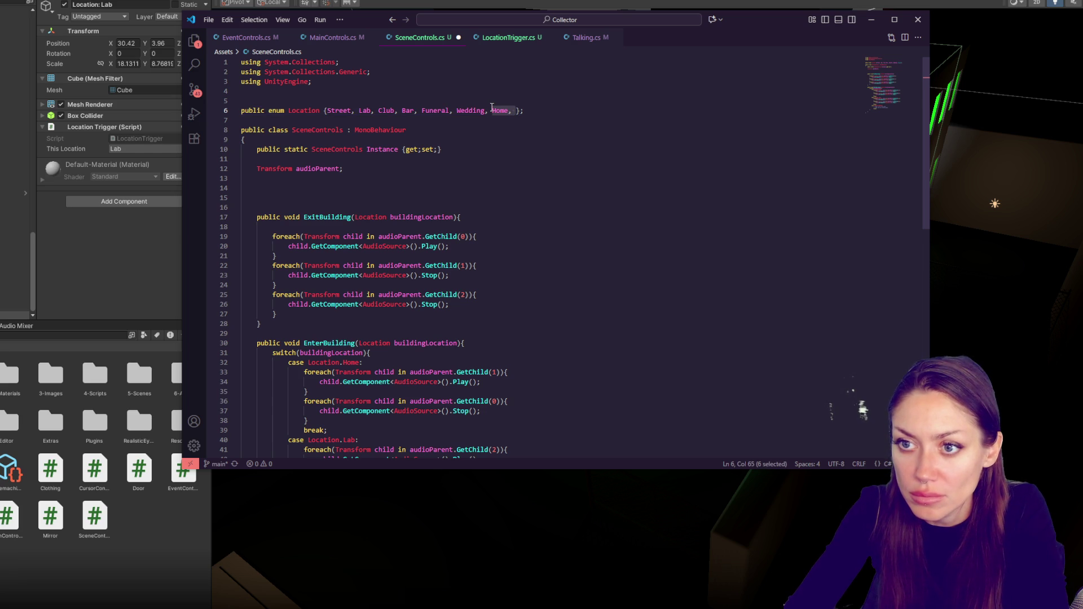
key("BackSpace")
key("BackSpace")
key("BackSpace")
left_click_drag(327, 111, 356, 111)
type("Street, Home,")
key("ctrl+s")
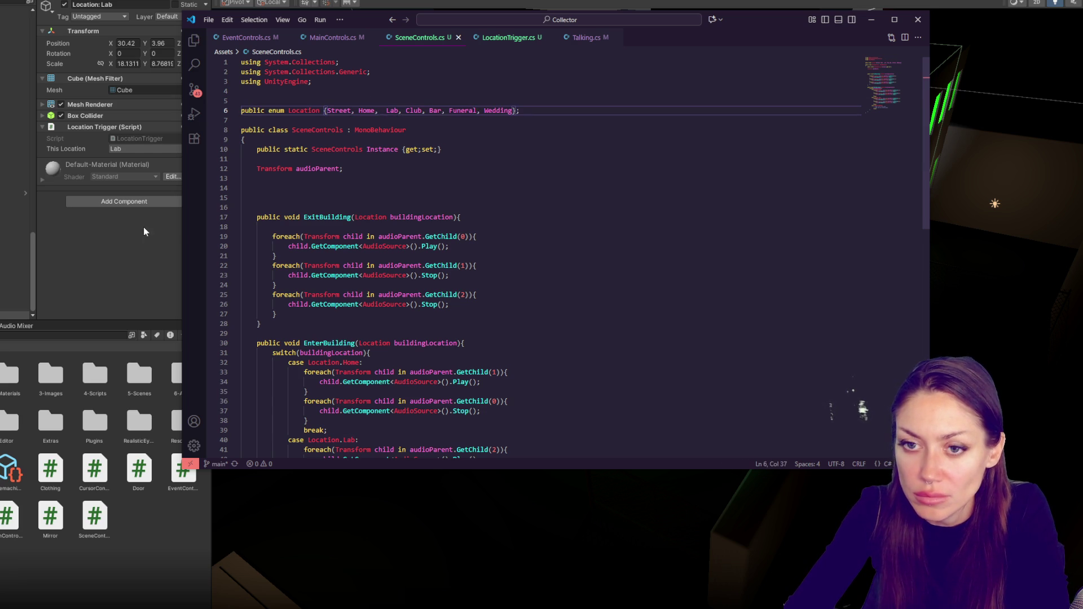
- After the scripts reload, set the trigger's This Location back to Lab
left_click(152, 227)
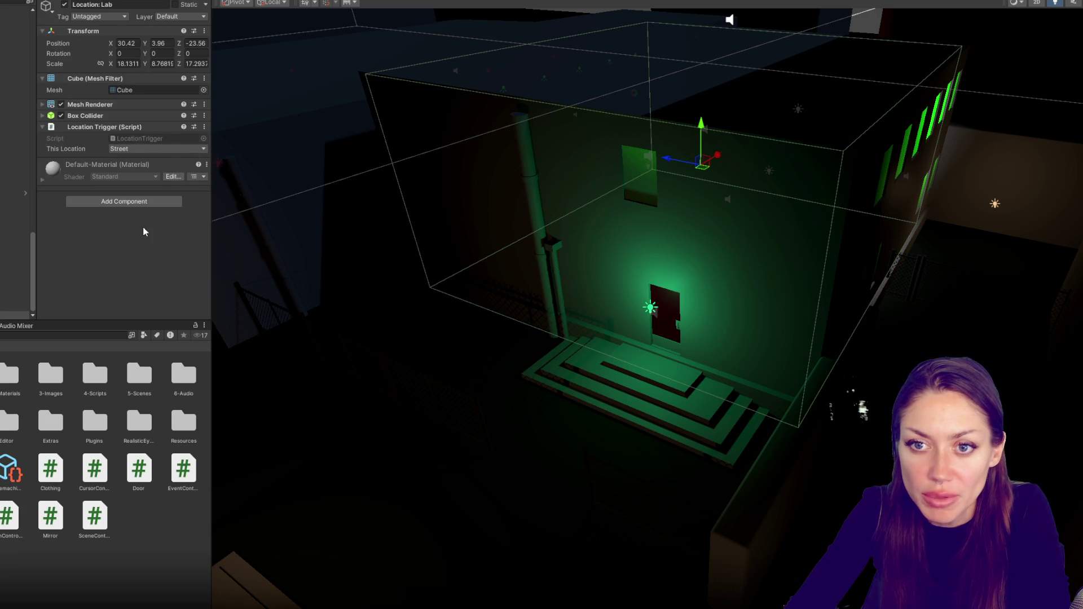
left_click(167, 149)
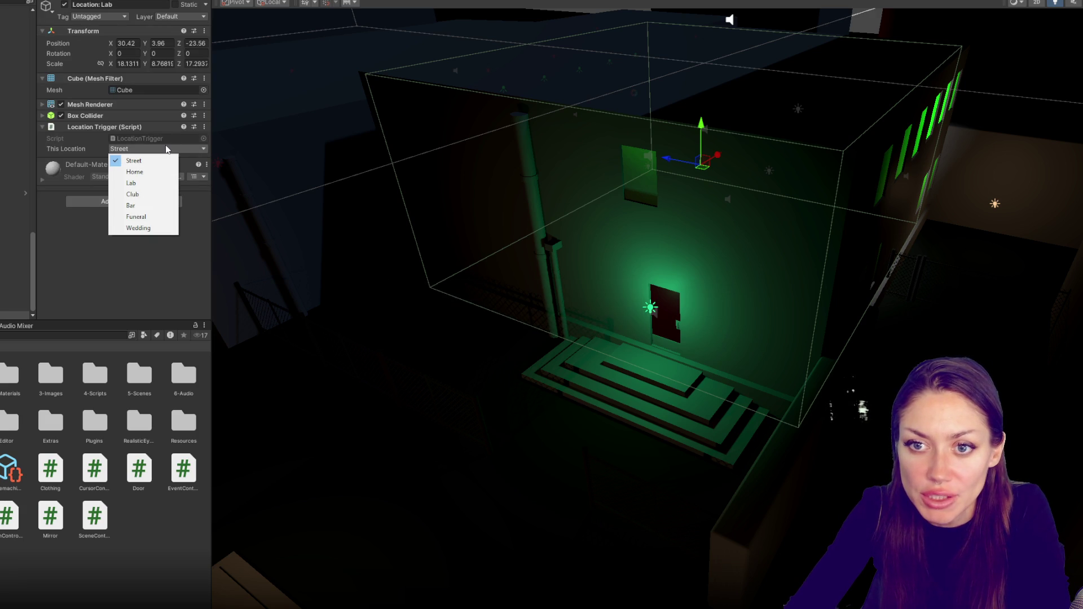
left_click(131, 183)
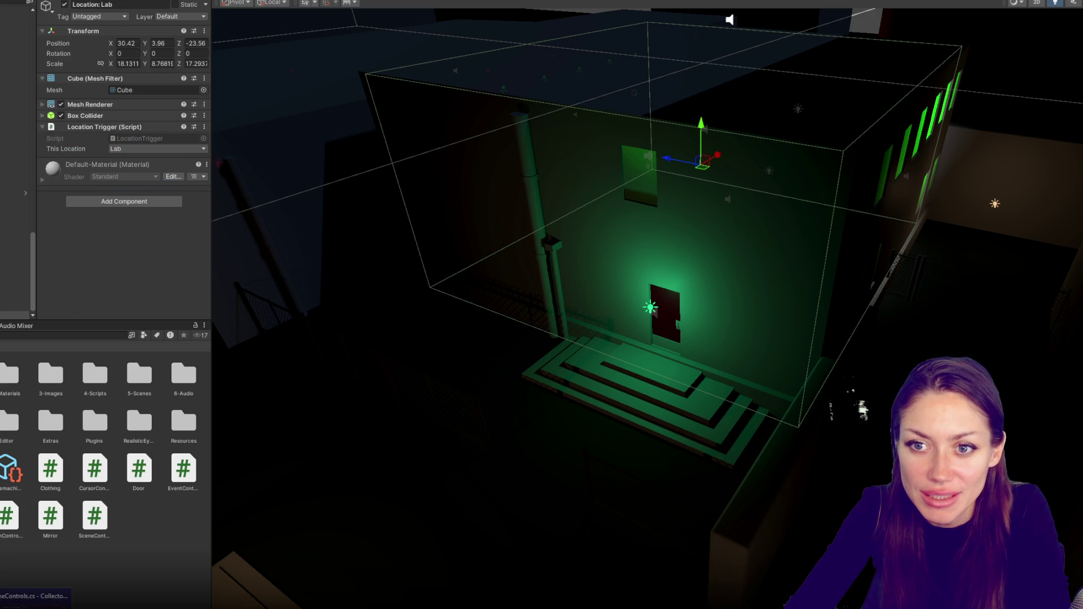
- Delete the extra space before Lab in the enum, tidy SceneControls.cs, and save it
left_click(34, 598)
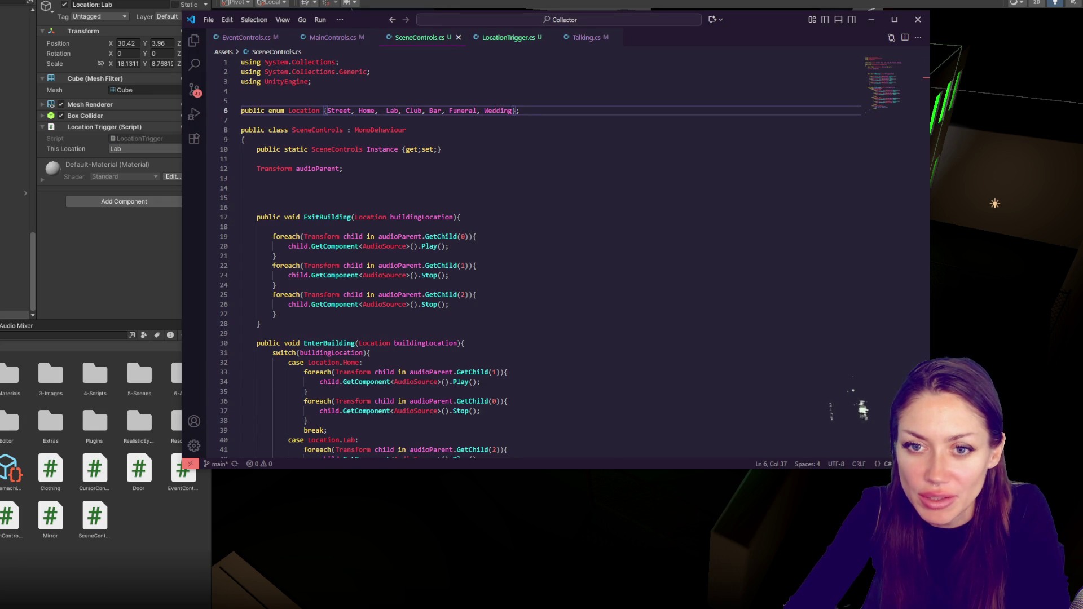
left_click(557, 221)
scroll(569, 145, "down", 2)
left_click(568, 137)
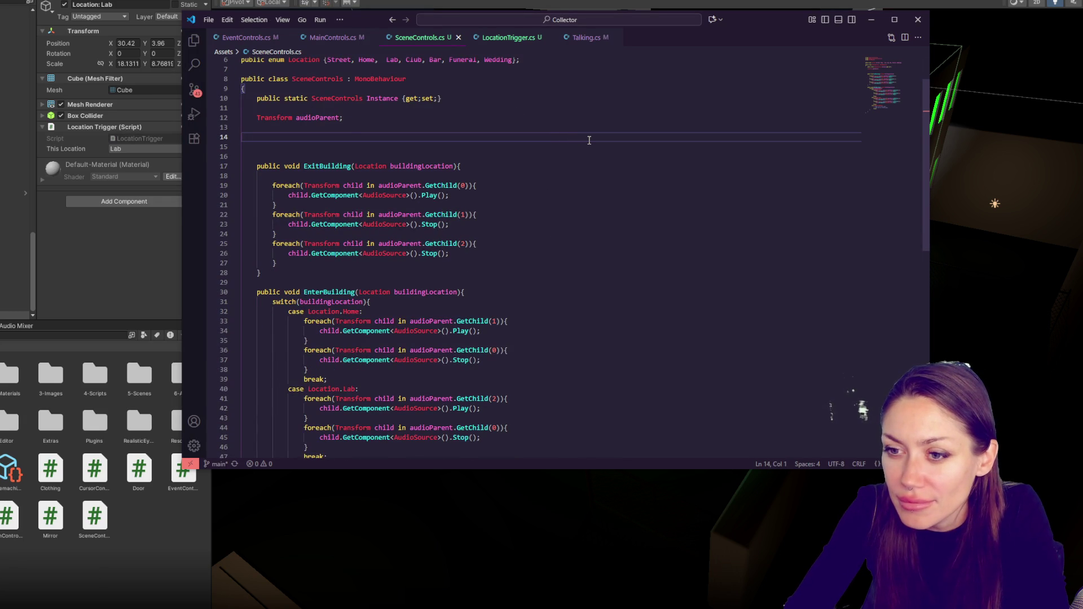
scroll(589, 139, "up", 2)
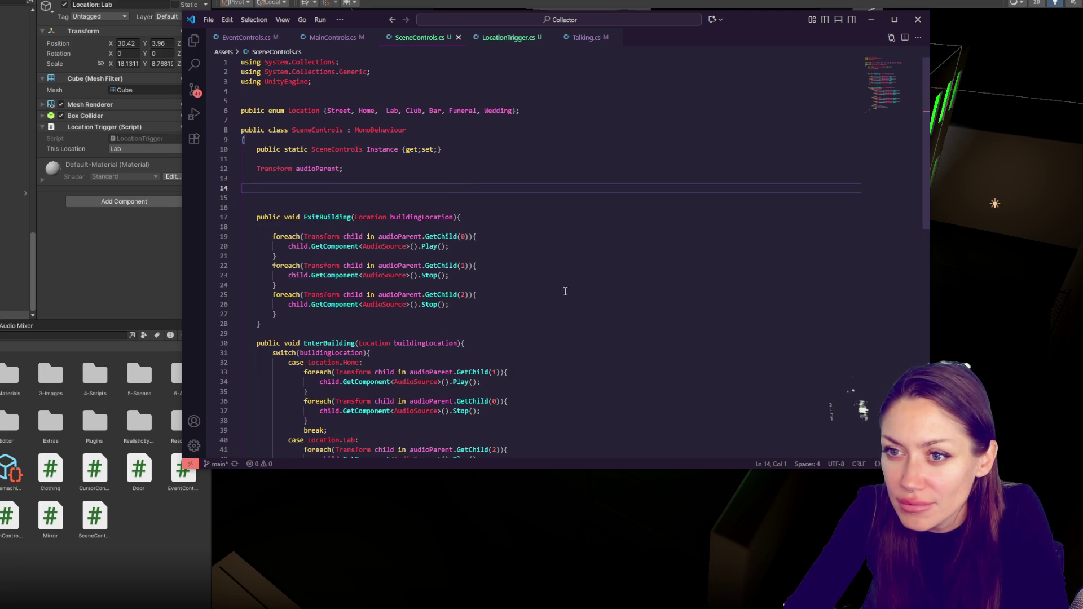
scroll(411, 361, "down", 5)
scroll(457, 299, "up", 5)
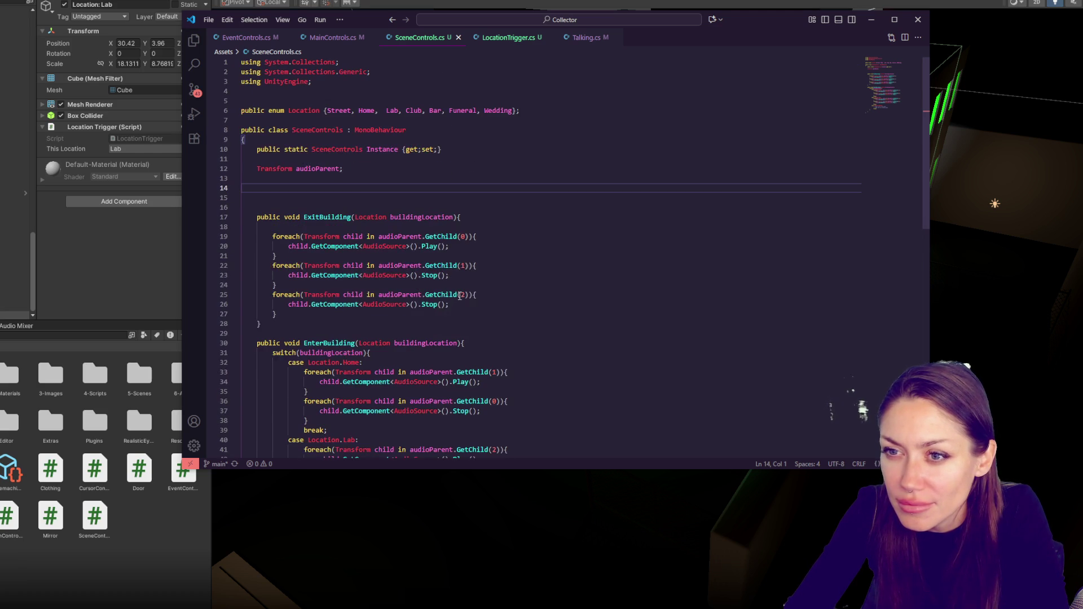
left_click(383, 111)
key("BackSpace")
left_click(446, 149)
double_click(422, 217)
left_click(565, 220)
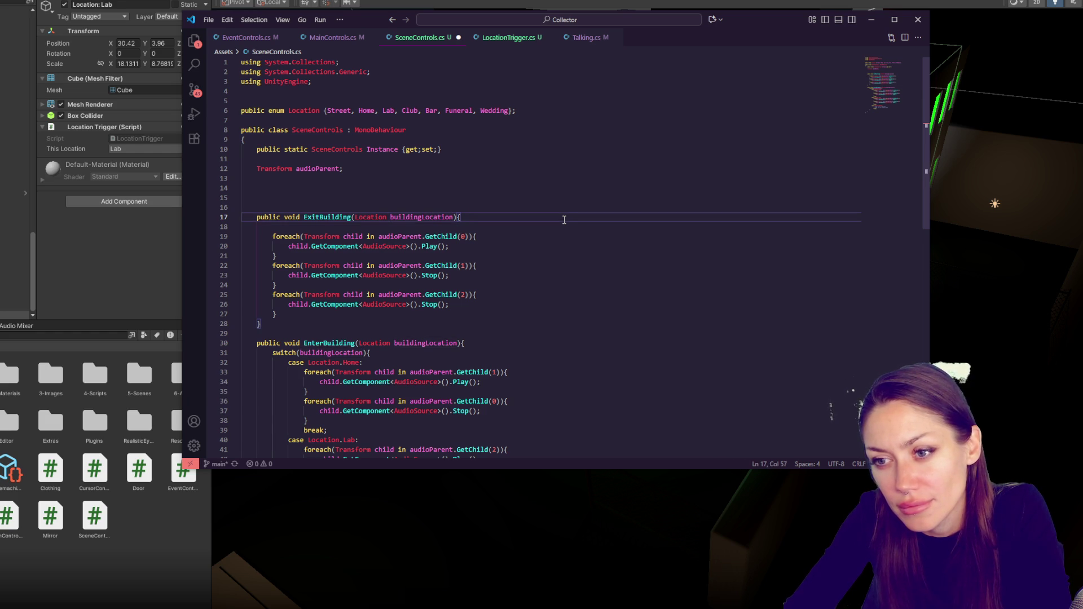
key("ctrl+s")
left_click(114, 245)
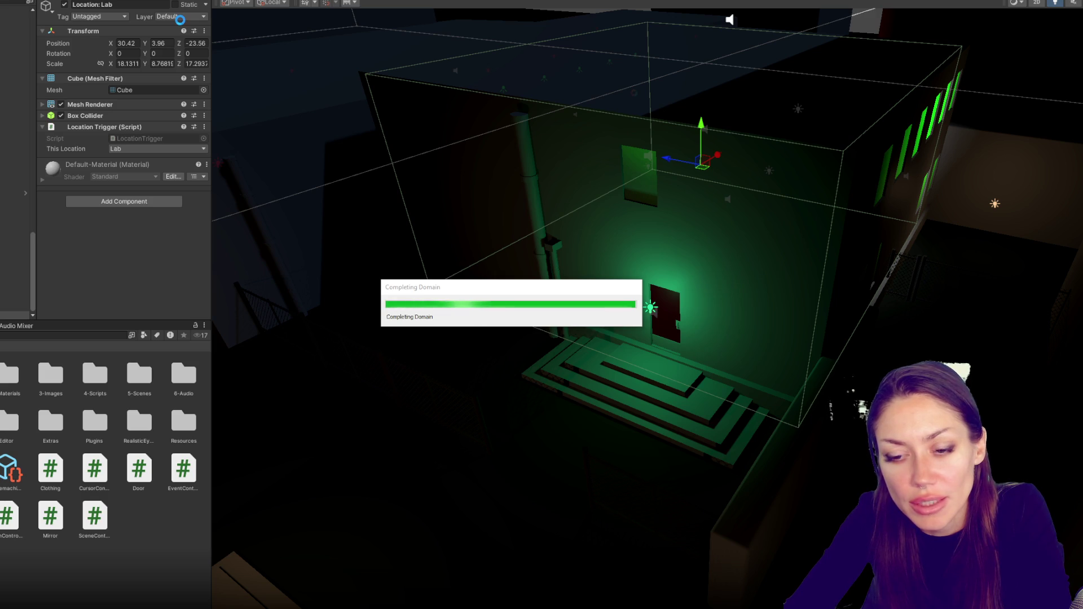
- Create a new Player layer in user layer 14 from the FPSController's layer list
scroll(15, 169, "up", 10)
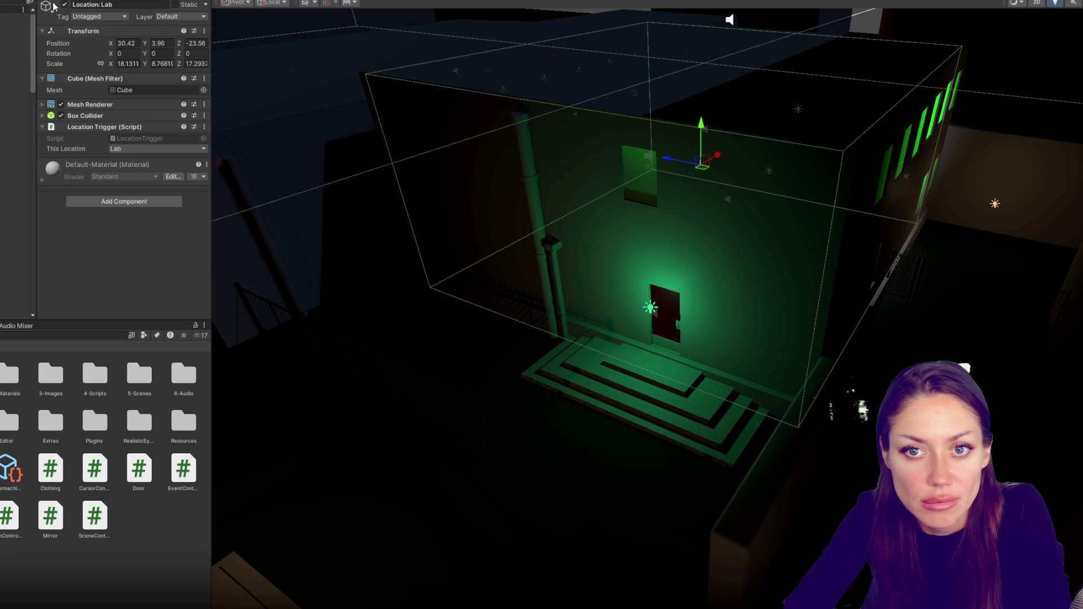
scroll(15, 169, "down", 3)
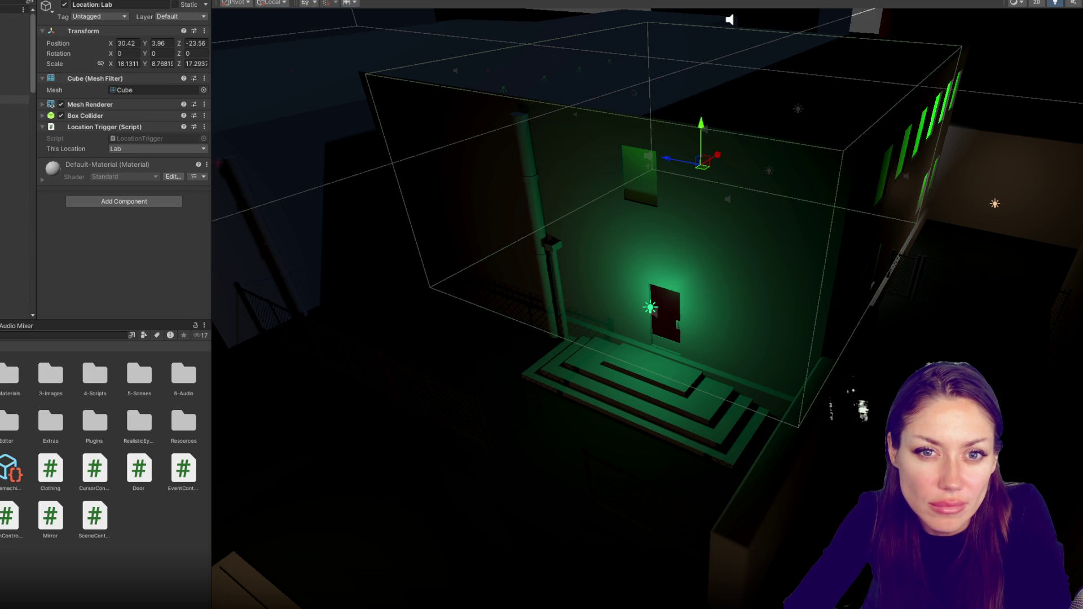
left_click(17, 107)
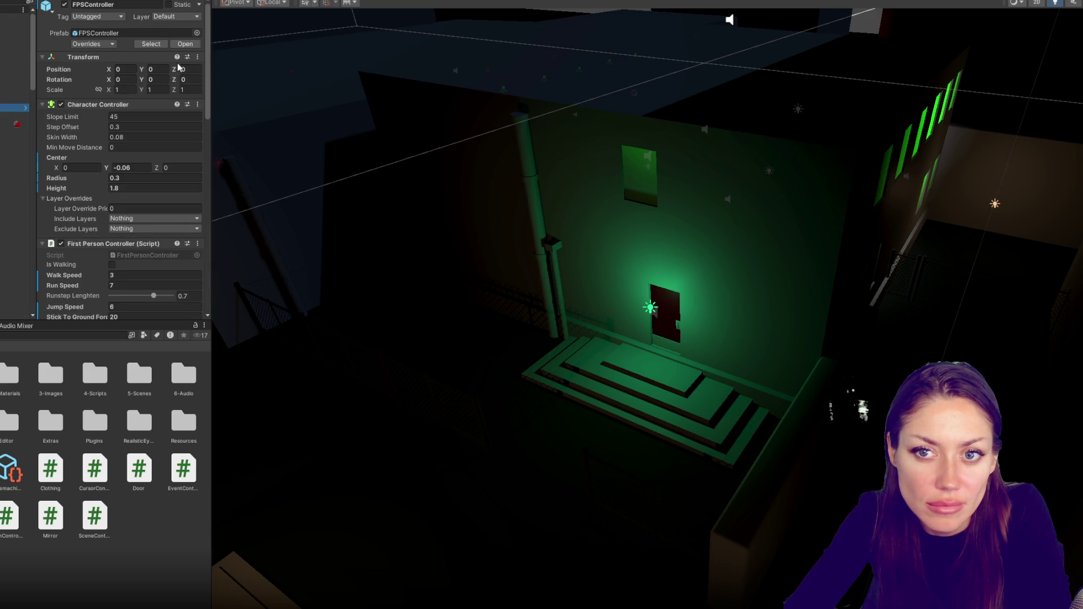
left_click(186, 17)
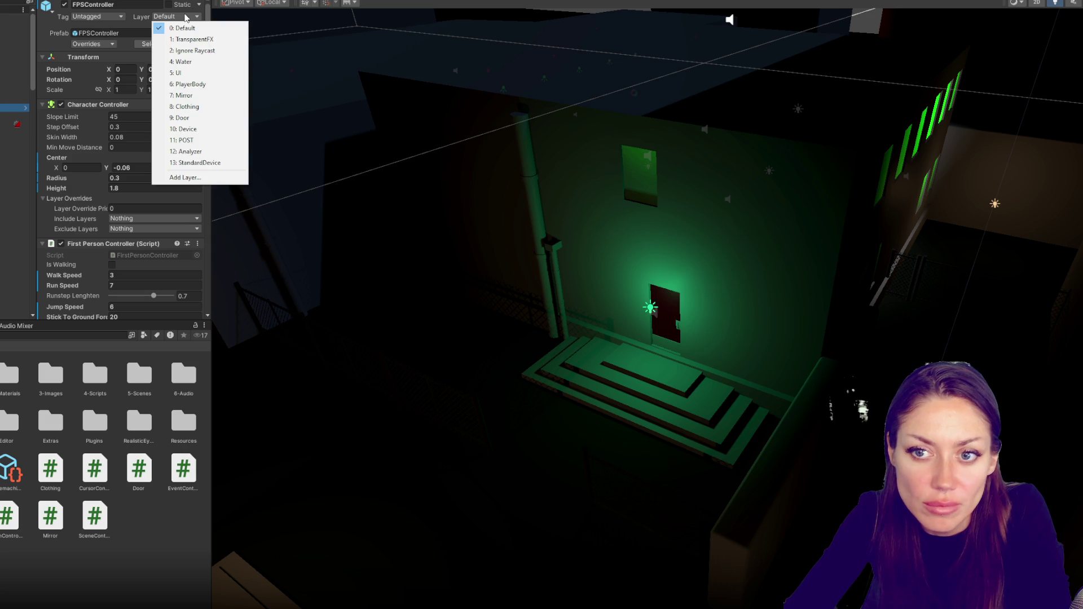
left_click(181, 178)
left_click(163, 215)
type("Pl")
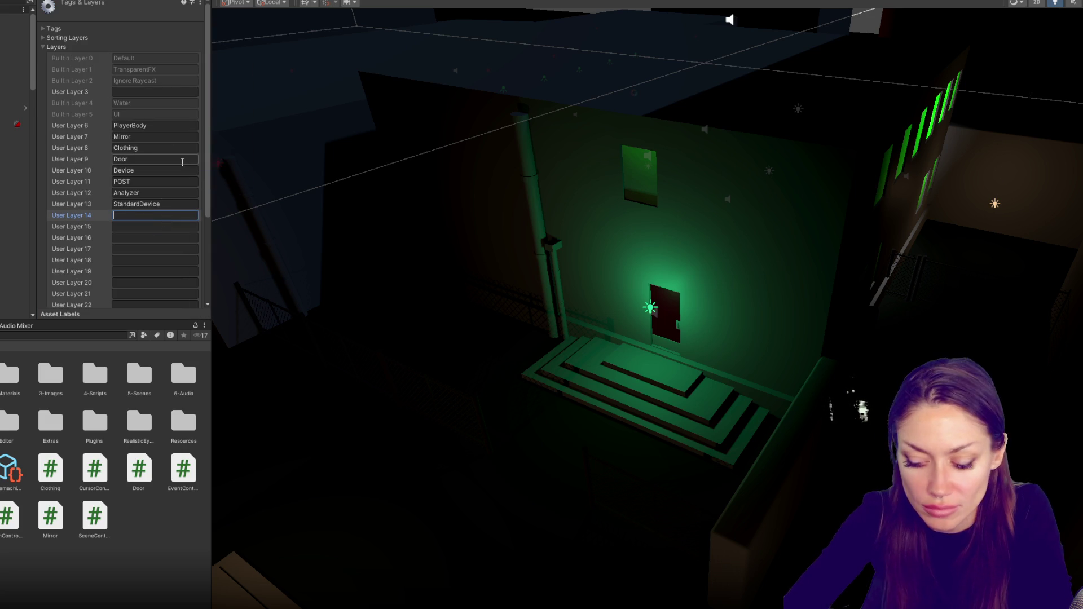
type("ayer")
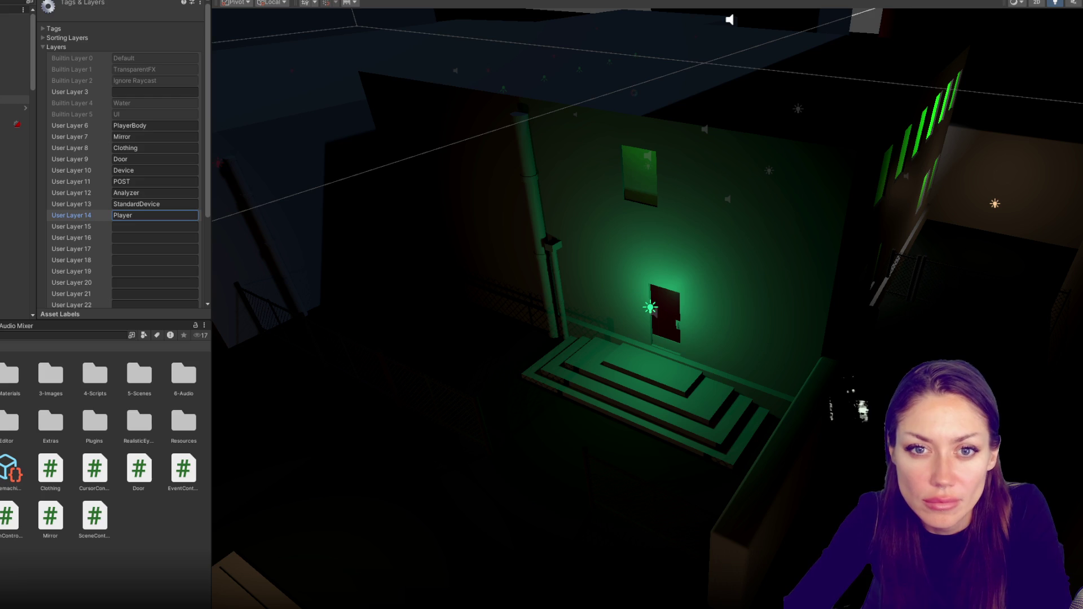
- Put FPSController and its children on the Player layer
left_click(17, 108)
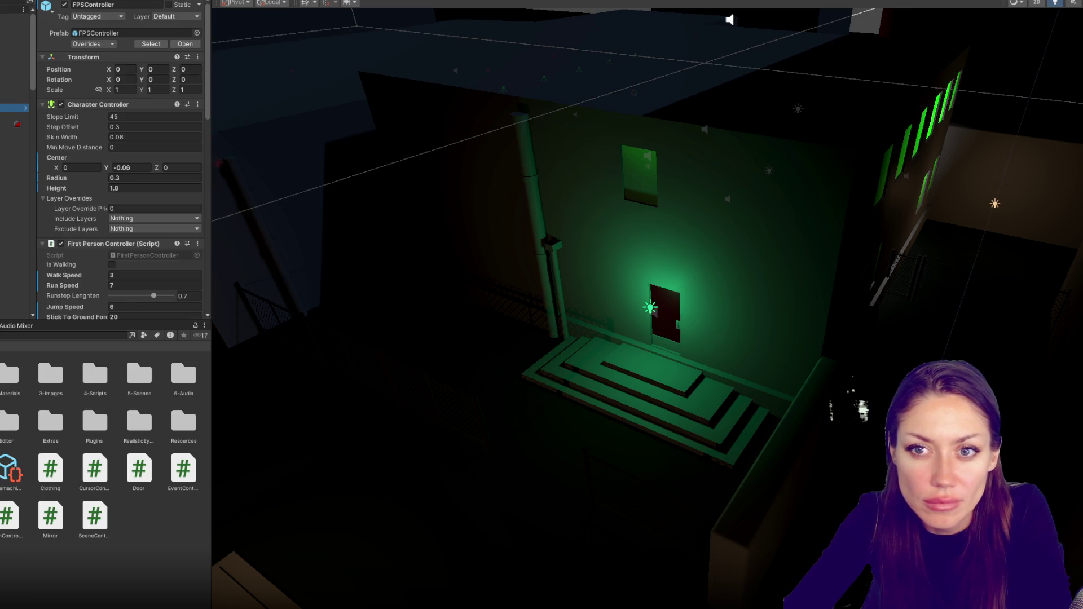
left_click(188, 17)
left_click(189, 174)
left_click(513, 331)
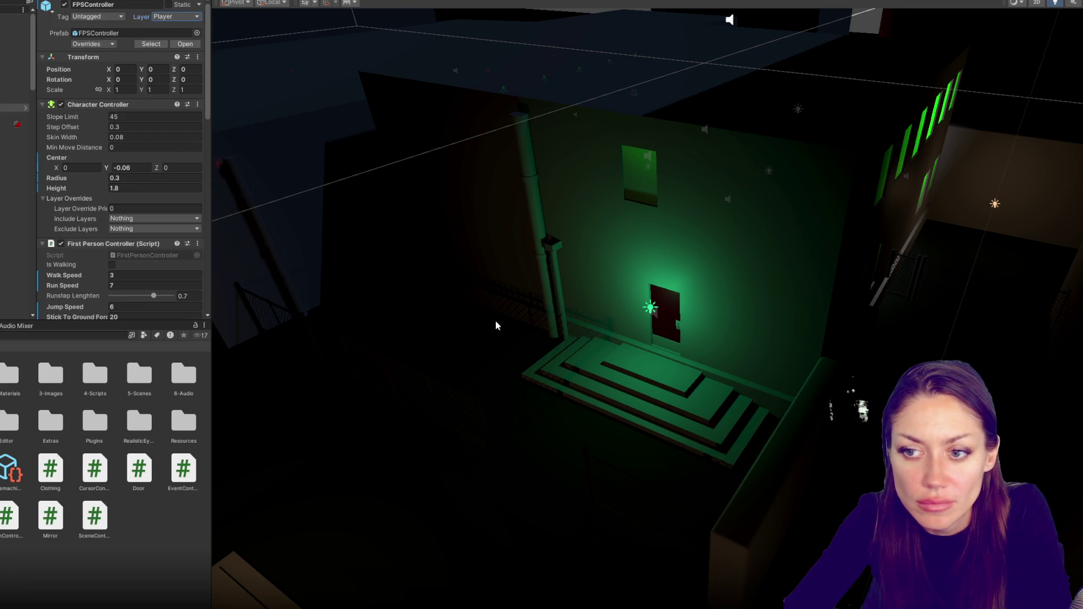
left_click(14, 140)
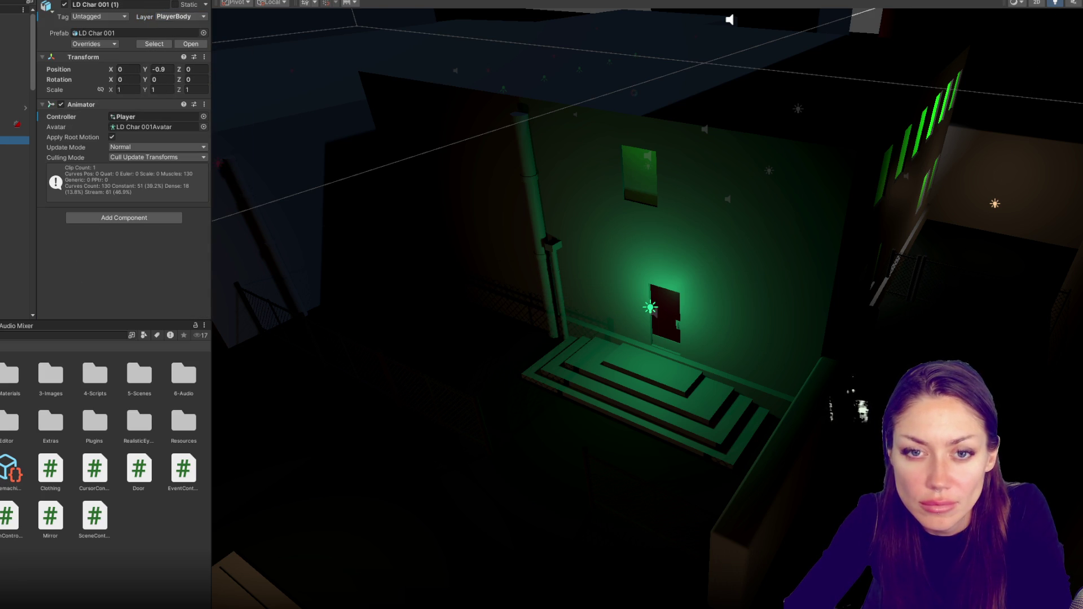
key("alt+Tab")
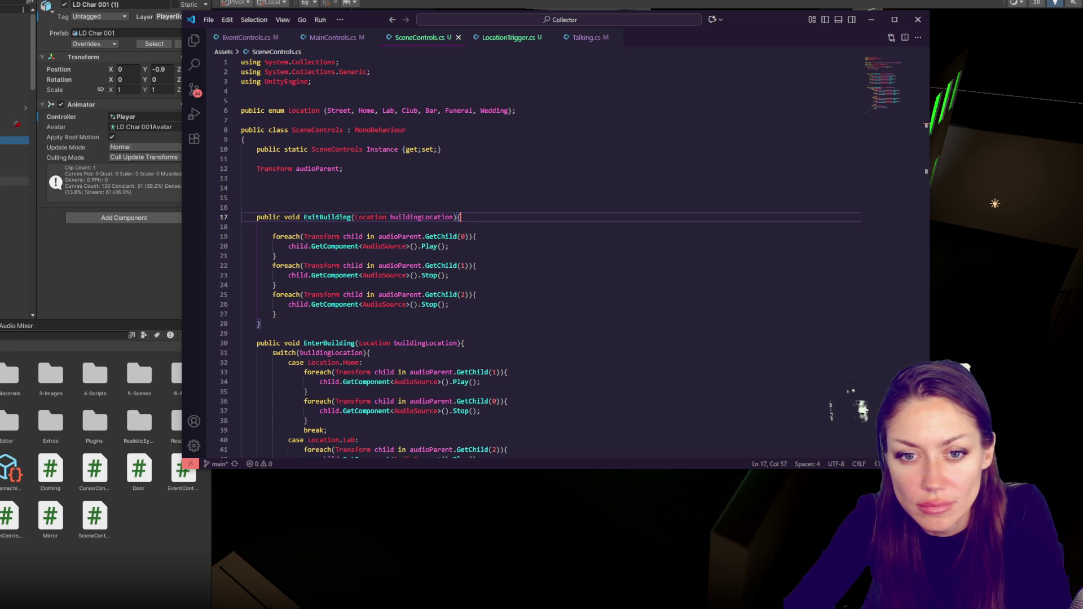
- Move AUDIO Computer (1) down to ground level and across to X -29.71
scroll(14, 226, "down", 10)
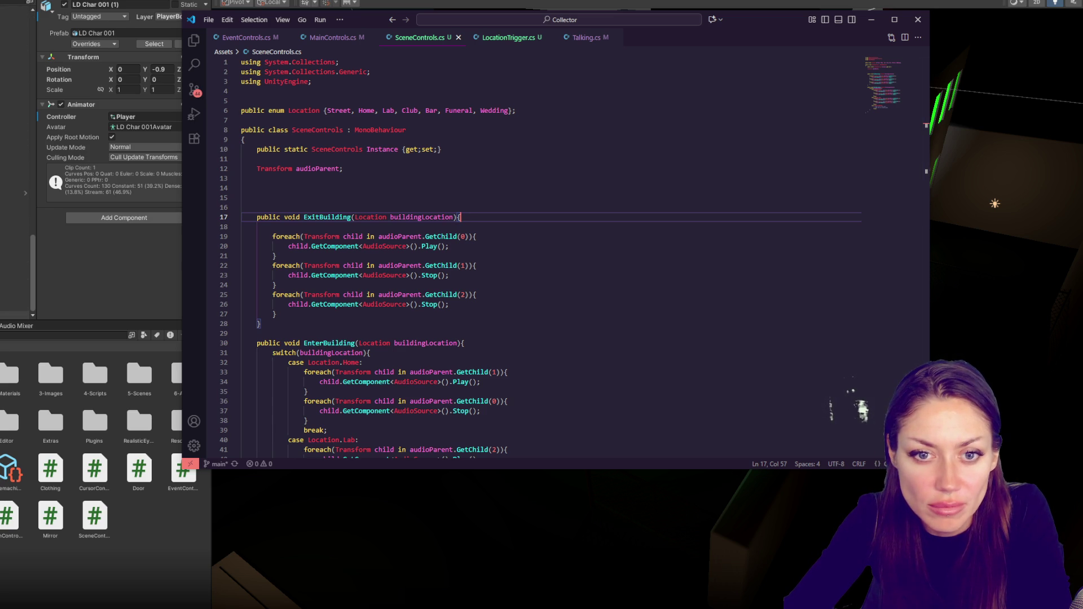
left_click(14, 250)
left_click(15, 226)
left_click(14, 241)
left_click(14, 233)
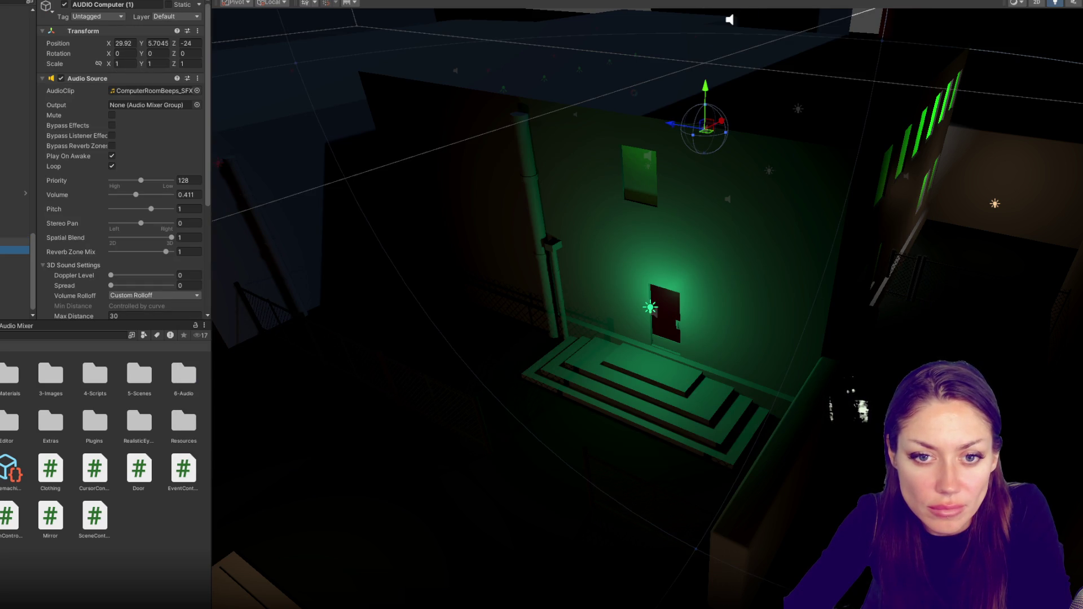
scroll(979, 177, "down", 2)
mouse_move(979, 177)
left_mouse_down()
mouse_move(757, 206)
mouse_move(784, 211)
mouse_move(708, 229)
mouse_move(302, 464)
left_mouse_up()
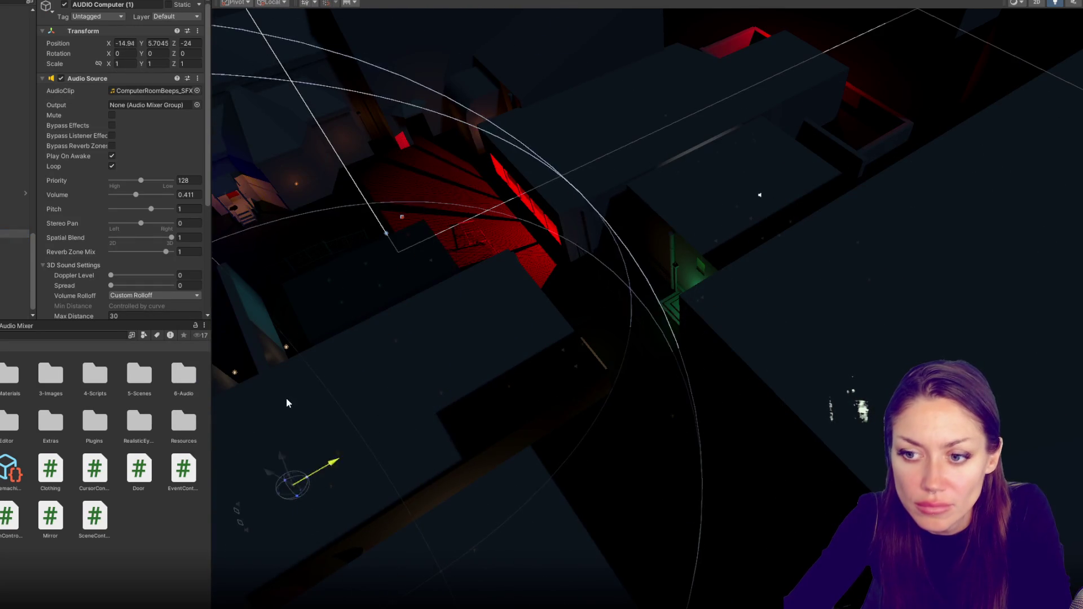
key("f")
mouse_move(781, 248)
left_mouse_down()
mouse_move(632, 337)
mouse_move(592, 305)
mouse_move(306, 260)
left_mouse_up()
mouse_move(613, 241)
left_mouse_down()
mouse_move(593, 236)
mouse_move(665, 314)
left_mouse_up()
left_click_drag(670, 255, 672, 298)
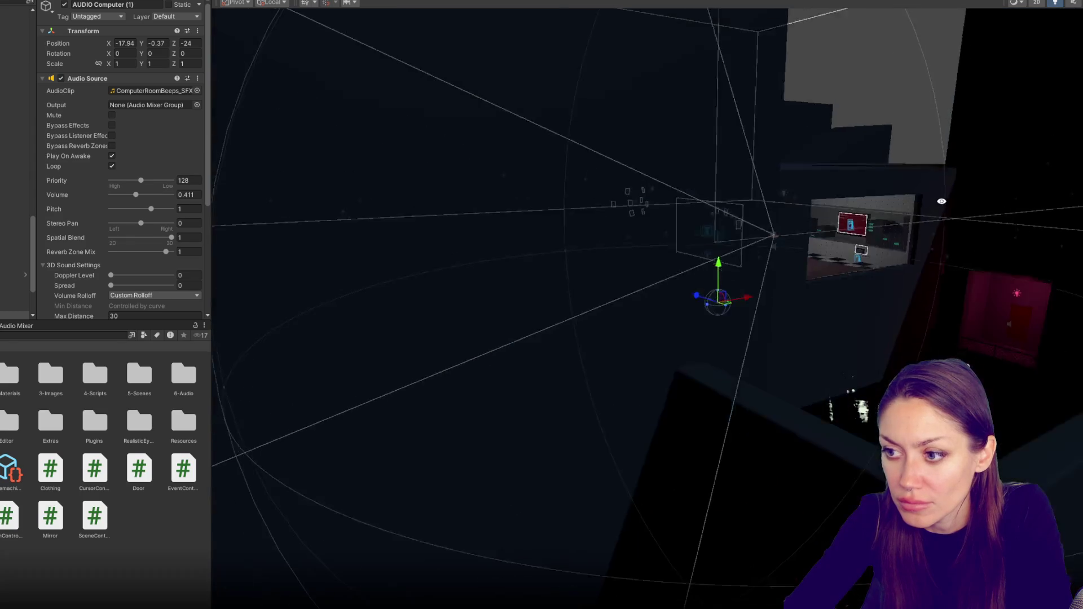
left_click_drag(946, 203, 836, 229)
mouse_move(736, 311)
left_mouse_down()
mouse_move(616, 307)
mouse_move(562, 285)
mouse_move(766, 230)
mouse_move(472, 286)
mouse_move(343, 281)
mouse_move(345, 298)
left_mouse_up()
- Set the source's Audio Source Max Distance to 35
scroll(176, 210, "down", 5)
left_click(127, 150)
type("25")
left_click(104, 177)
left_click_drag(242, 242, 235, 228)
left_click(100, 150)
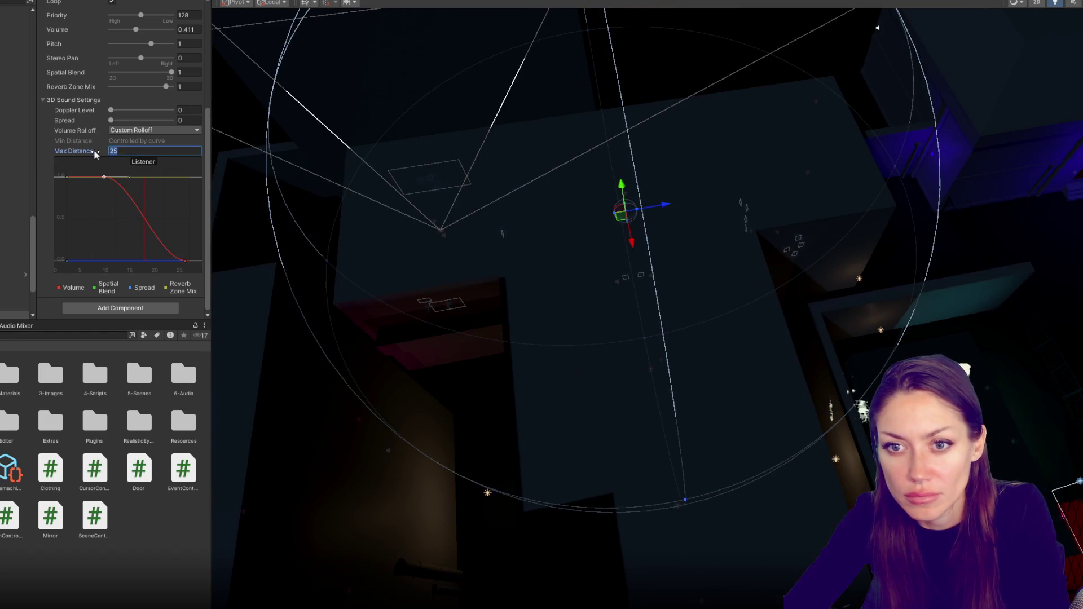
type("35")
key("Return")
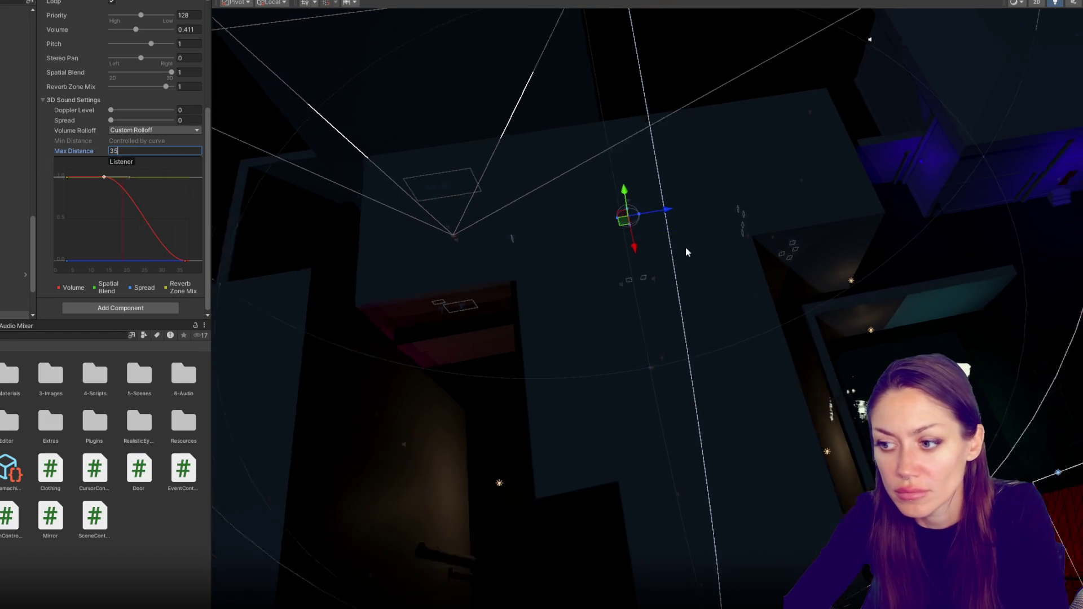
scroll(9, 224, "down", 4)
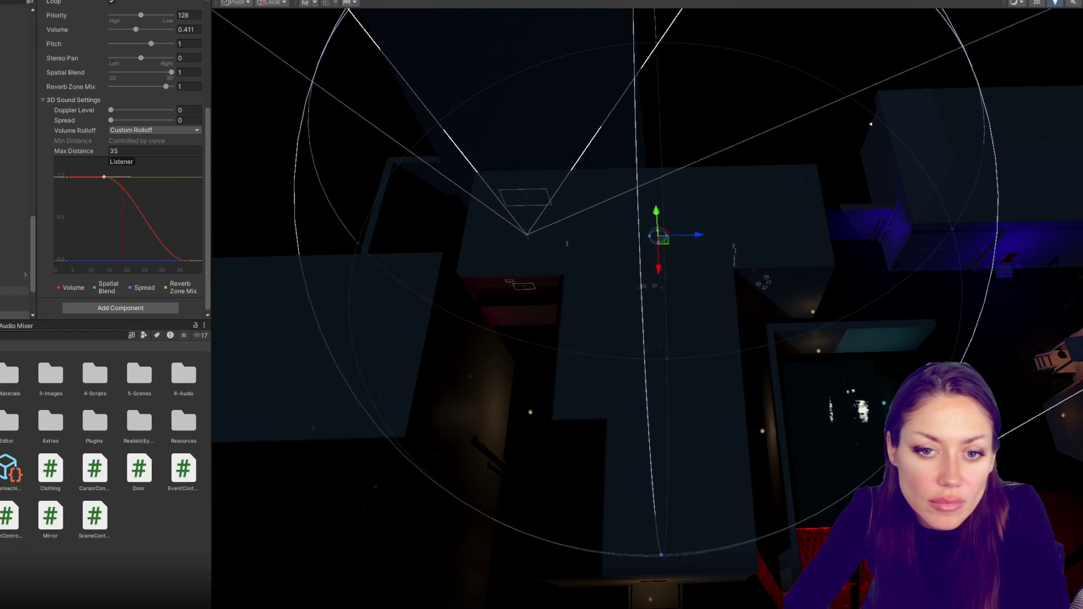
scroll(112, 47, "up", 5)
- Rename the source AUDIO Home Music and make the piano clip its AudioClip
left_click(113, 5)
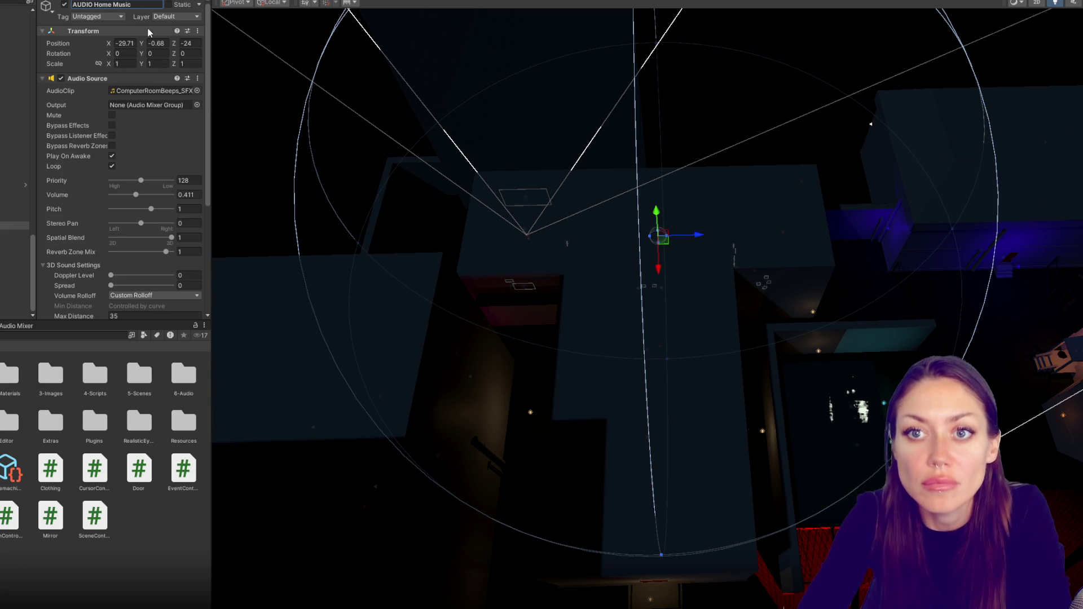
left_click(157, 90)
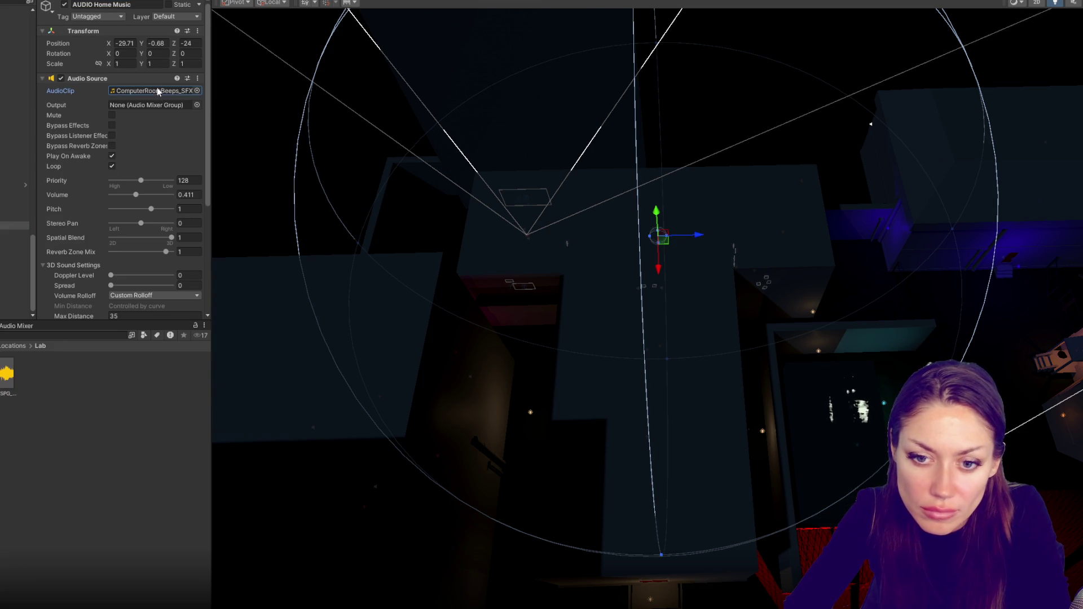
left_click_drag(0, 170, 146, 93)
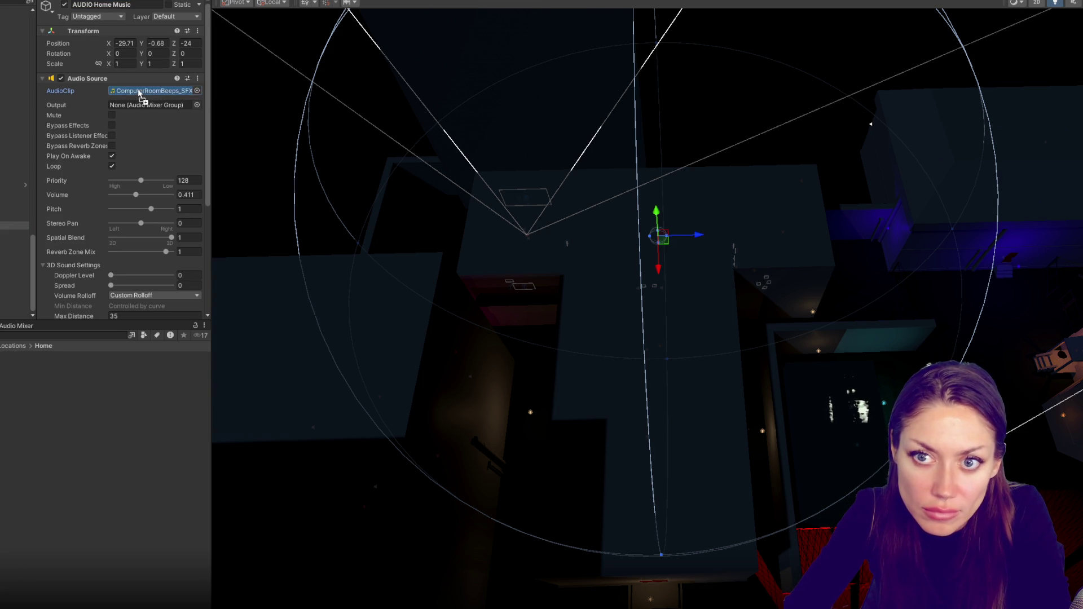
left_click(14, 226)
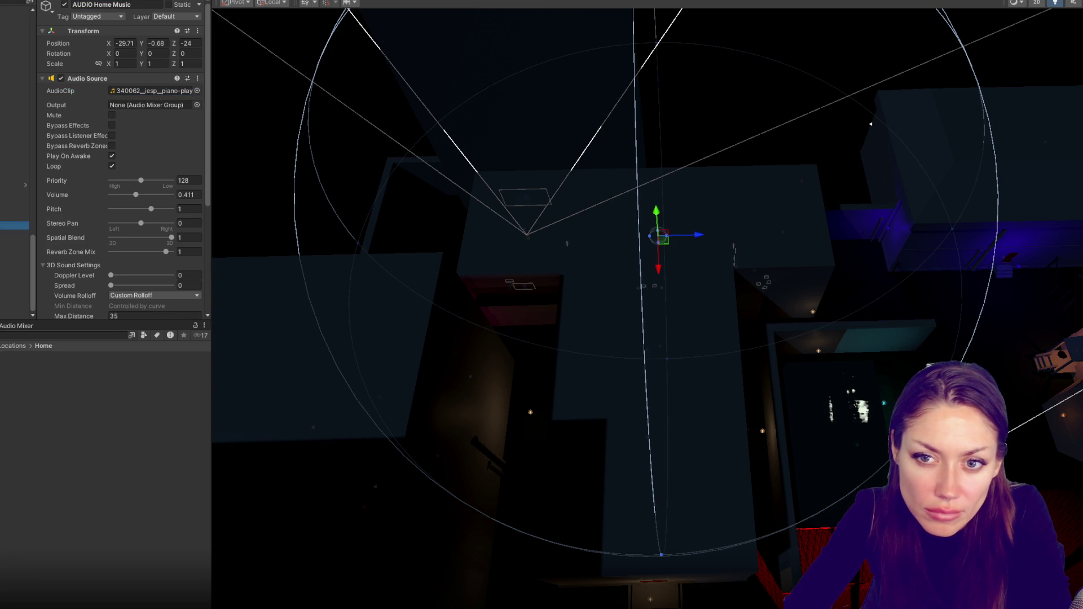
- Duplicate it into AUDIO Street Main and AUDIO Street 3d
key("ctrl+d")
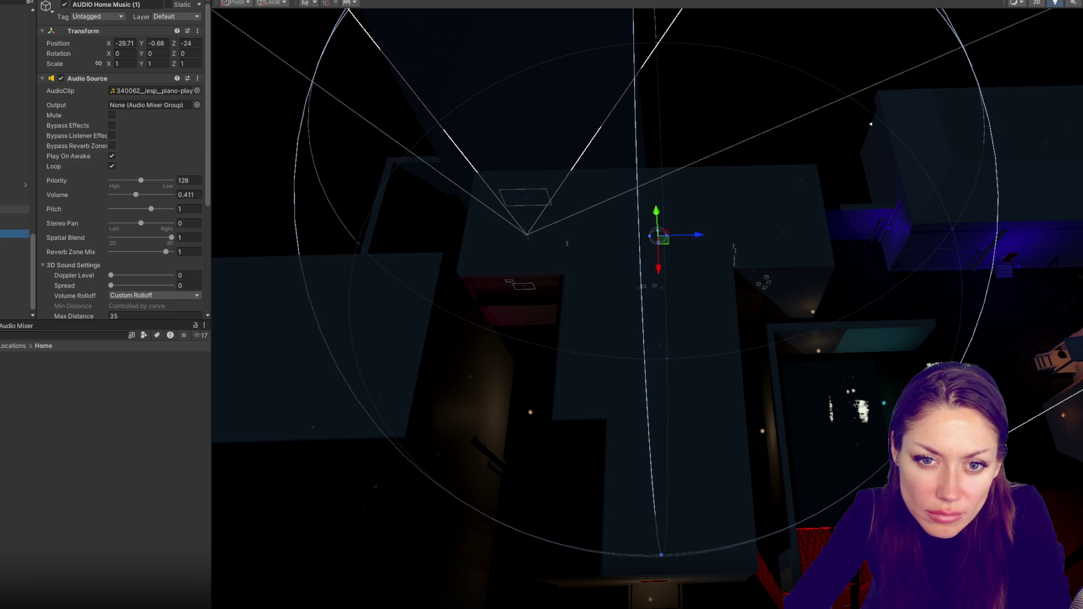
left_click(113, 5)
key("BackSpace")
type("Aud")
key("BackSpace")
type("UDIO Street")
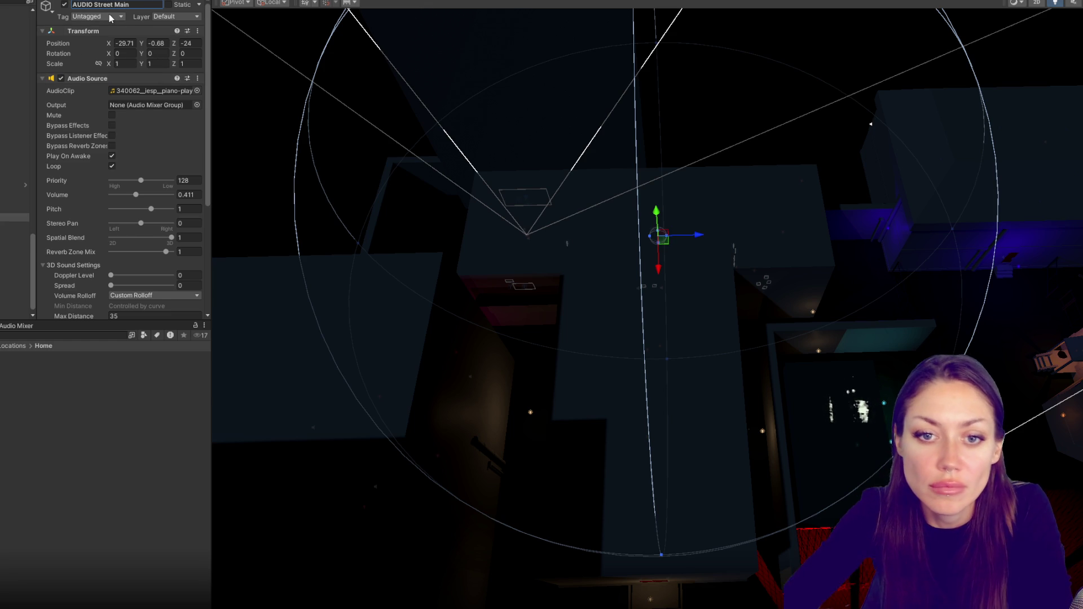
key("Return")
key("ctrl+d")
left_click_drag(113, 3, 162, 4)
type("3d")
left_click(6, 220)
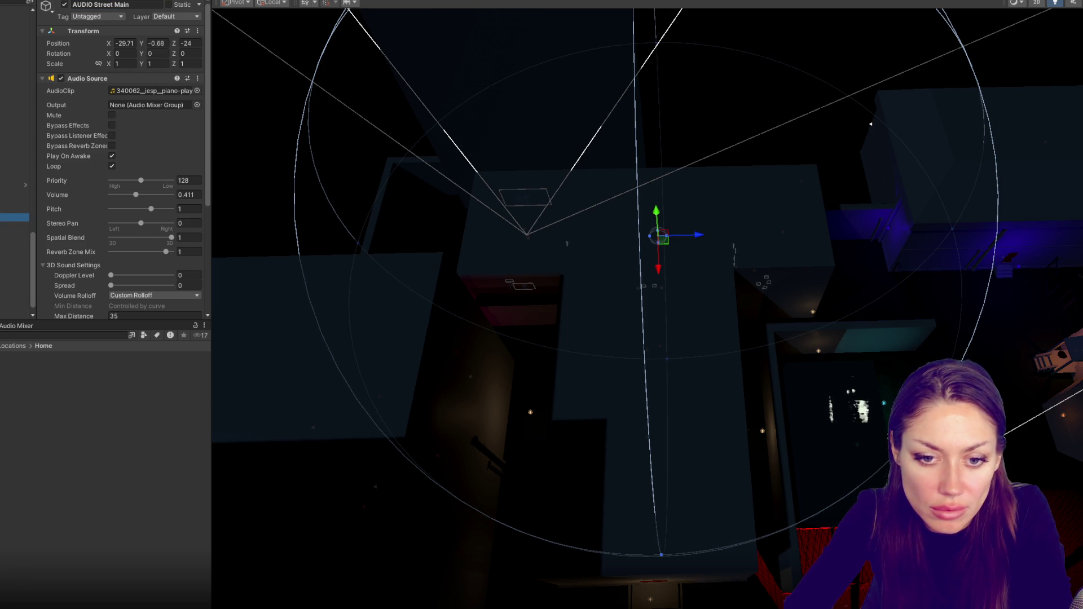
- Give AUDIO Street Main the night clip, Spatial Blend 0, volume 0.134, and move it to X ≈ -49.8
left_click(3, 361)
mouse_move(14, 200)
left_mouse_down()
mouse_move(105, 12)
mouse_move(145, 91)
left_mouse_up()
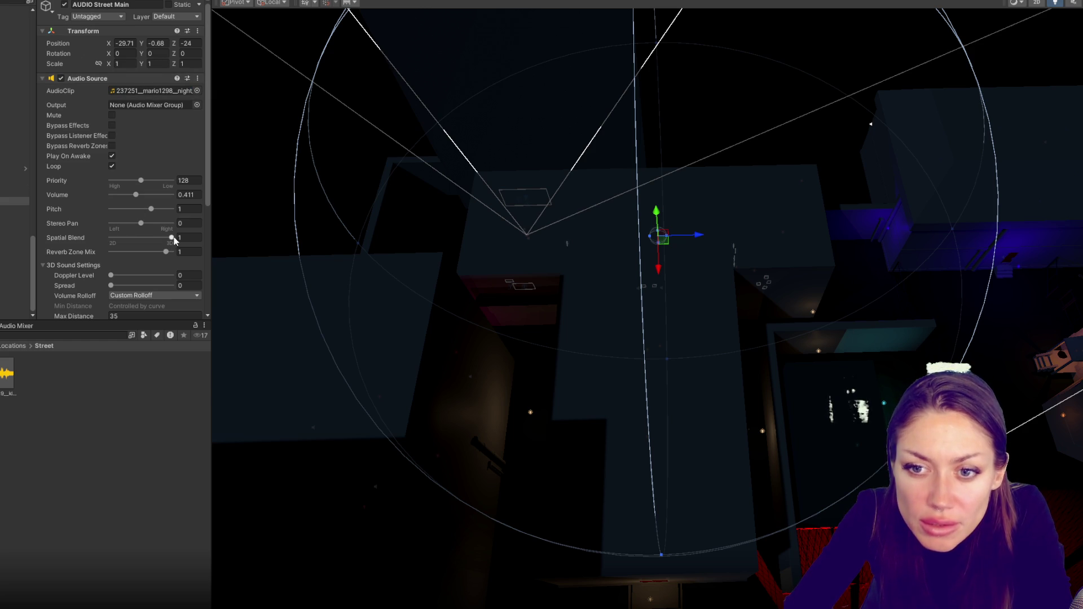
left_click_drag(171, 237, 75, 242)
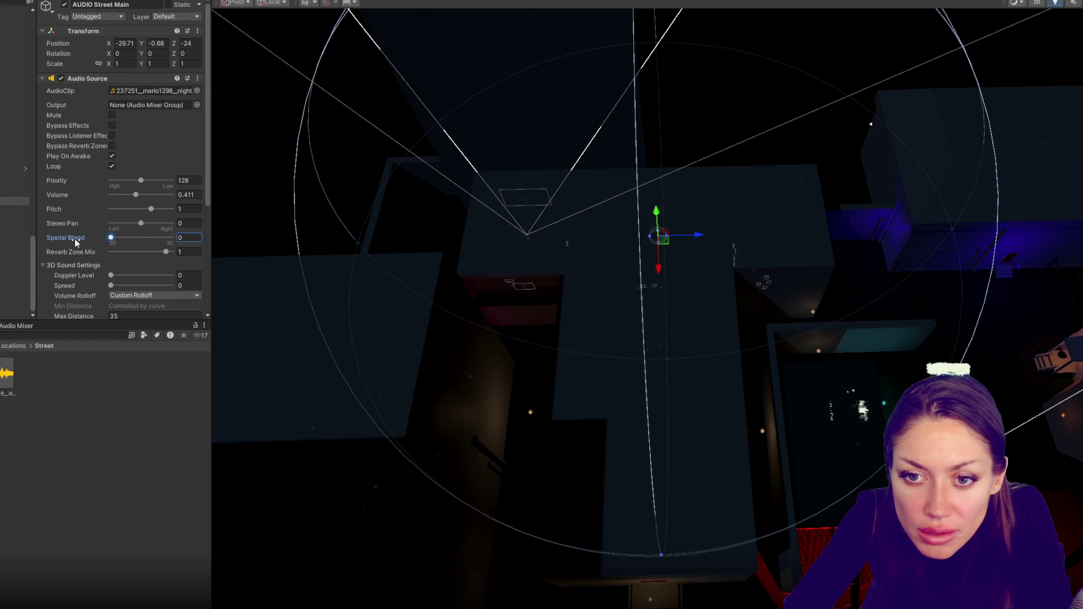
left_click_drag(135, 195, 121, 195)
left_click(14, 201)
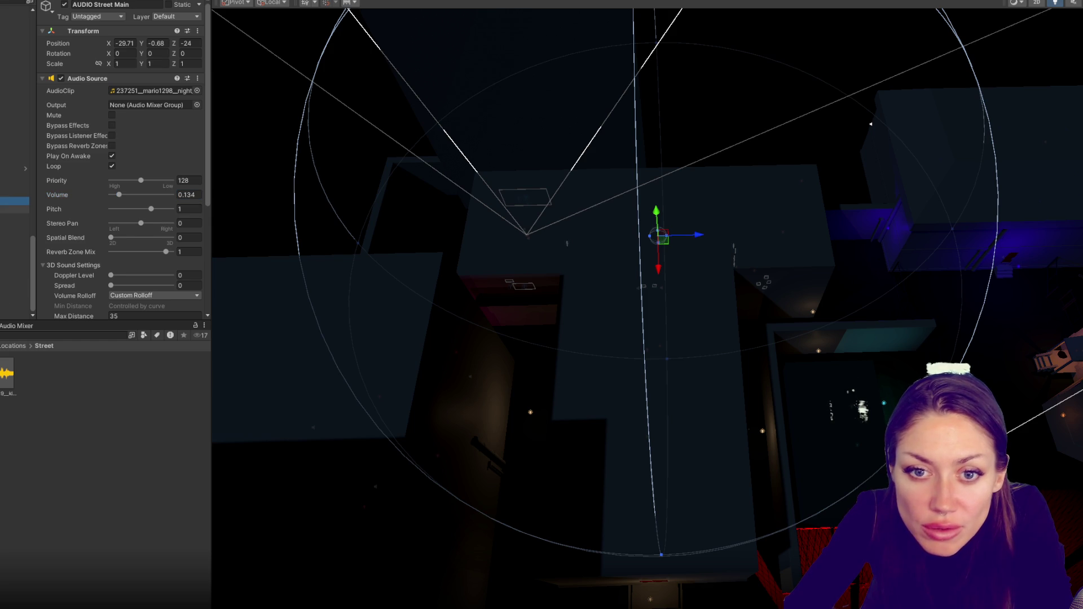
key("f")
mouse_move(680, 297)
left_mouse_down()
mouse_move(685, 249)
mouse_move(675, 296)
left_mouse_up()
left_click(675, 282)
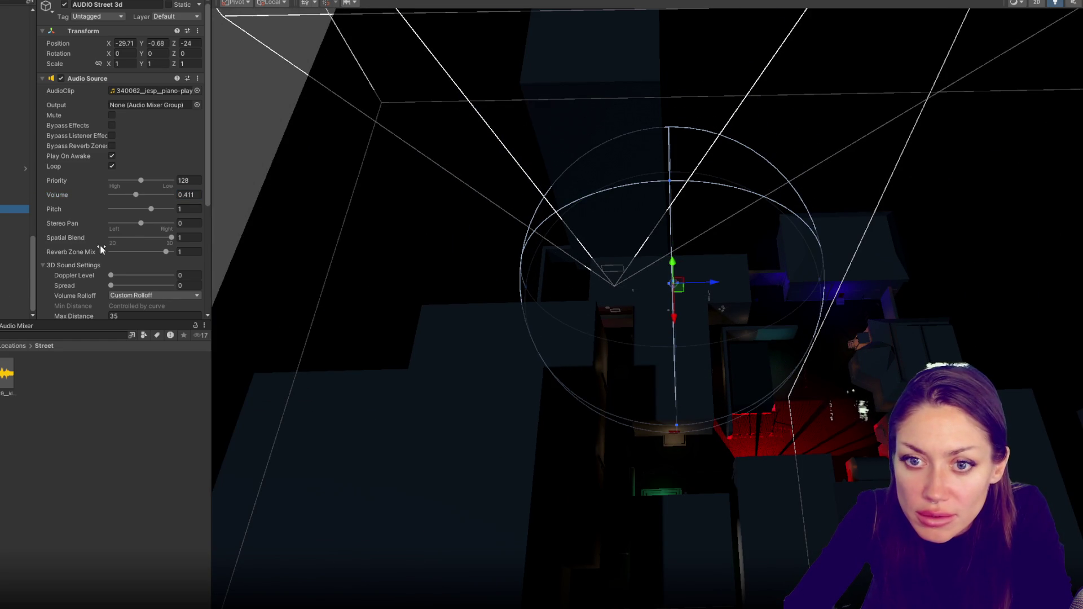
- Enter 50 in an AUDIO Street 3d setting and give it a different clip
scroll(141, 253, "down", 5)
type("50")
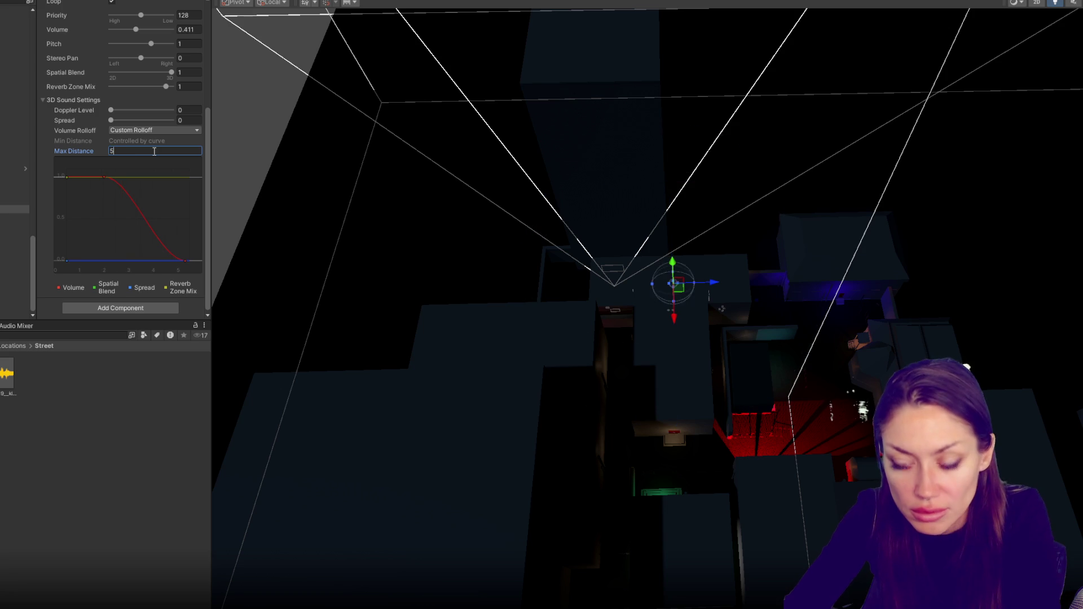
scroll(154, 151, "up", 5)
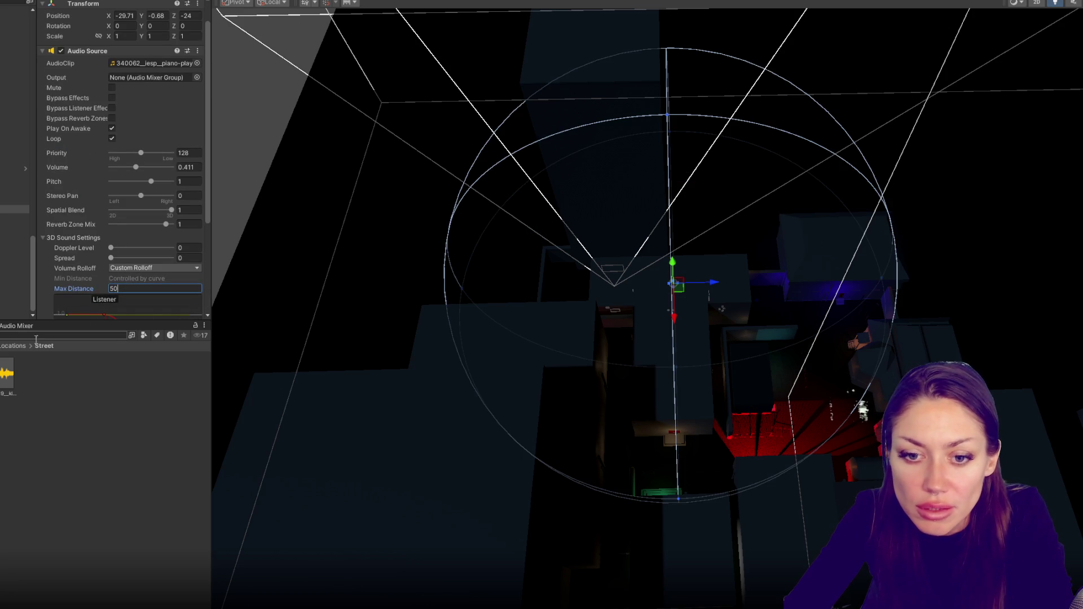
left_click_drag(177, 68, 155, 63)
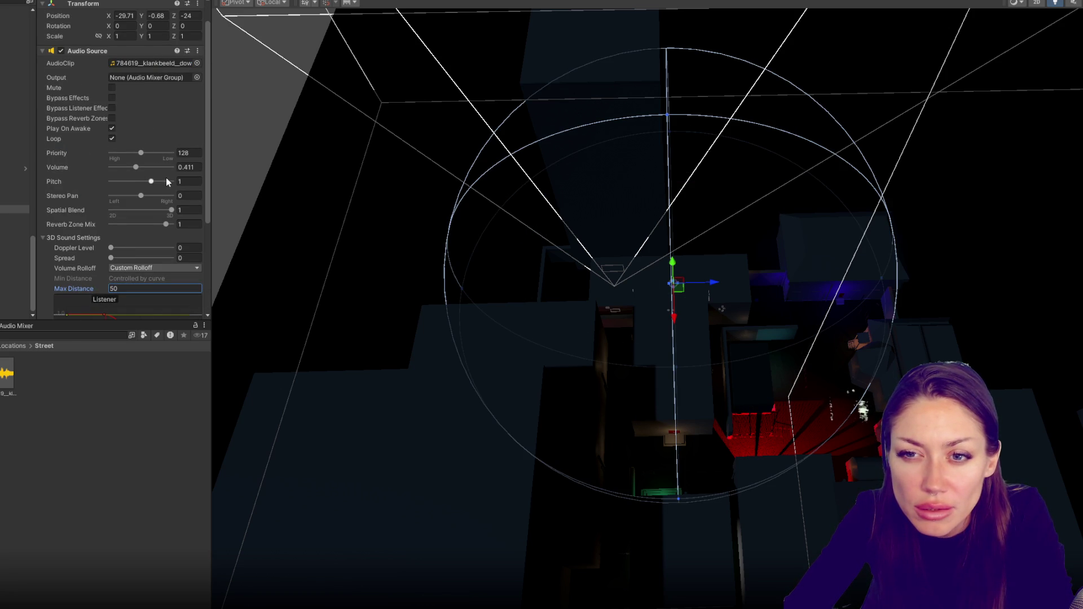
- Move the 3D street source left and down over the red-lit street
scroll(141, 180, "down", 2)
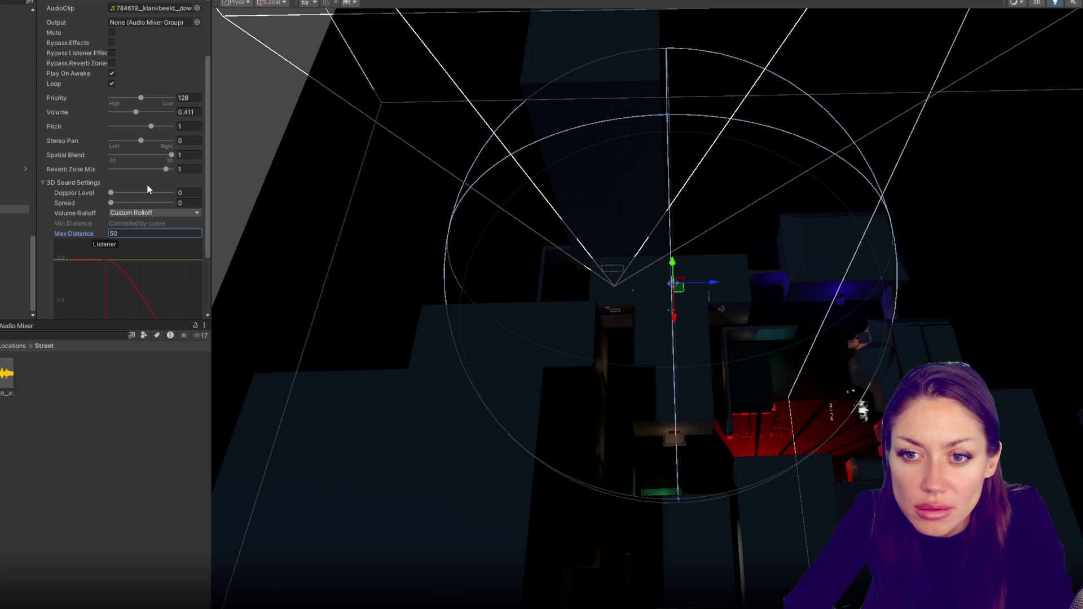
mouse_move(708, 282)
left_mouse_down()
mouse_move(458, 258)
mouse_move(716, 295)
mouse_move(1014, 283)
mouse_move(1010, 306)
left_mouse_up()
scroll(996, 258, "down", 3)
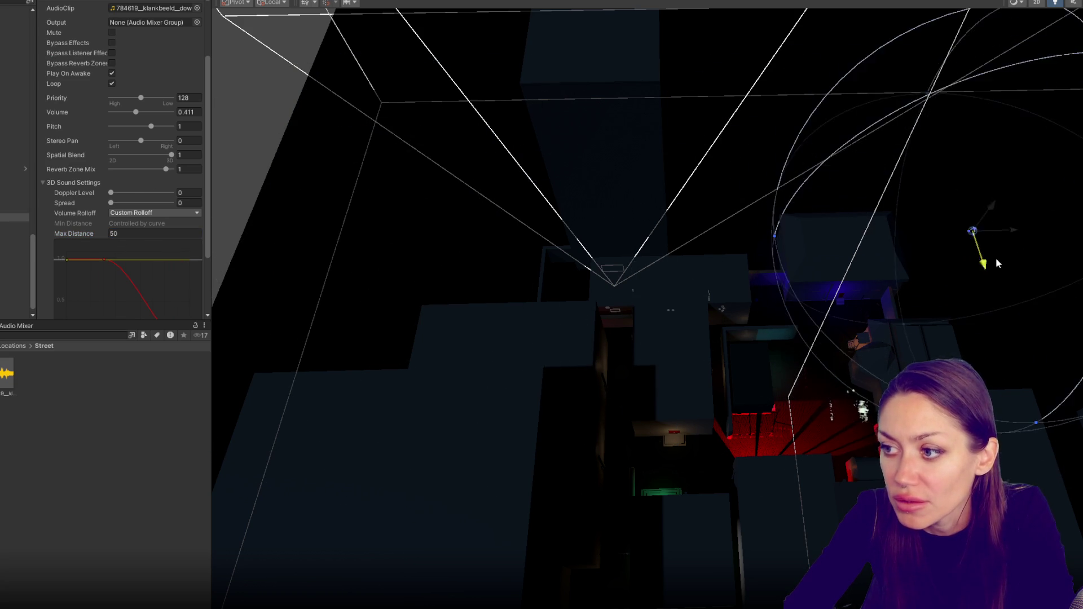
mouse_move(916, 283)
left_mouse_down()
mouse_move(937, 497)
mouse_move(729, 503)
mouse_move(703, 520)
left_mouse_up()
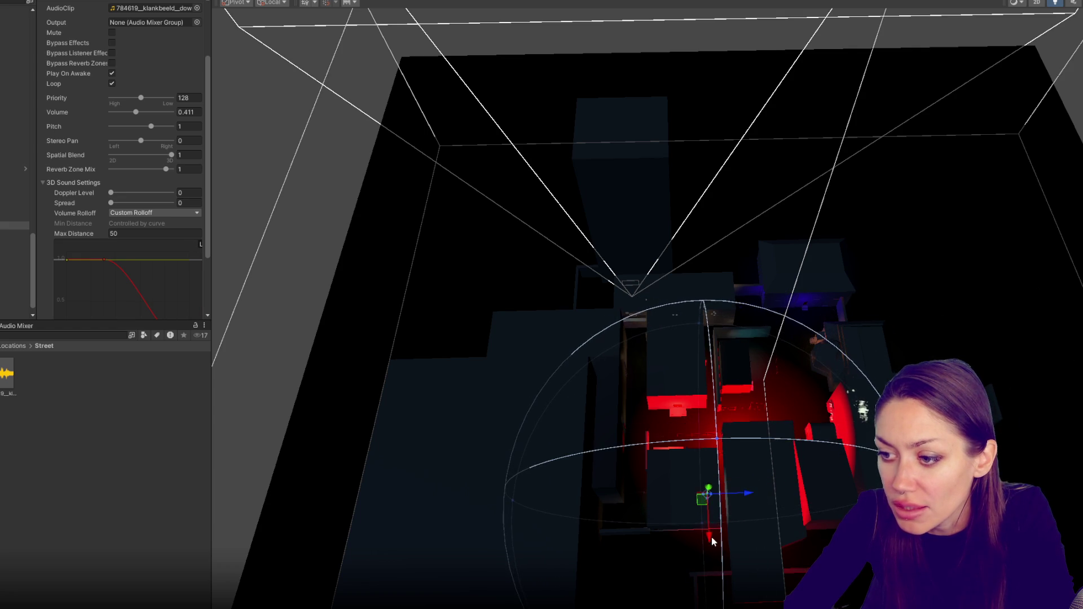
mouse_move(752, 495)
left_mouse_down()
mouse_move(781, 496)
mouse_move(776, 455)
mouse_move(832, 465)
mouse_move(841, 486)
mouse_move(851, 420)
left_mouse_up()
- Set Max Distance to 60 on three street audio sources, nudging two of them into place
left_click(14, 217)
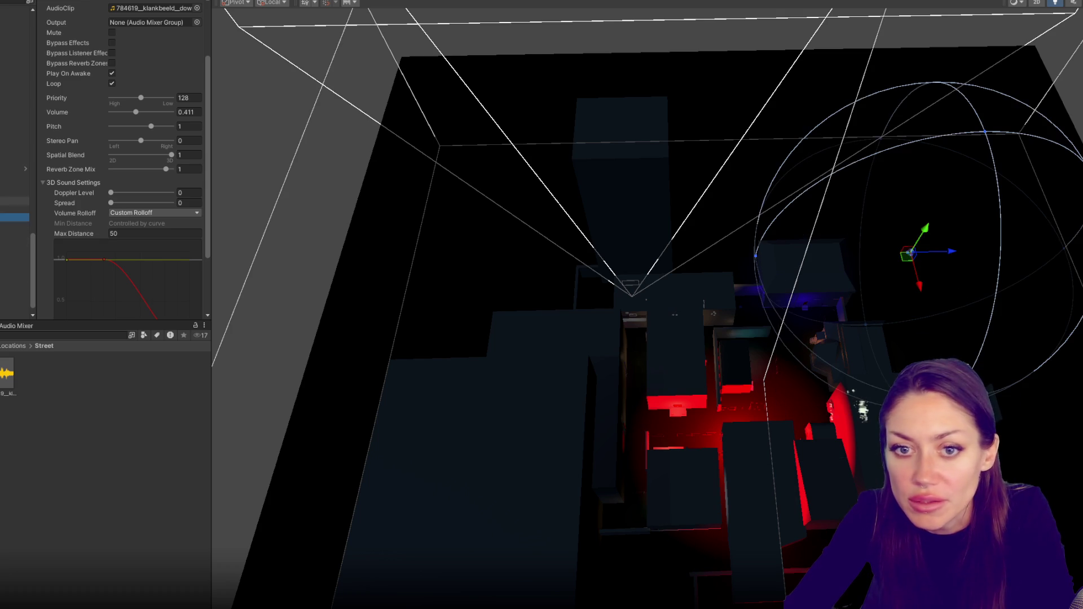
left_click_drag(923, 230, 920, 219)
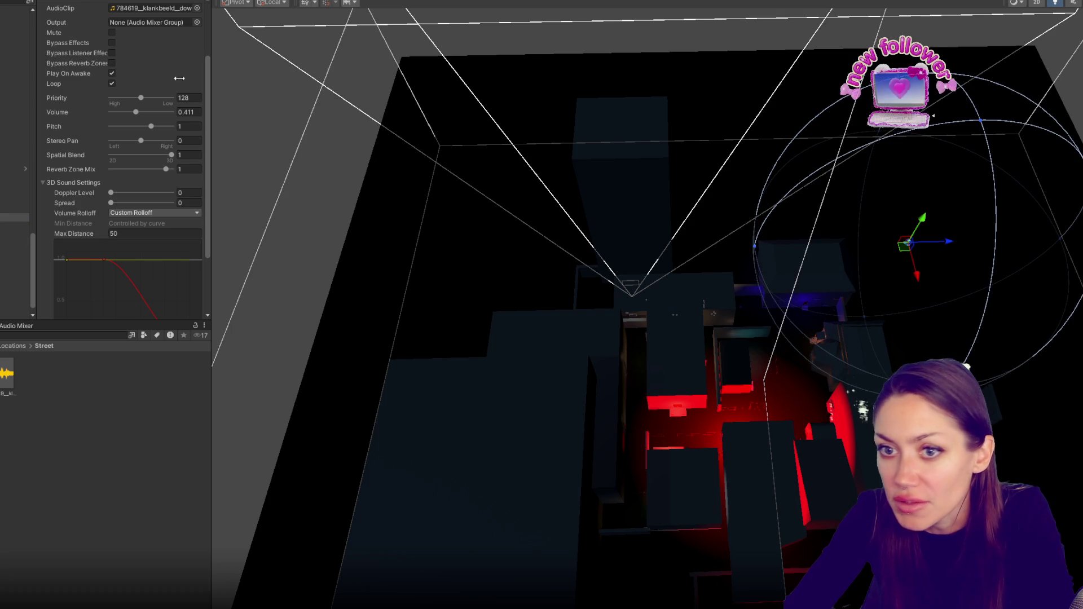
double_click(113, 233)
type("60")
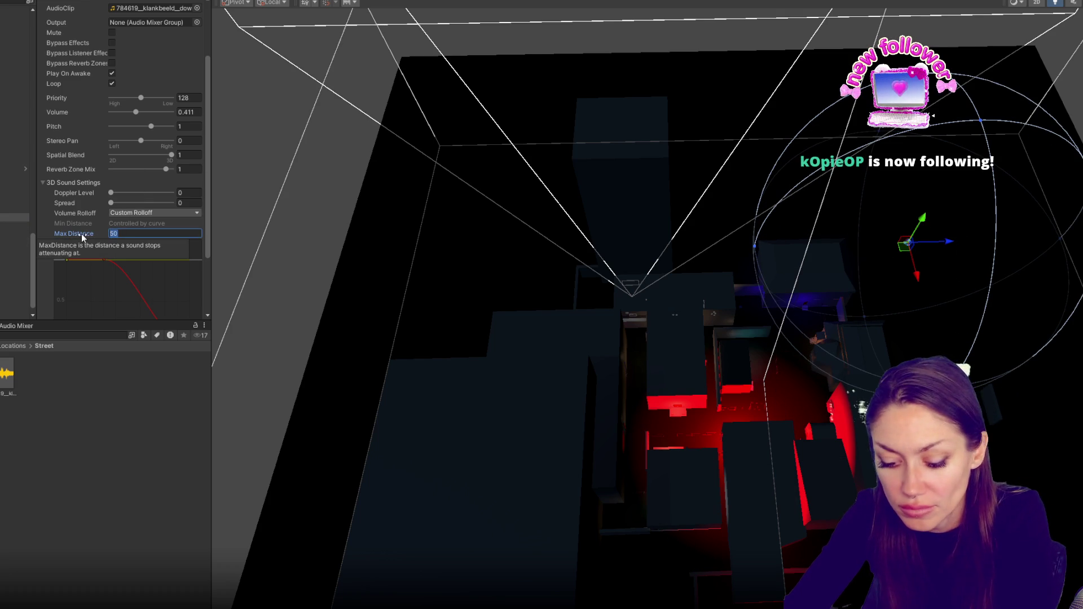
left_click(14, 226)
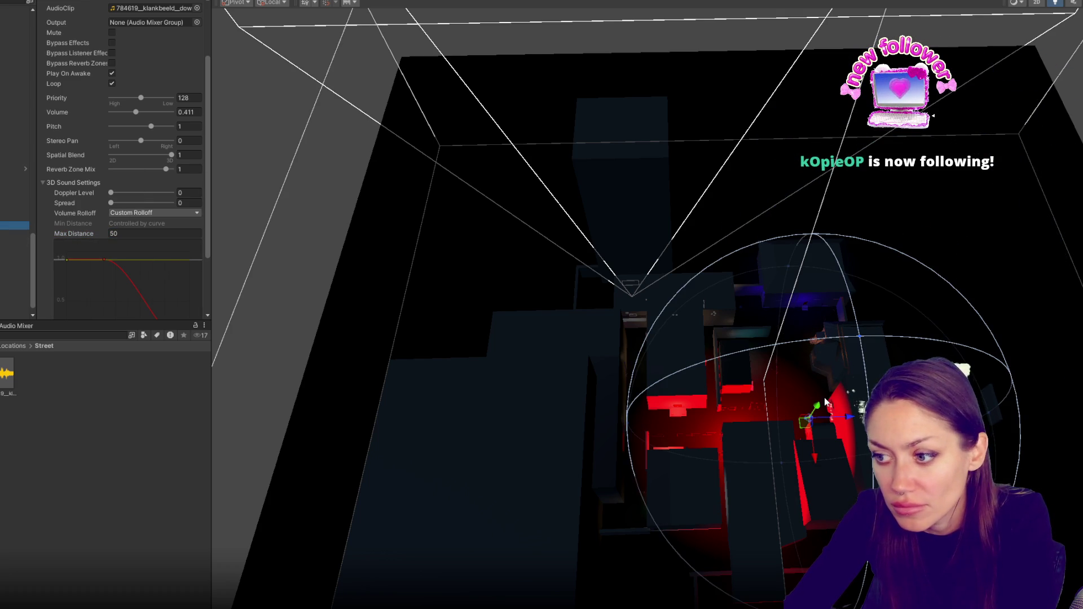
double_click(113, 234)
type("60")
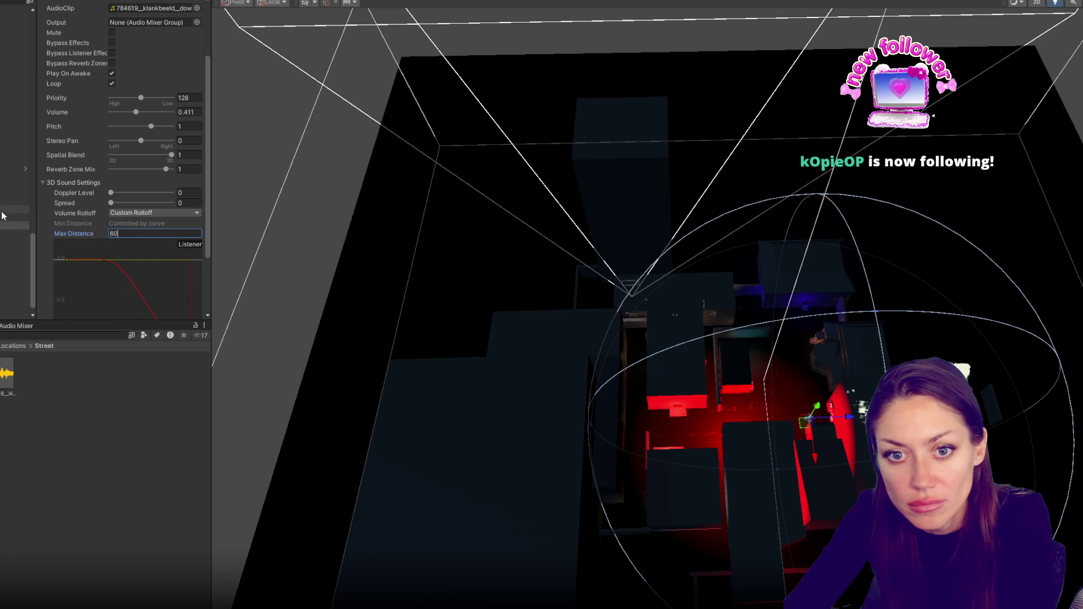
left_click(15, 209)
double_click(113, 233)
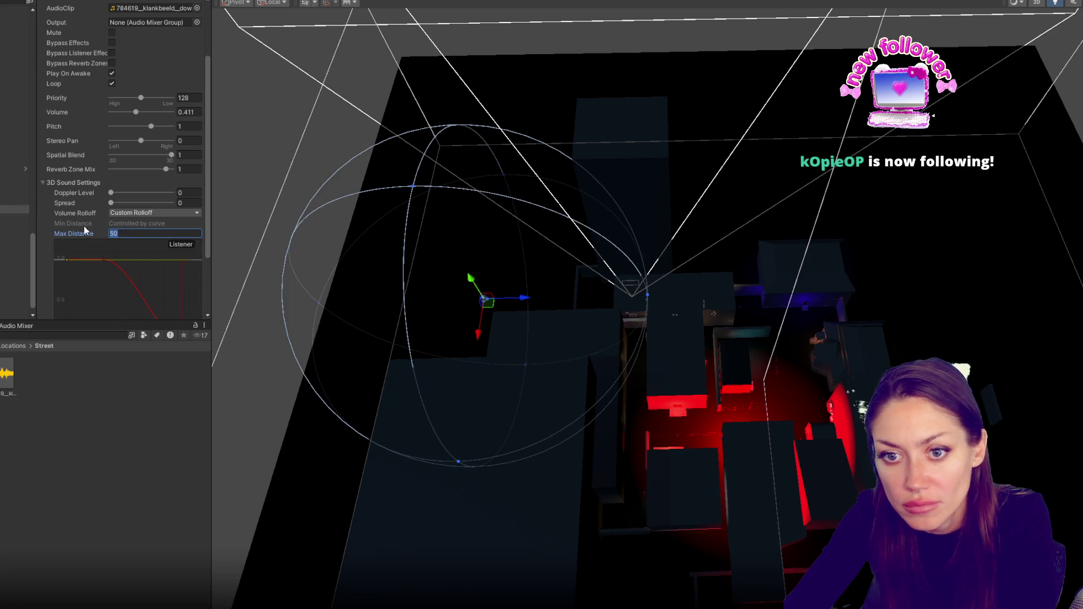
type("60")
mouse_move(477, 334)
left_mouse_down()
mouse_move(461, 351)
mouse_move(491, 327)
mouse_move(533, 330)
left_mouse_up()
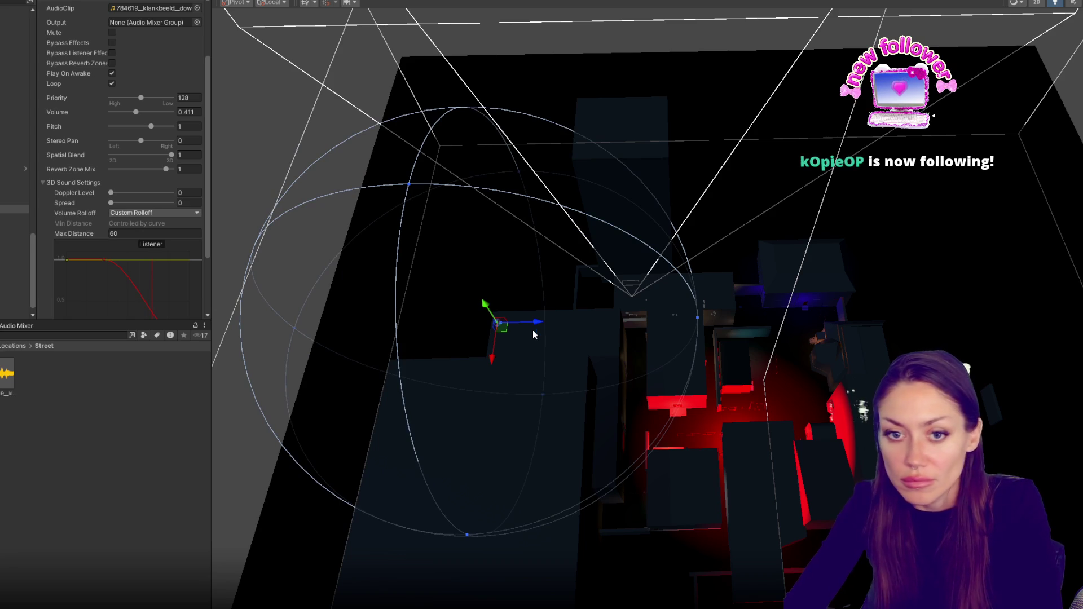
left_click(1, 194)
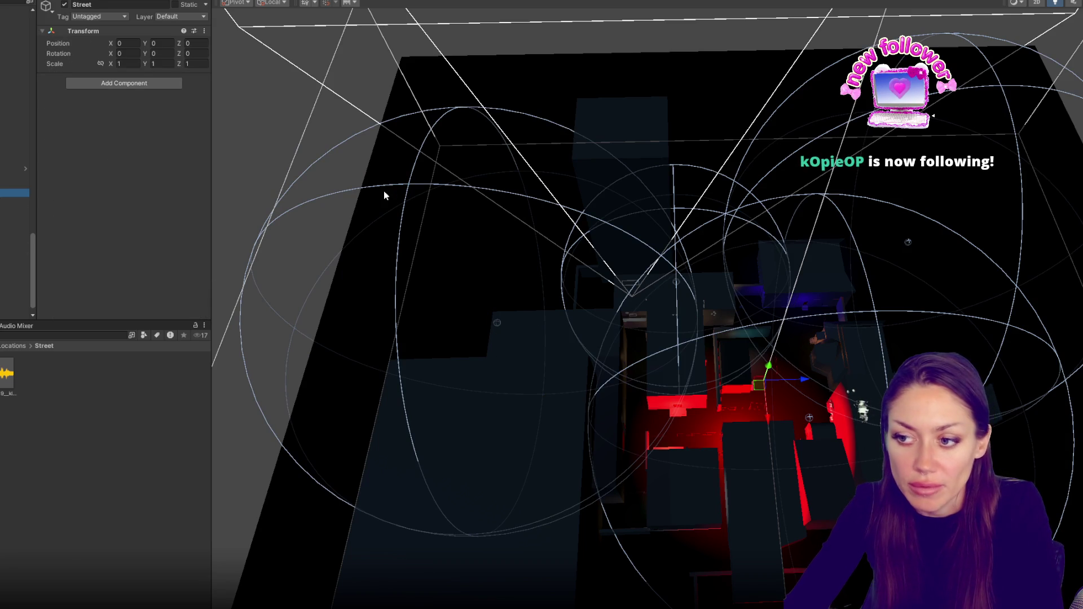
- Open the Main scene's folder and inspect CONTROLS' scripts in a widened Inspector
left_click_drag(212, 185, 78, 198)
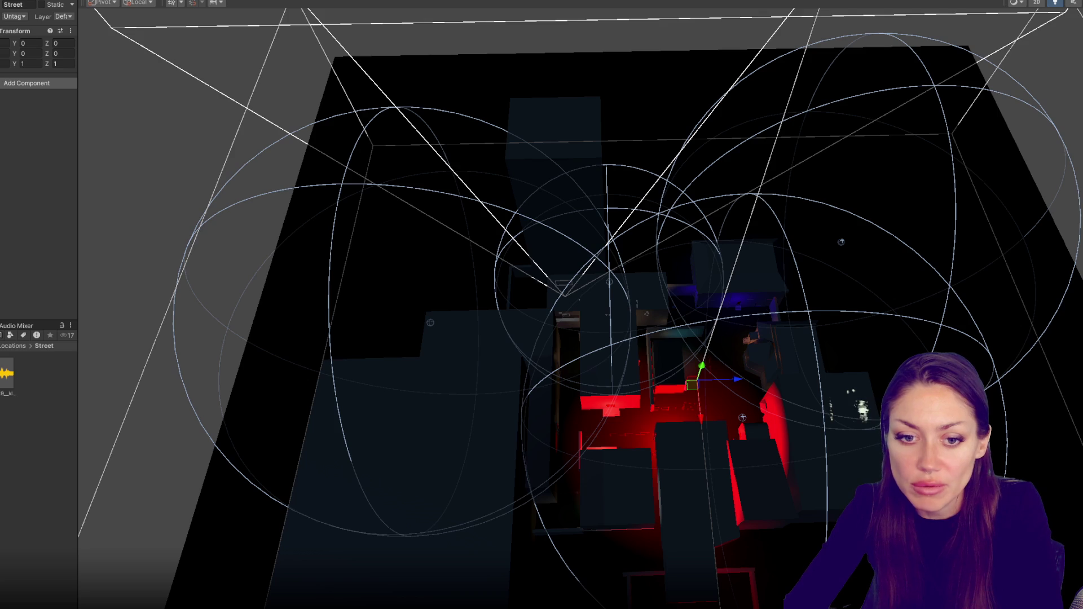
left_click(1, 428)
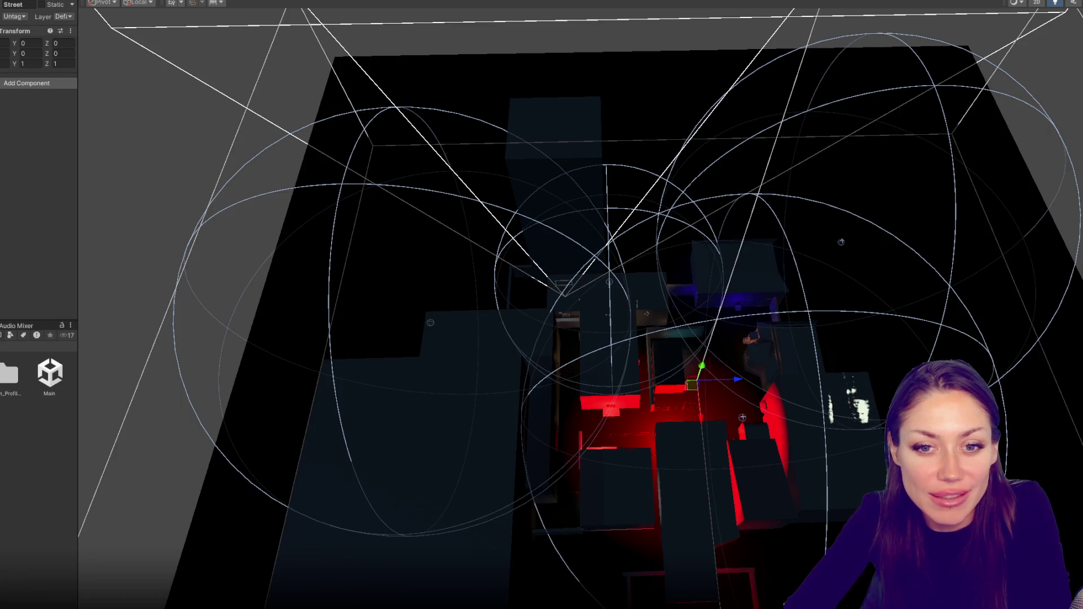
left_click_drag(17, 247, 17, 36)
left_click(17, 182)
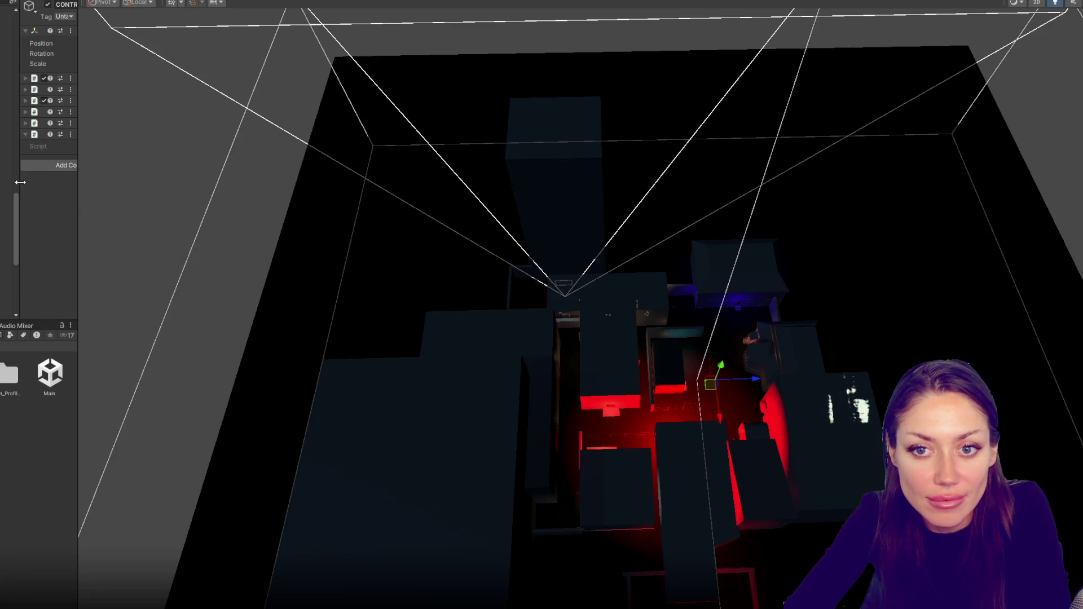
left_click_drag(77, 186, 215, 189)
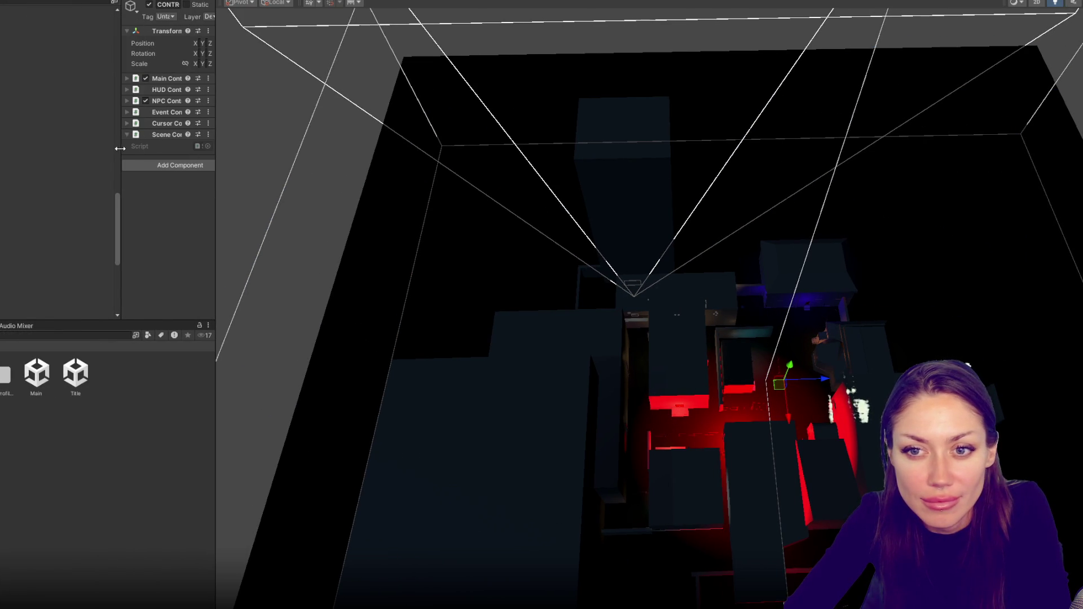
left_click_drag(120, 149, 59, 142)
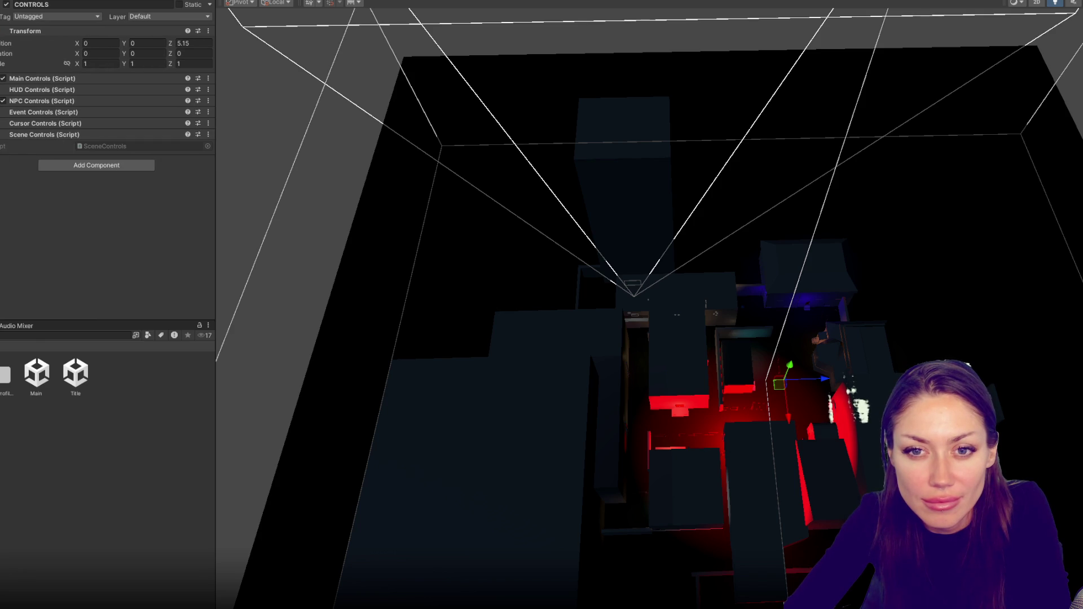
key("alt+Tab")
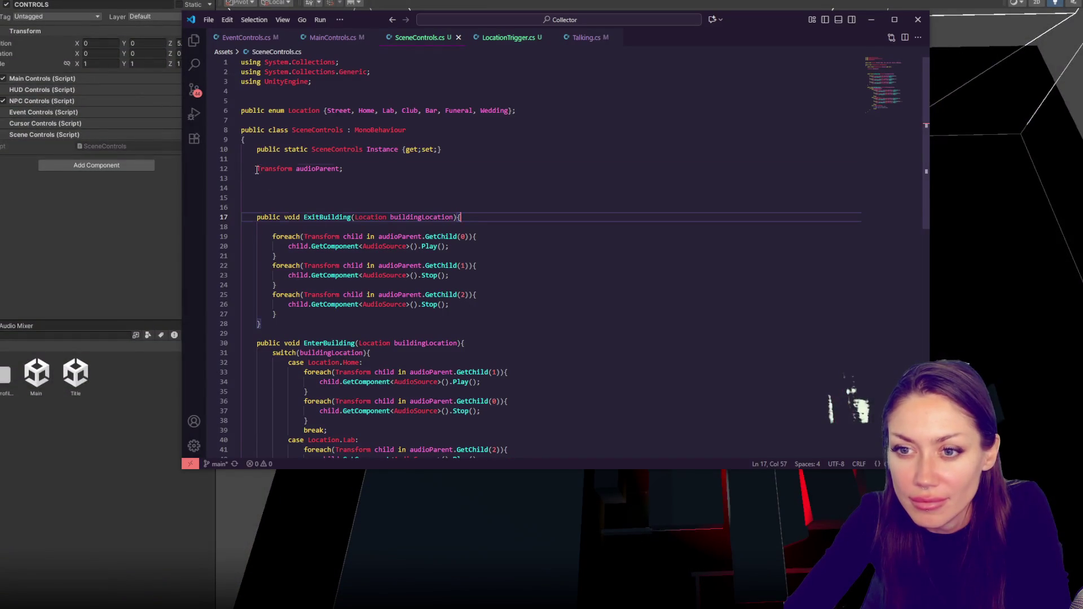
- Add [SerializeField] before the Transform audioParent declaration and save SceneControls.cs
left_click(256, 168)
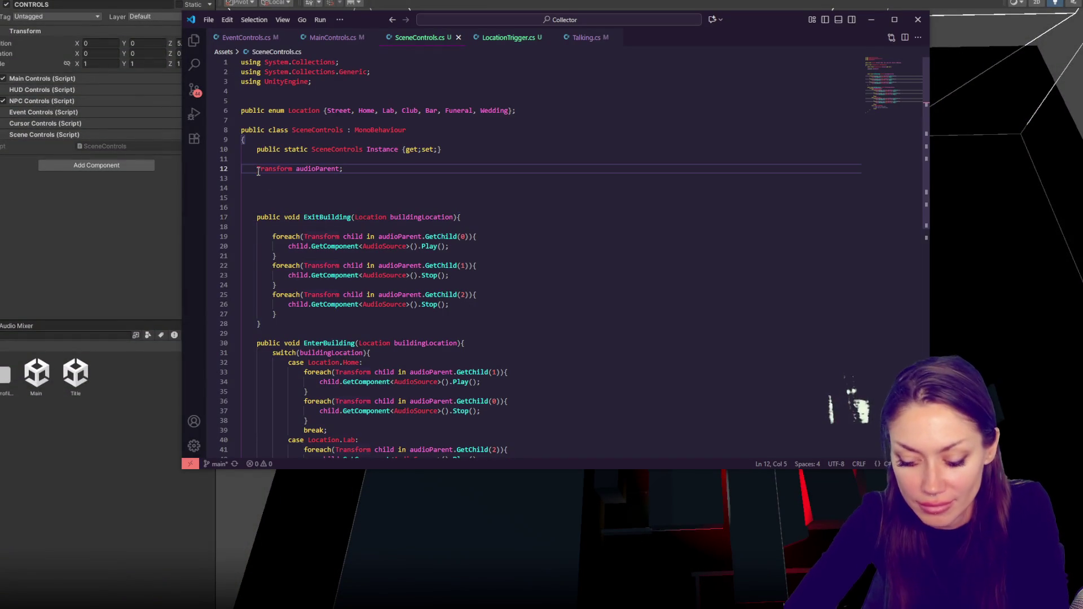
type("[SerializeField]")
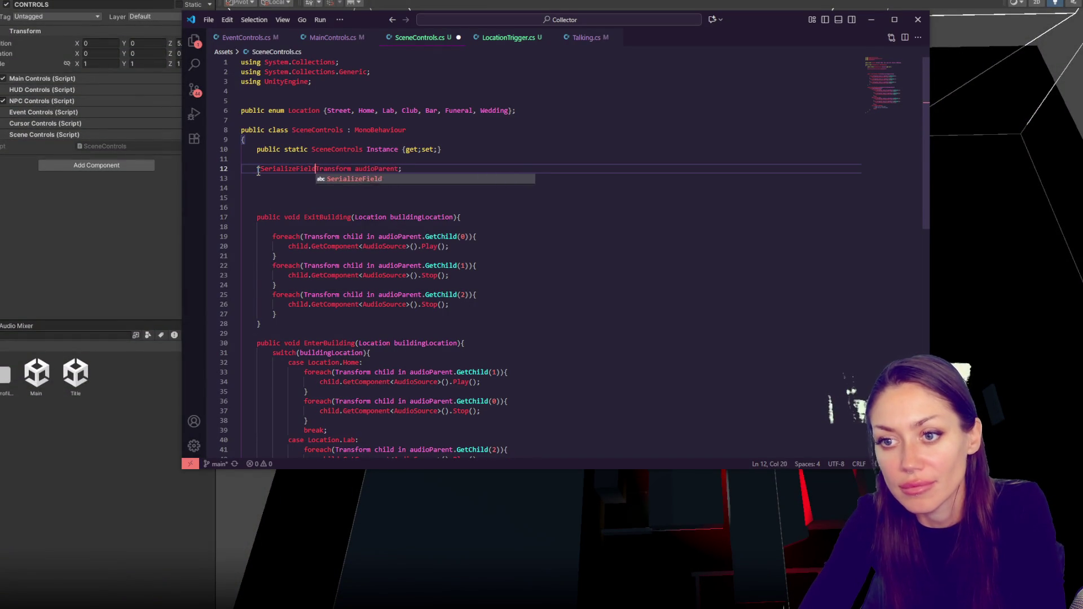
key("ctrl+s")
key("alt+Tab")
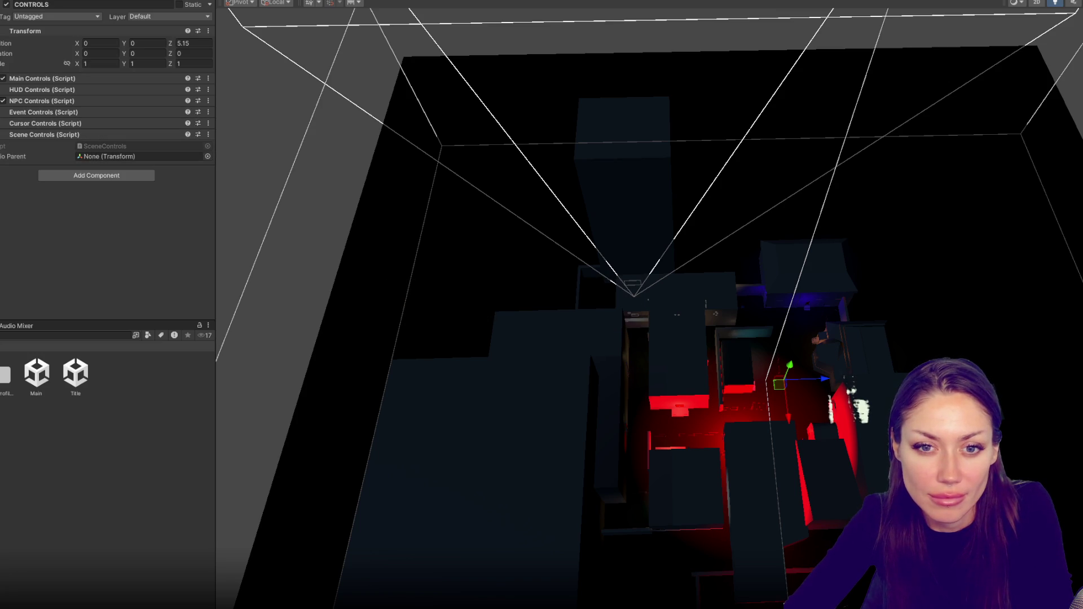
- Drag the AUDIO object onto the Scene Controls' Audio Parent field
left_click_drag(136, 163, 135, 157)
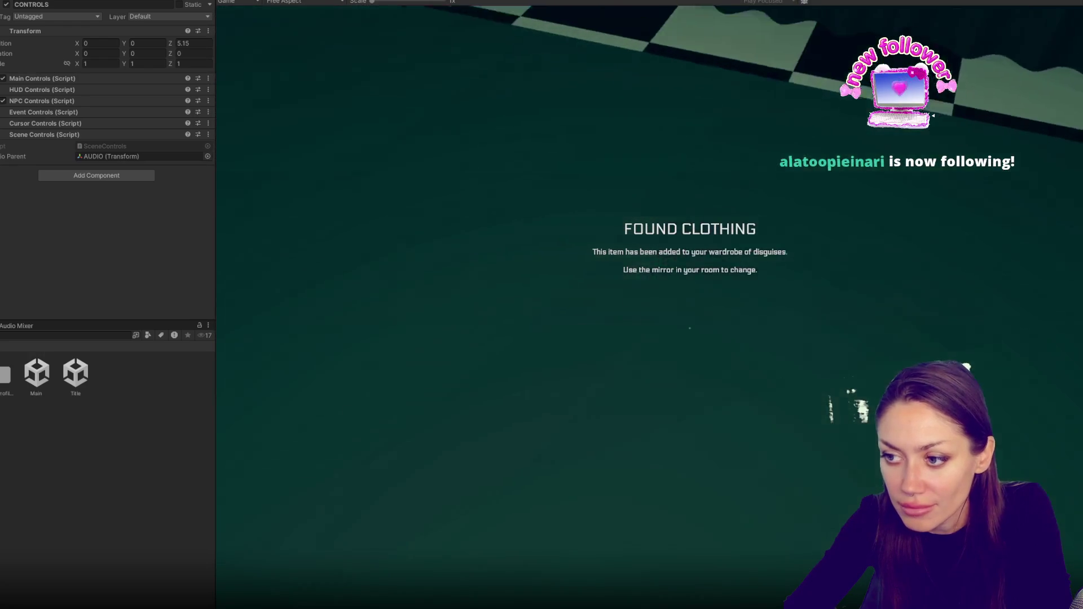
- At the mirror, choose a disguise with new bottoms and hair, then confirm it
key("e")
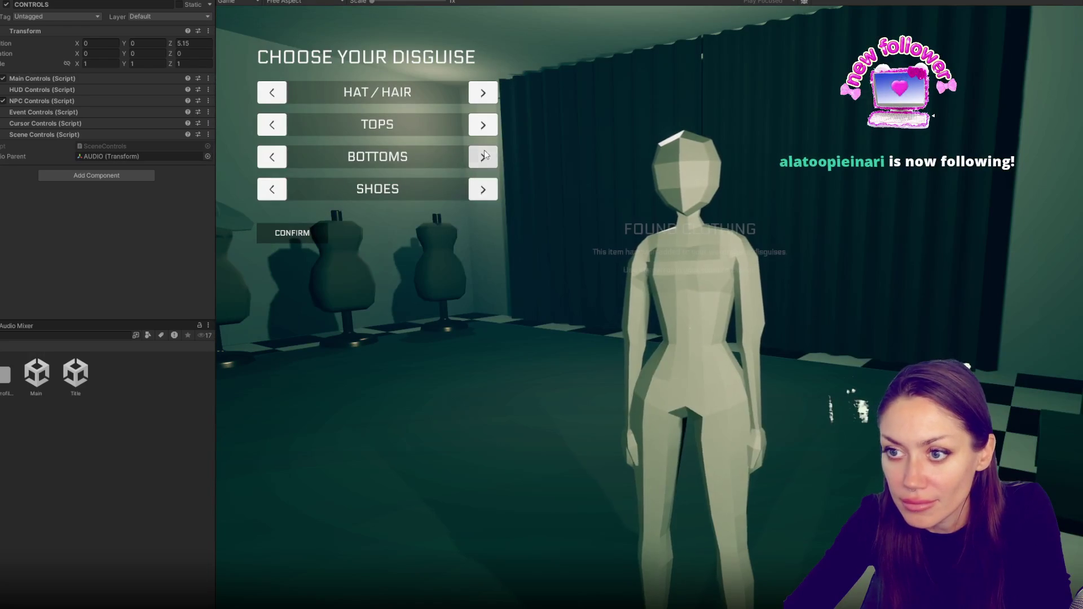
left_click(484, 156)
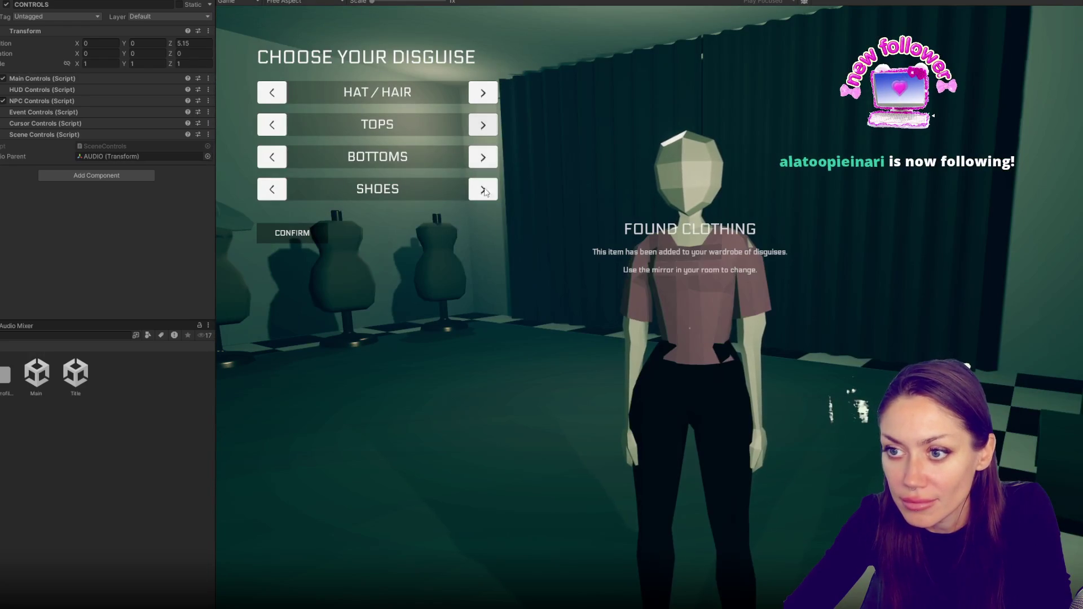
left_click(489, 97)
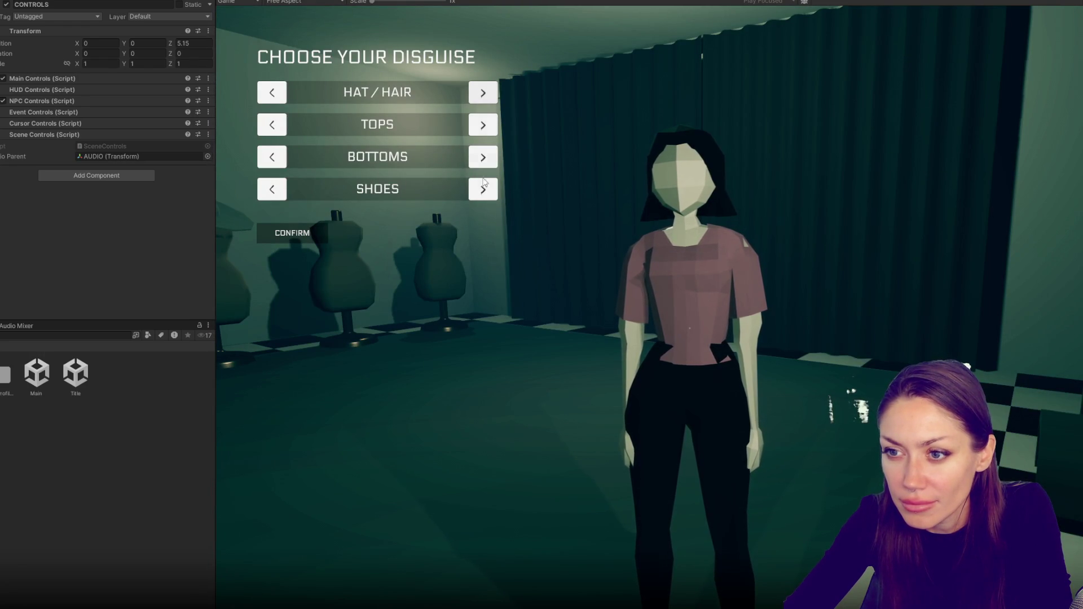
left_click(328, 240)
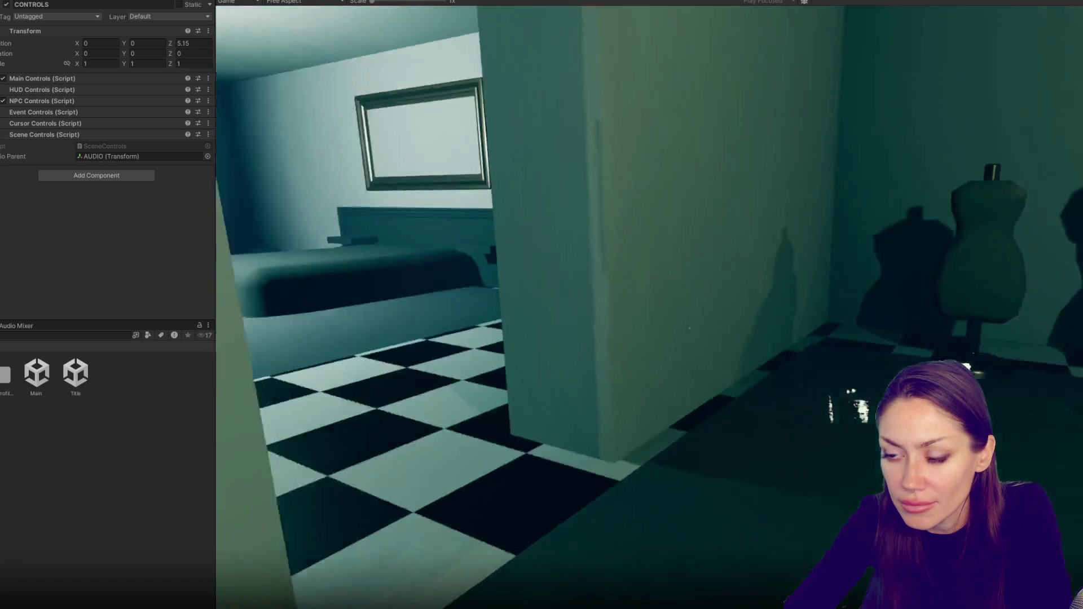
- Walk down the stairs and through the hallway doors into the green corridor
key("w")
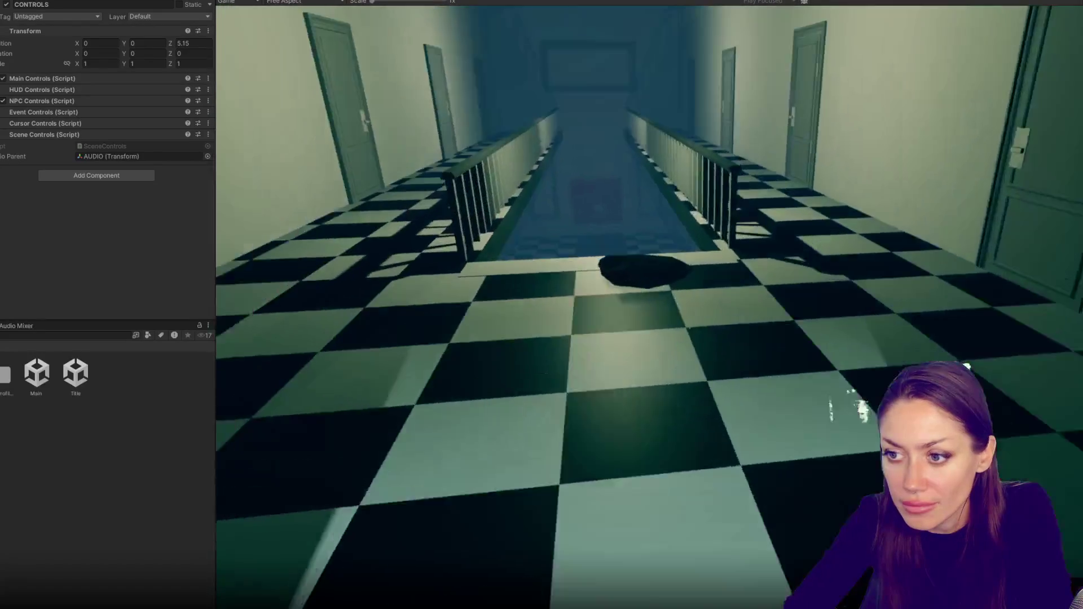
key("w")
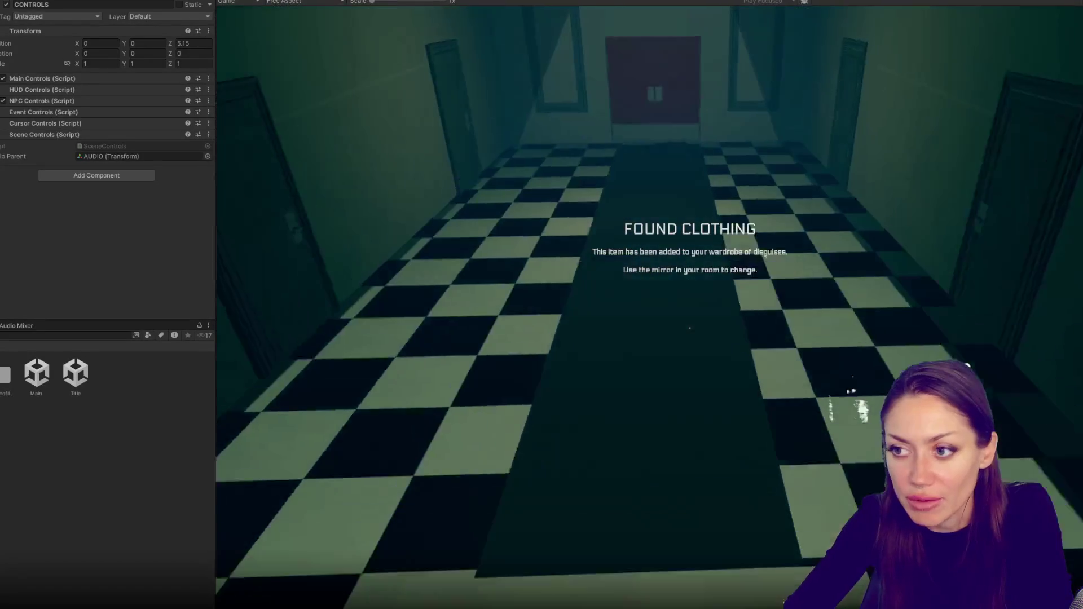
key("w")
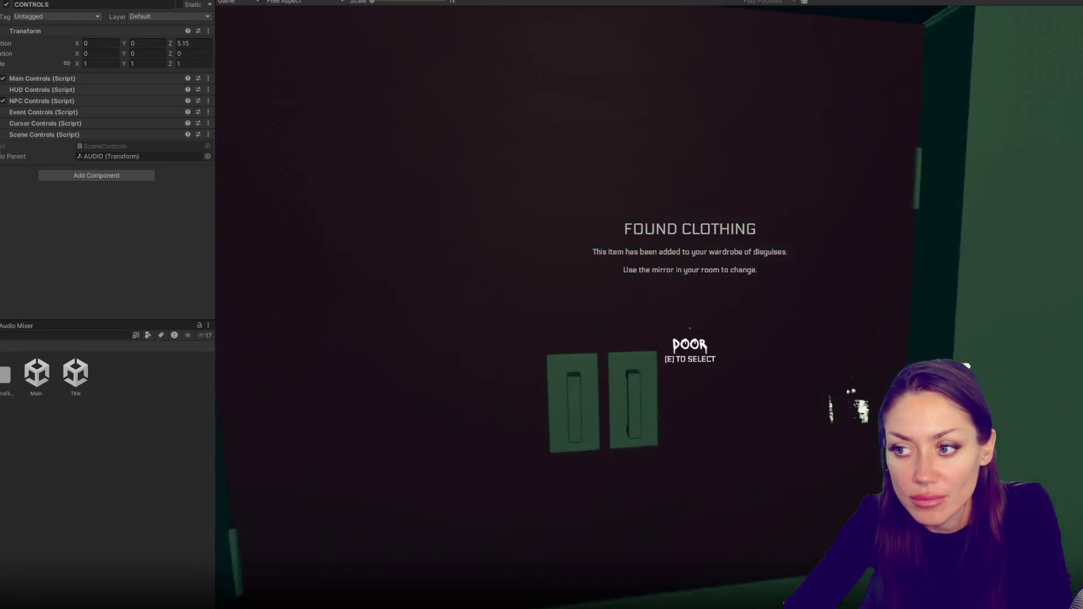
key("w")
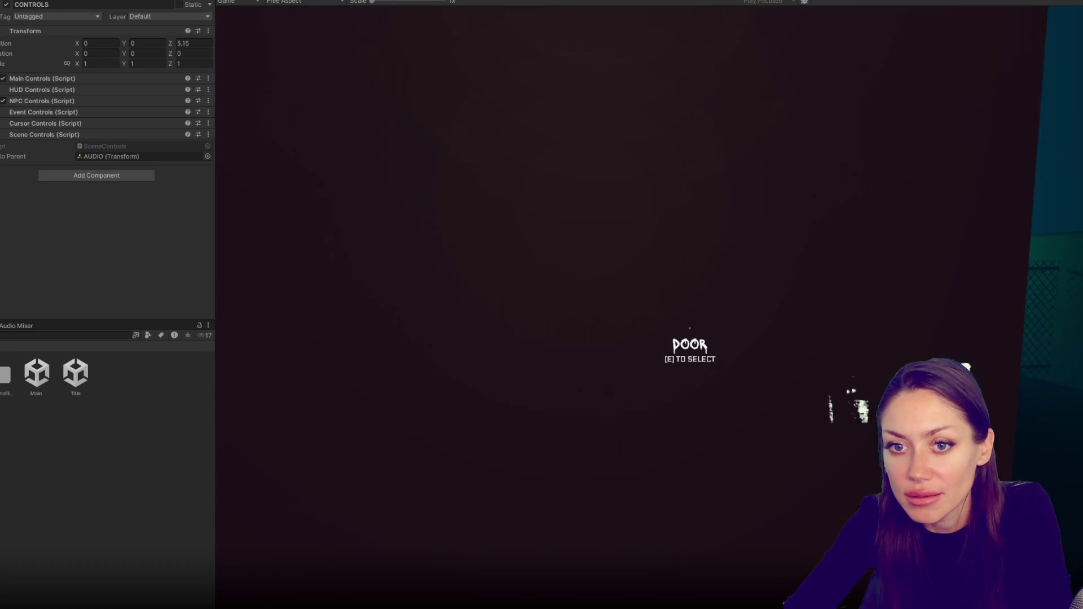
key("e")
key("w")
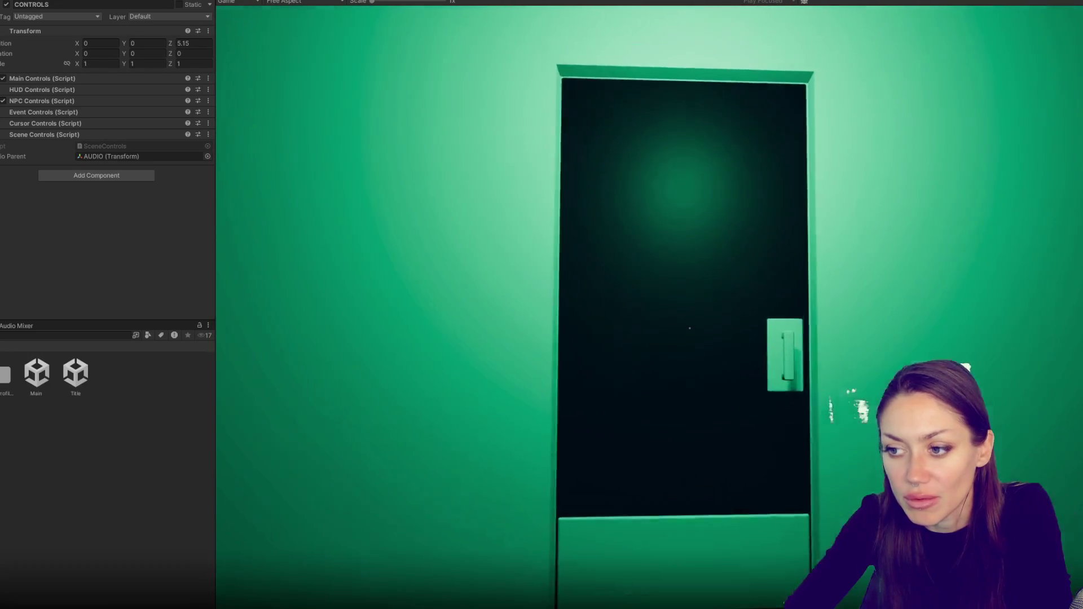
key("e")
key("w")
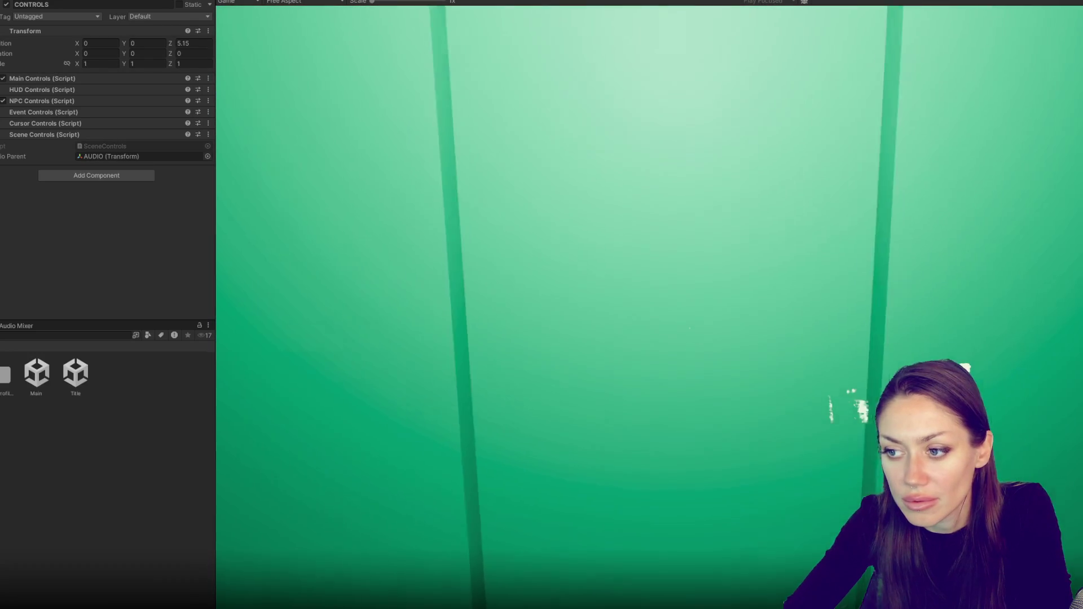
- Pause the game, toggle the audio object on and off, and return to SceneControls.cs
key("Escape")
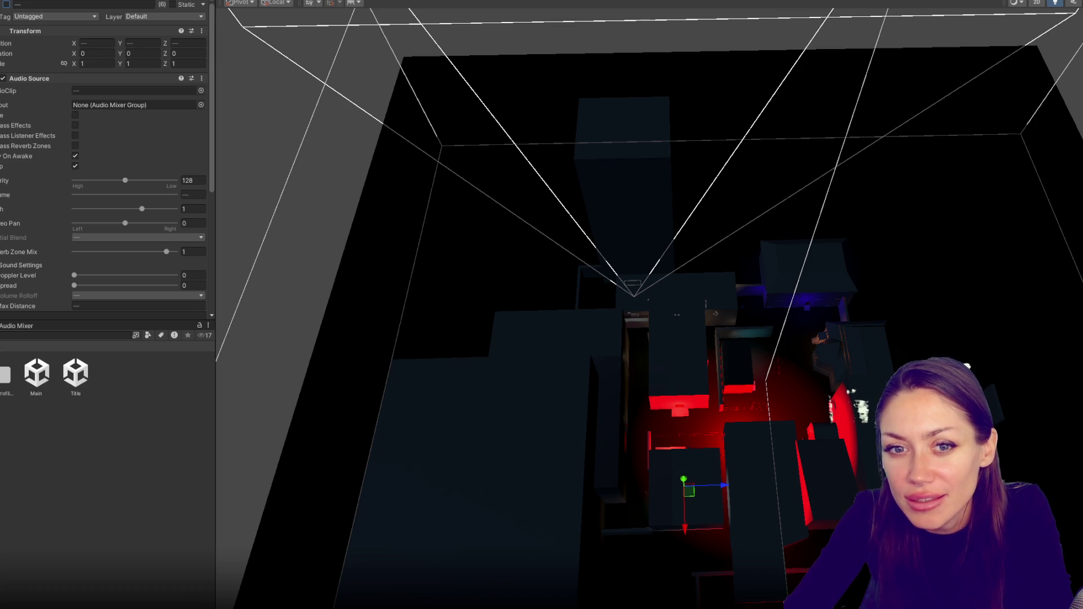
left_click(8, 6)
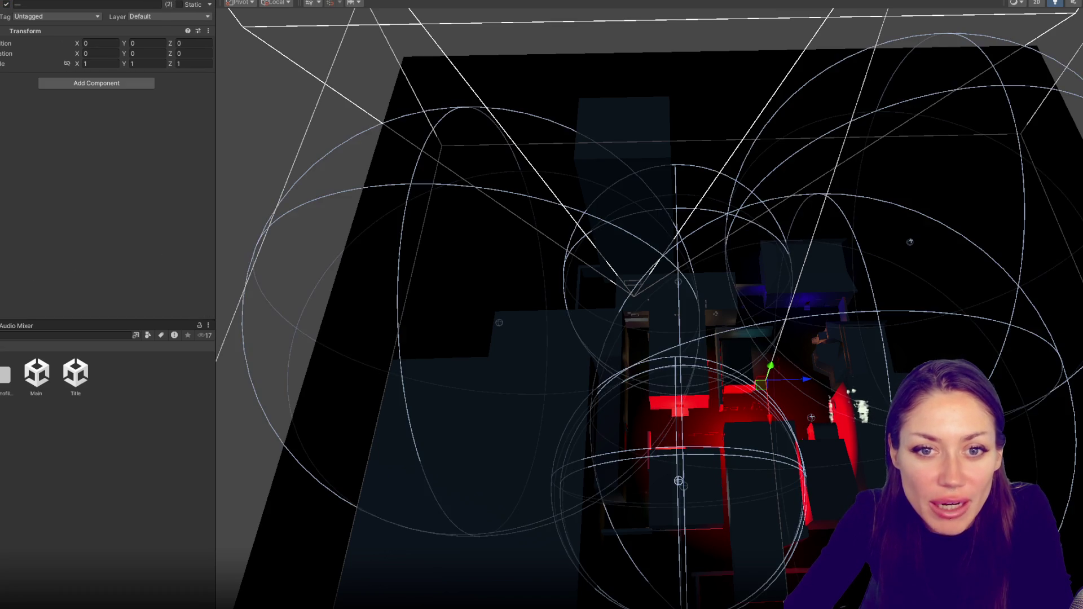
left_click(7, 6)
key("alt+Tab")
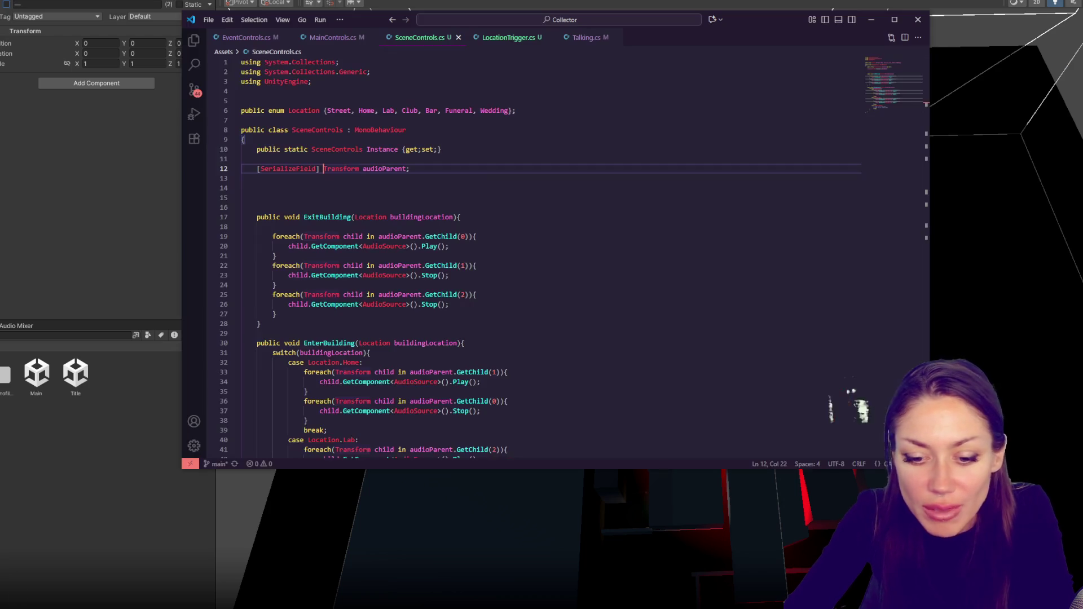
- Comment out the three GetChild loops inside ExitBuilding
left_click(502, 276)
left_click(398, 245)
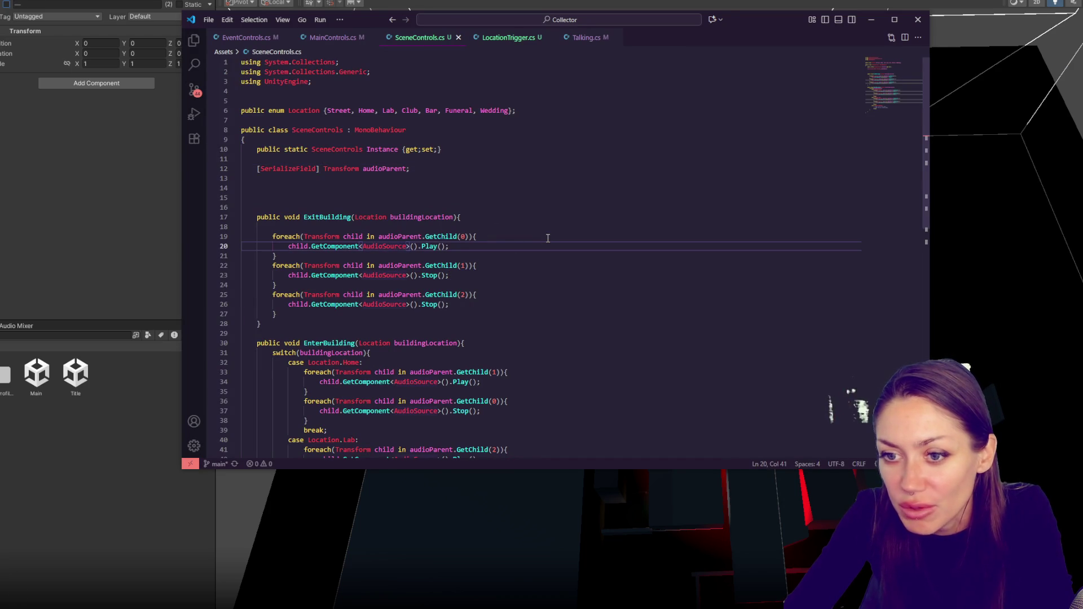
left_click(462, 236)
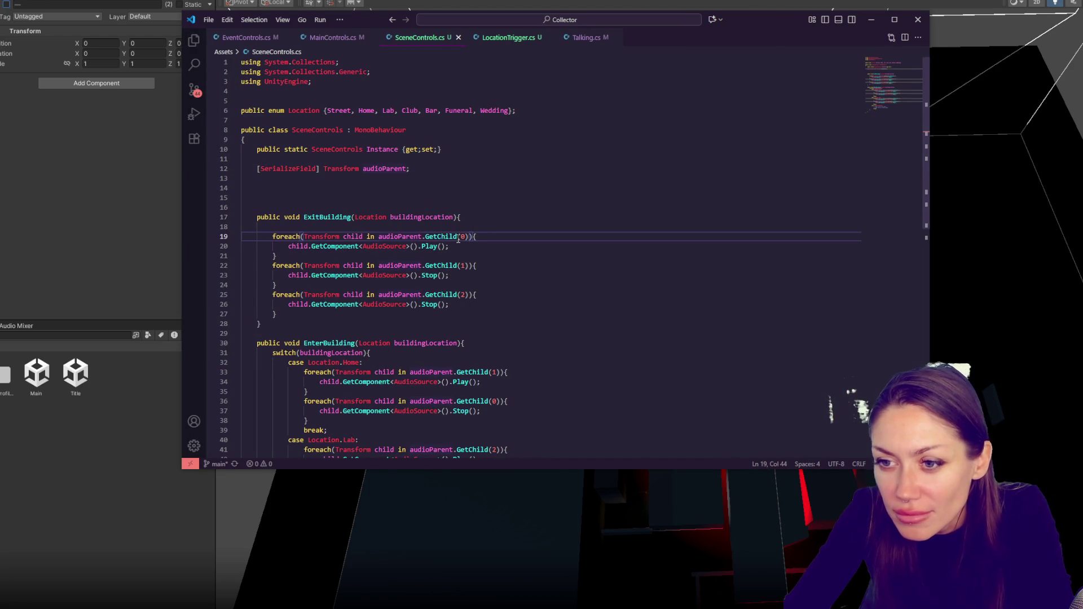
left_click_drag(483, 226, 500, 314)
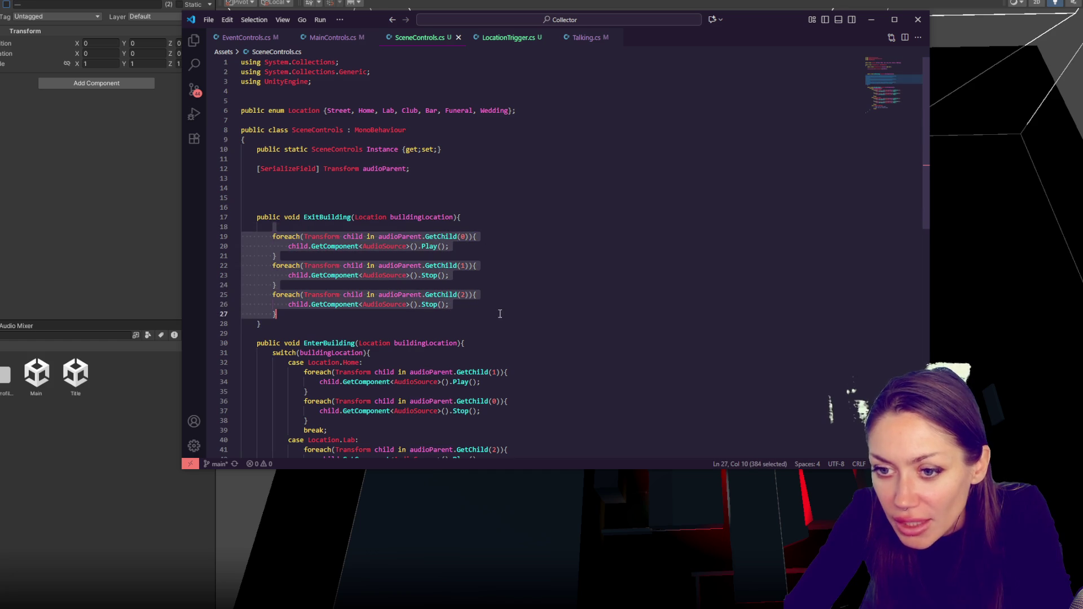
key("ctrl+slash")
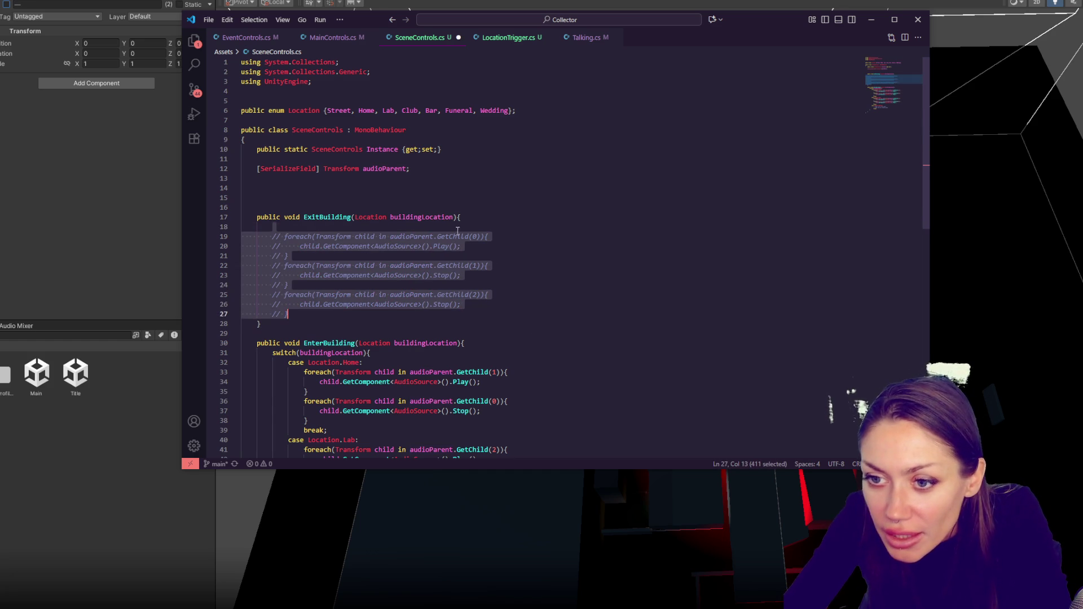
- Add audioParent.GetChild(0).gameObject.SetActive(true) at the top of ExitBuilding
left_click(460, 236)
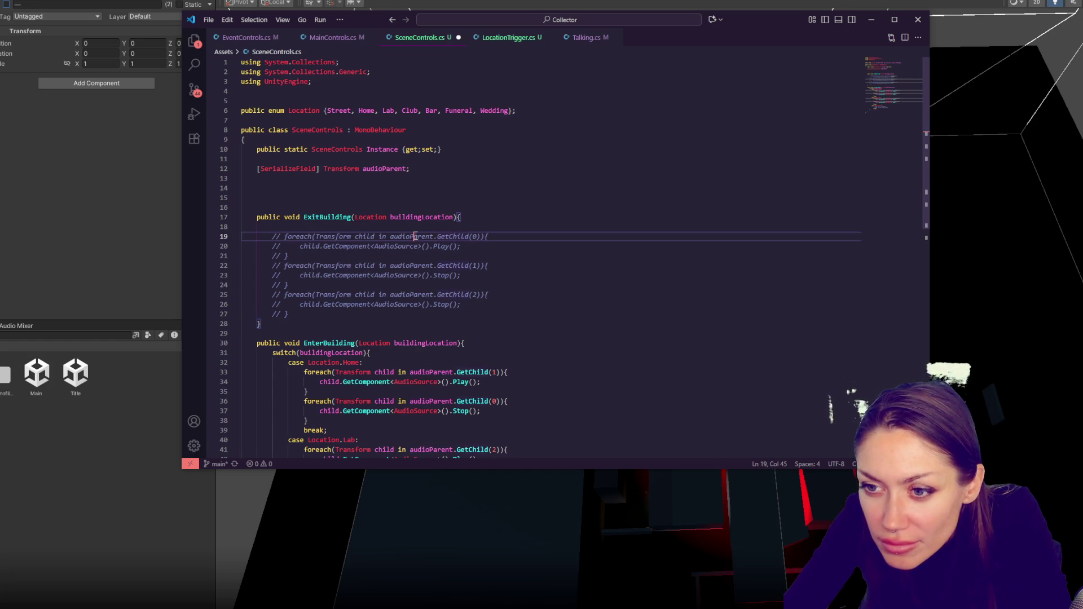
left_click(412, 255)
left_click_drag(390, 236, 482, 238)
key("ctrl+c")
left_click(480, 217)
key("Return")
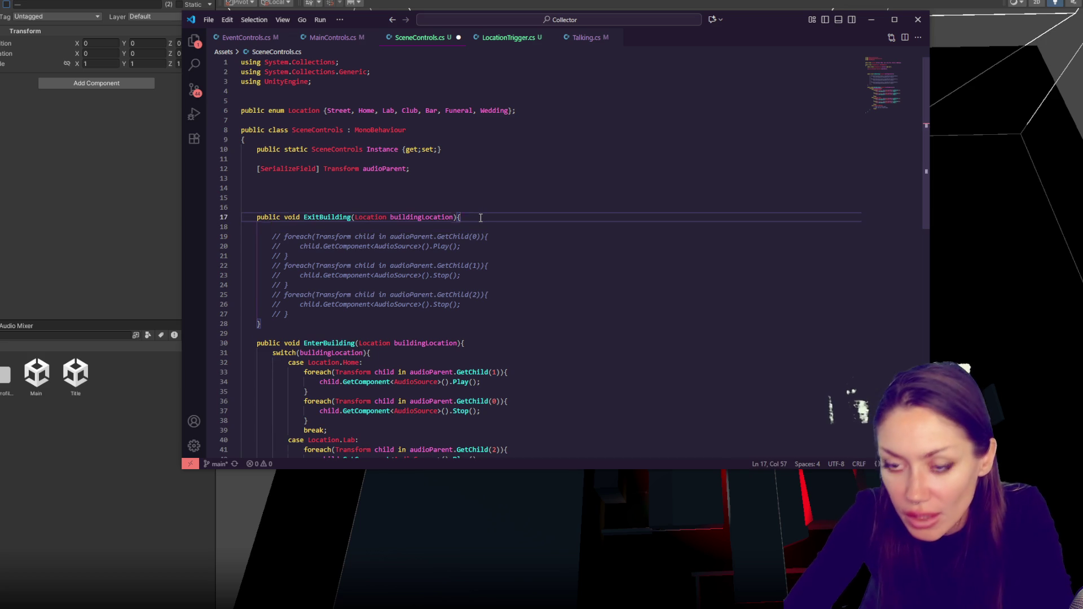
key("ctrl+v")
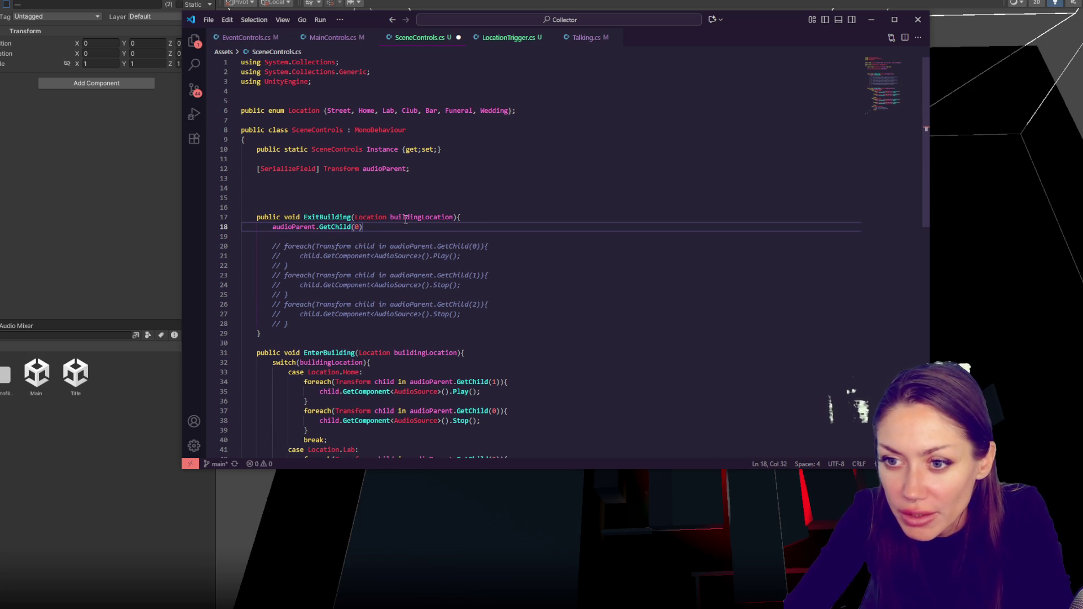
type(".gam")
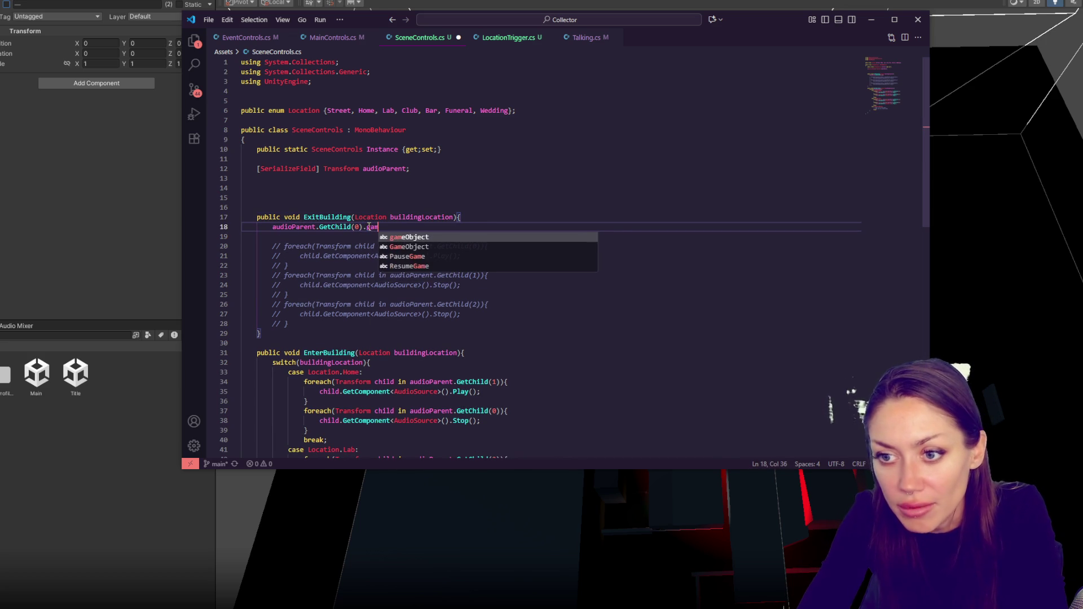
type("eObject.Set")
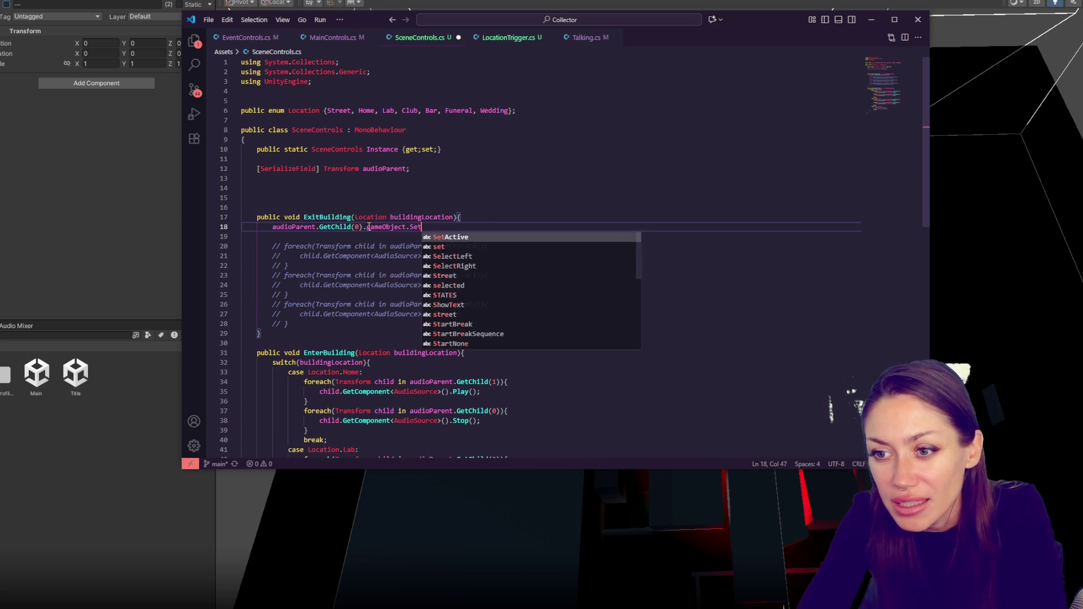
type("Active(tru)")
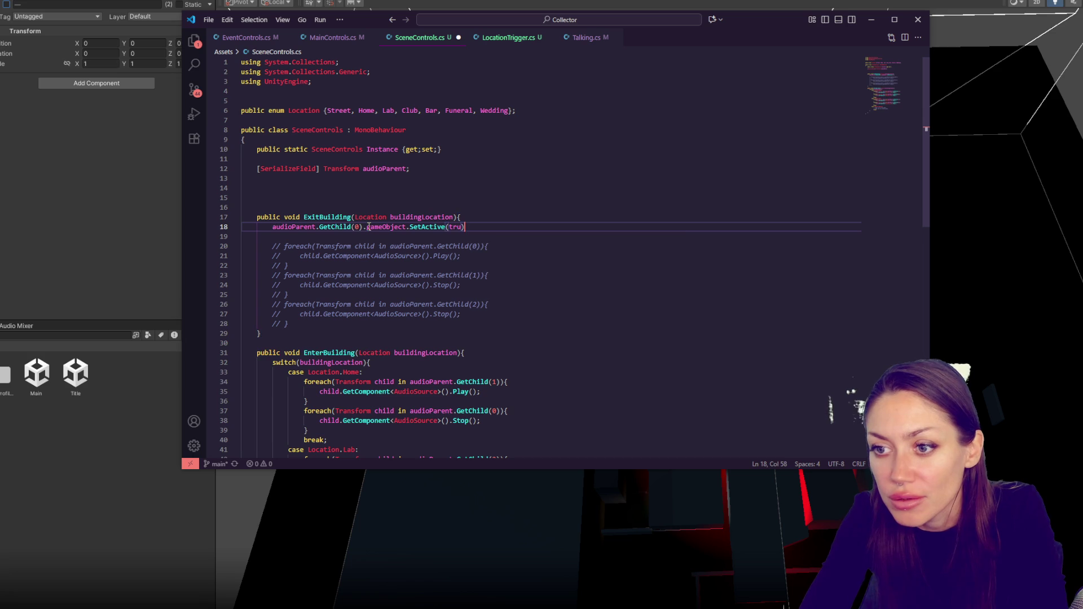
- Duplicate that line as GetChild(1).gameObject.SetActive(false)
key("shift+Home")
key("shift+alt+Down")
double_click(454, 237)
type("false")
left_click(357, 237)
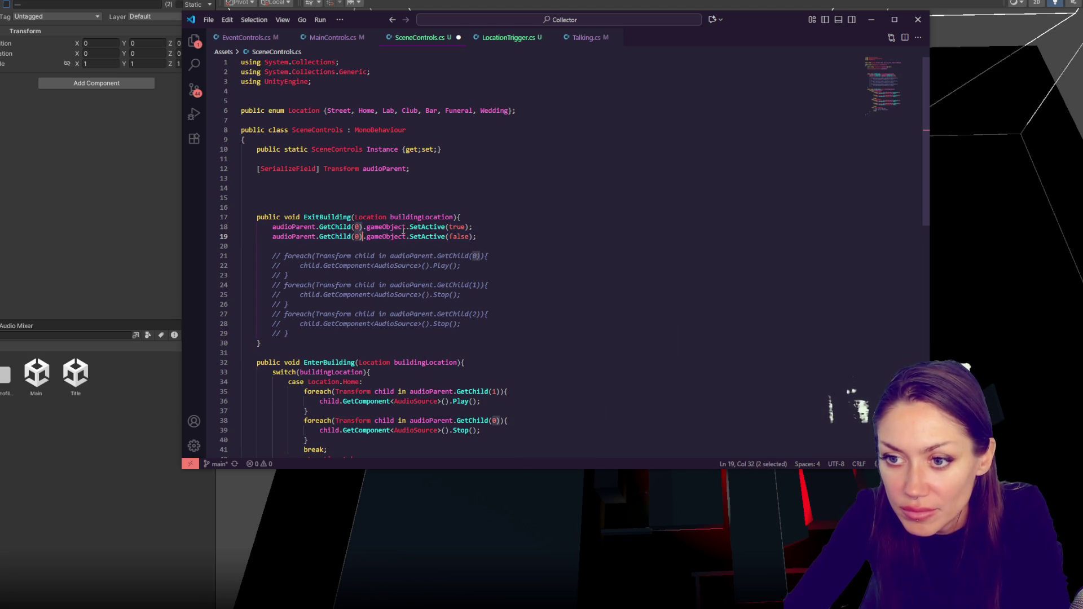
left_click(402, 217)
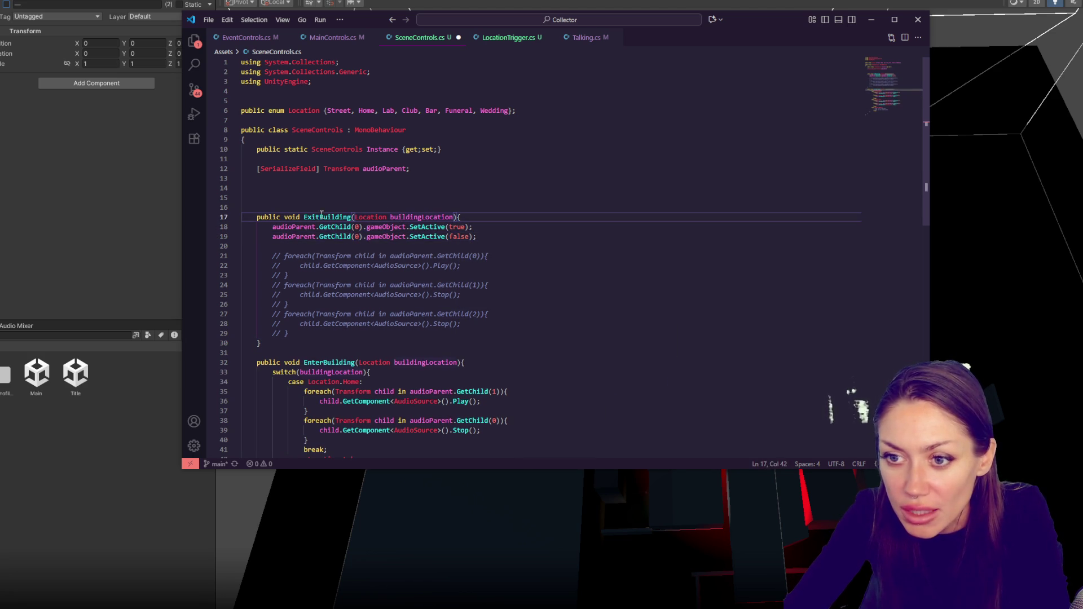
double_click(357, 236)
type("1")
- Add a third line, GetChild(2).gameObject.SetActive(false), and save the script
left_click_drag(501, 239, 504, 231)
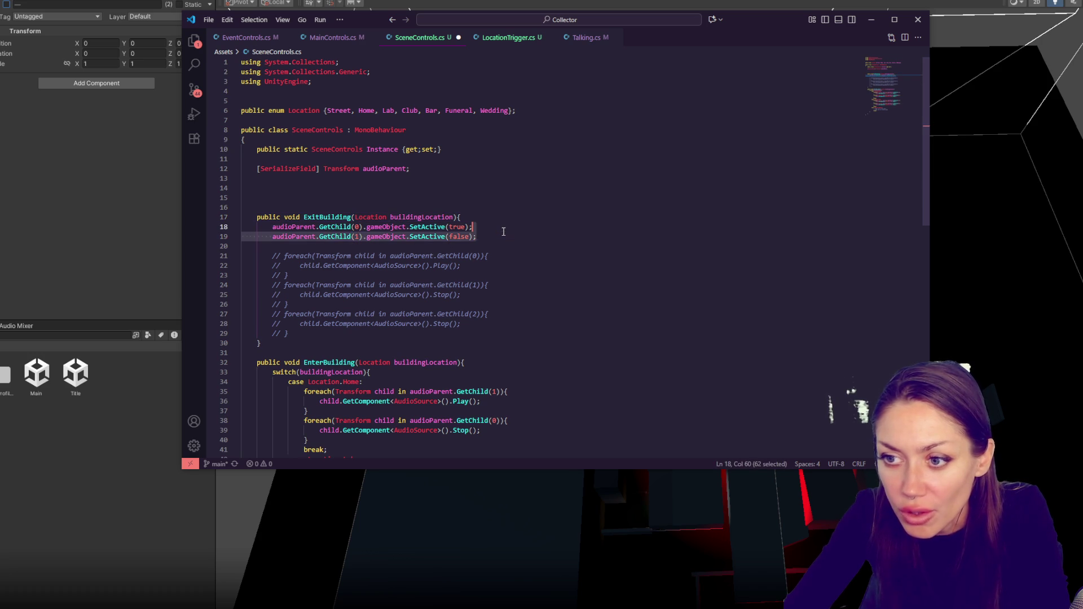
key("ctrl+c")
key("End")
key("ctrl+v")
double_click(357, 245)
type("2")
key("ctrl+s")
left_click(524, 237)
scroll(481, 247, "down", 5)
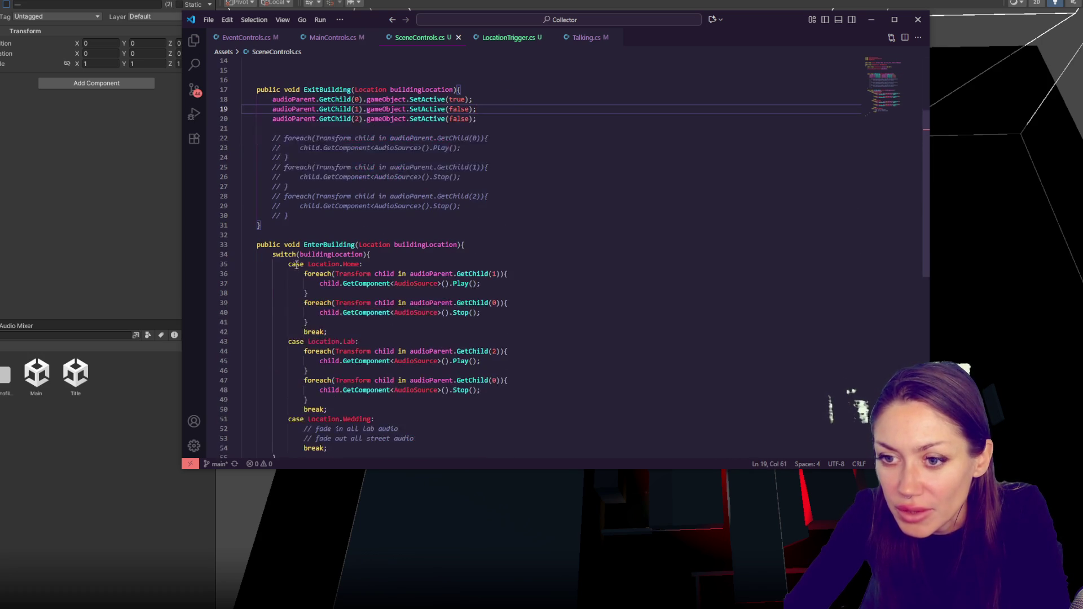
left_click_drag(299, 276, 309, 322)
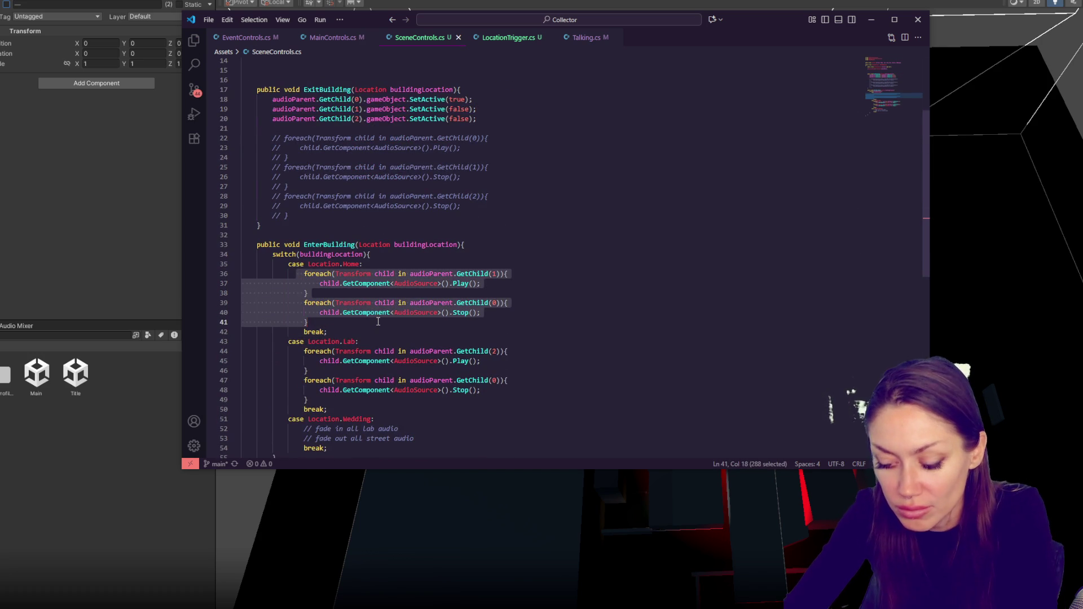
- Comment out the Home case's loops and paste SetActive lines that enable child 1
key("ctrl+slash")
scroll(527, 249, "up", 5)
left_click_drag(486, 237, 498, 219)
scroll(474, 248, "down", 5)
left_click(467, 261)
key("ctrl+v")
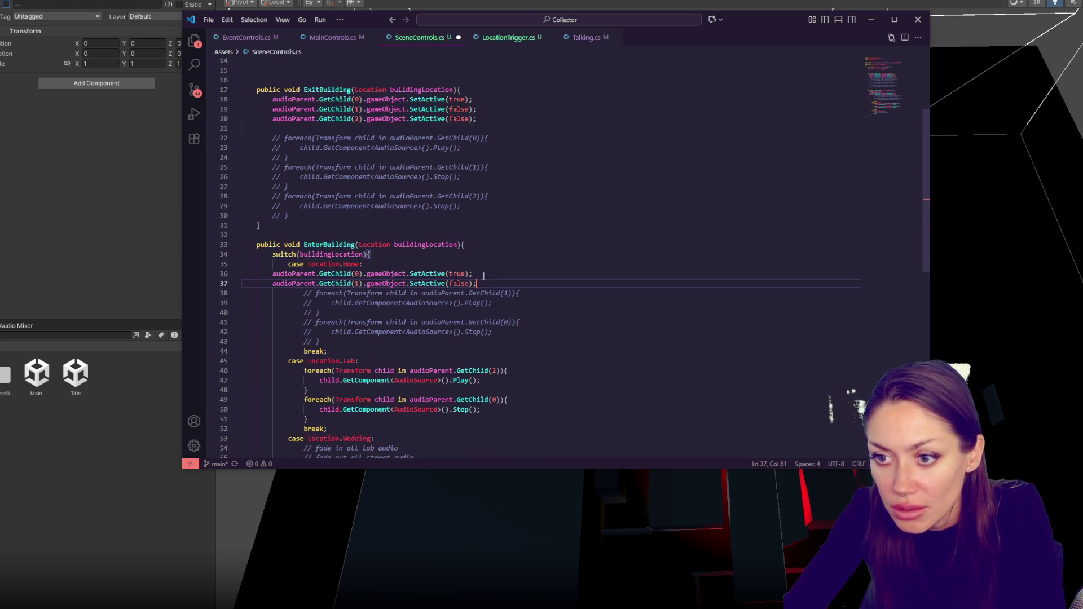
key("shift+Up")
key("shift+Home")
key("Tab")
key("Tab")
double_click(389, 274)
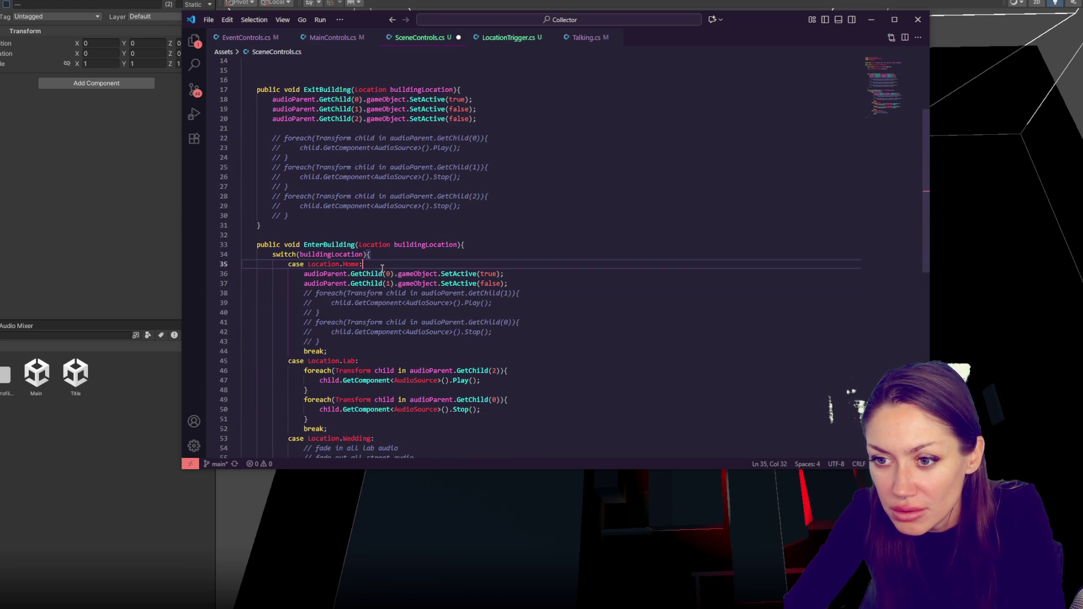
key("Right")
type("1")
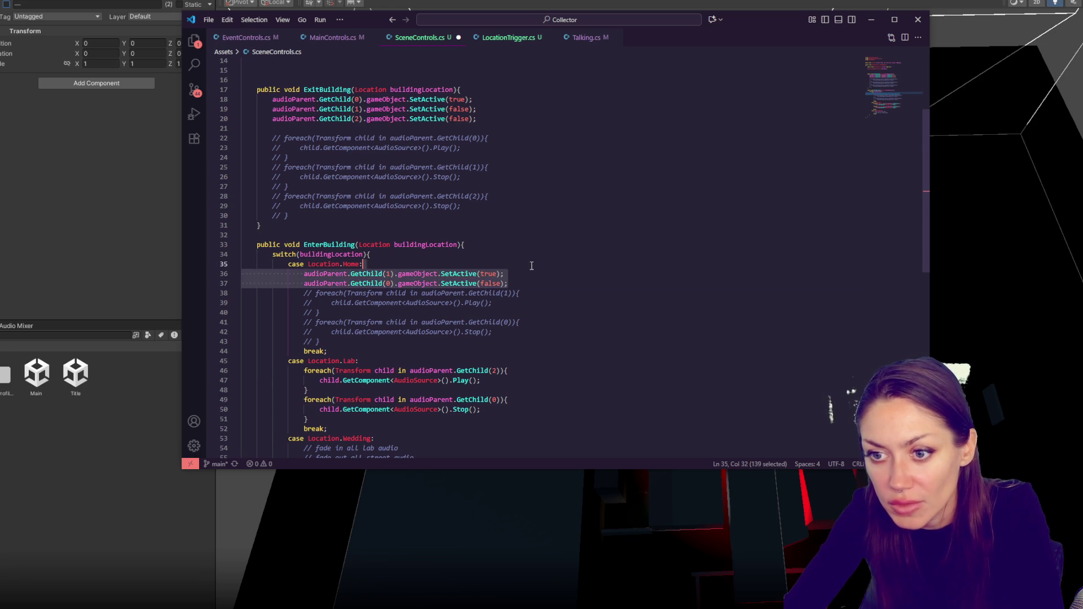
- Paste the SetActive lines under case Location.Lab and comment out its foreach loops
left_click(414, 364)
key("ctrl+v")
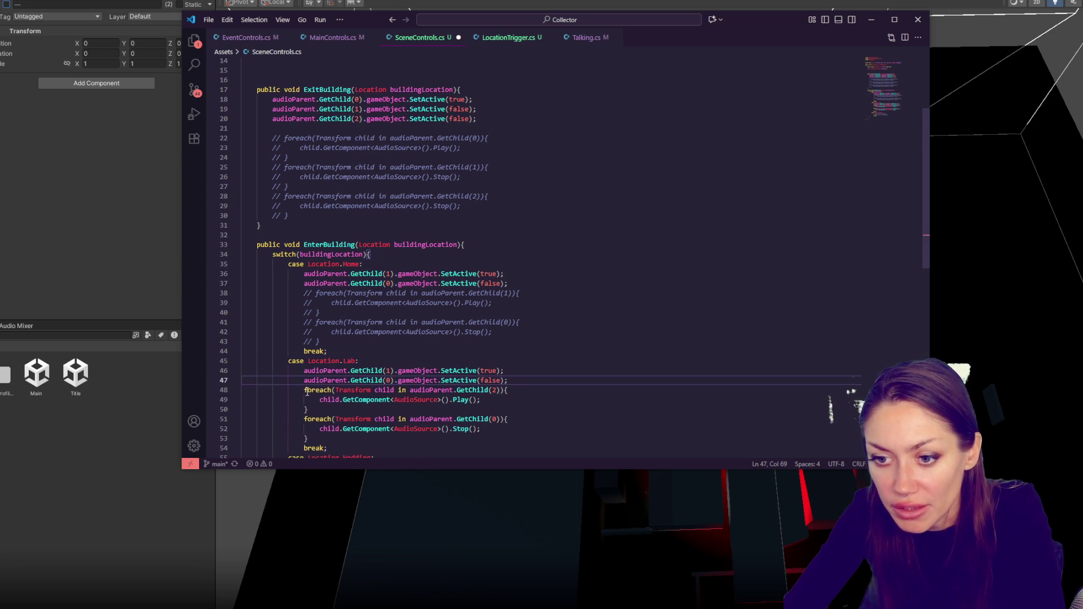
left_click_drag(305, 391, 331, 430)
key("ctrl+slash")
left_click(429, 370)
scroll(429, 290, "down", 3)
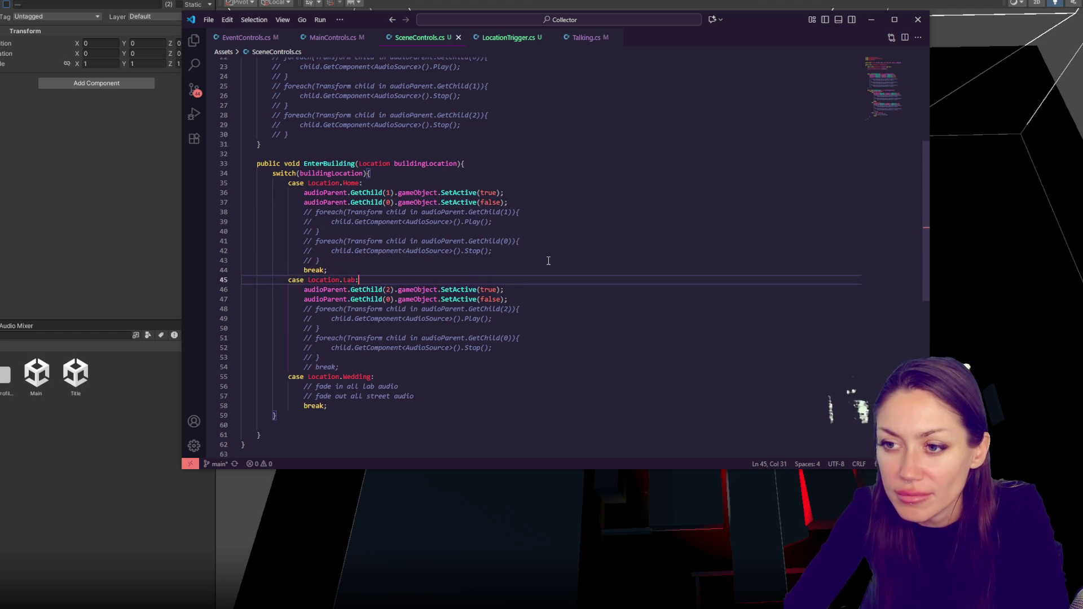
scroll(549, 260, "up", 4)
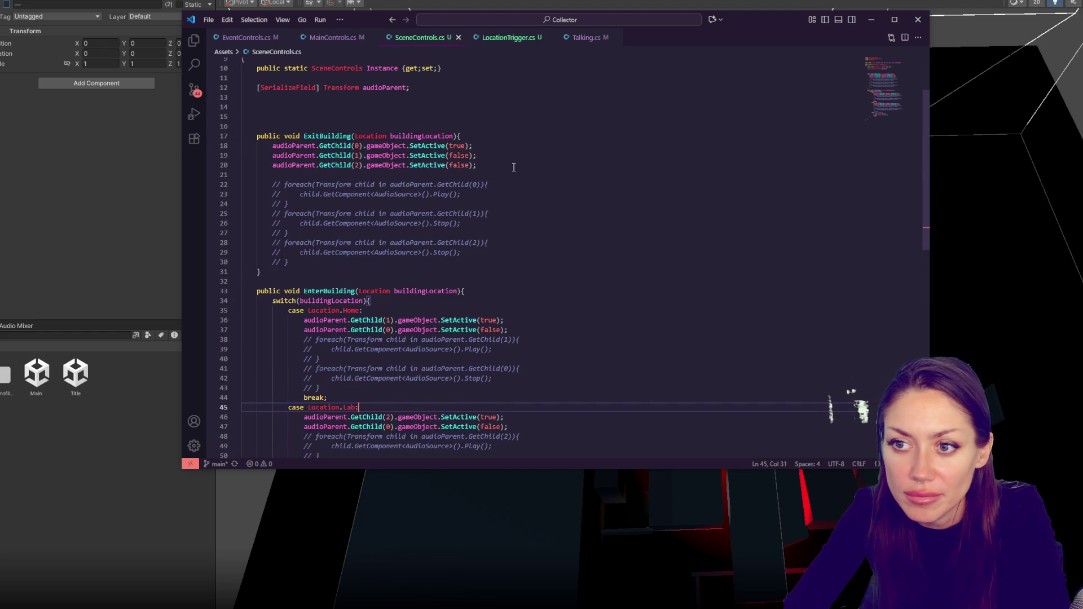
- Check ExitBuilding's GetChild calls, then open Unity's CS0163 compile error in the script
left_click(339, 156)
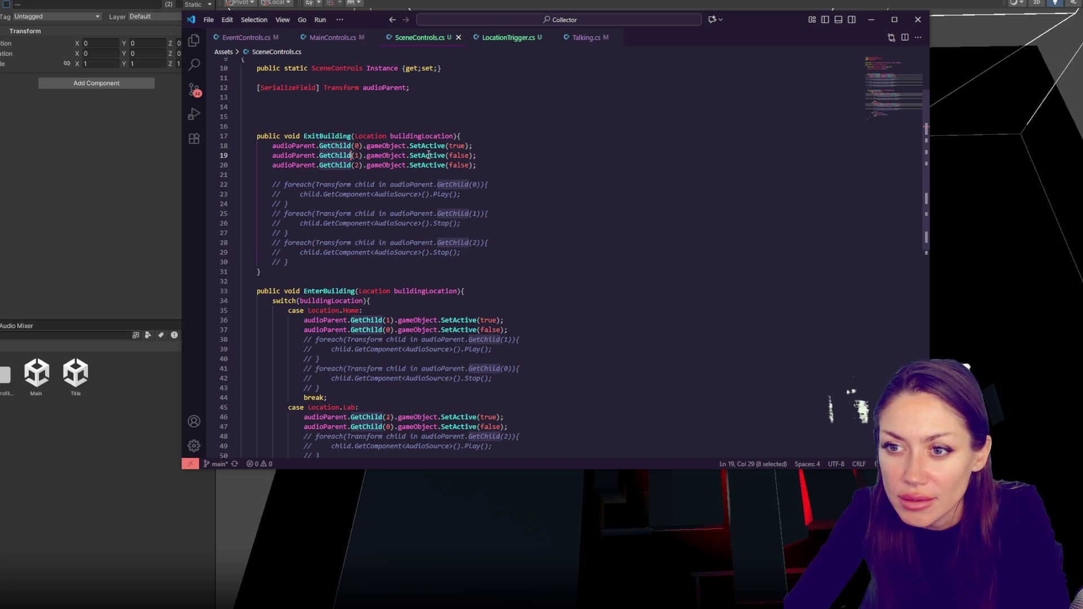
left_click(109, 233)
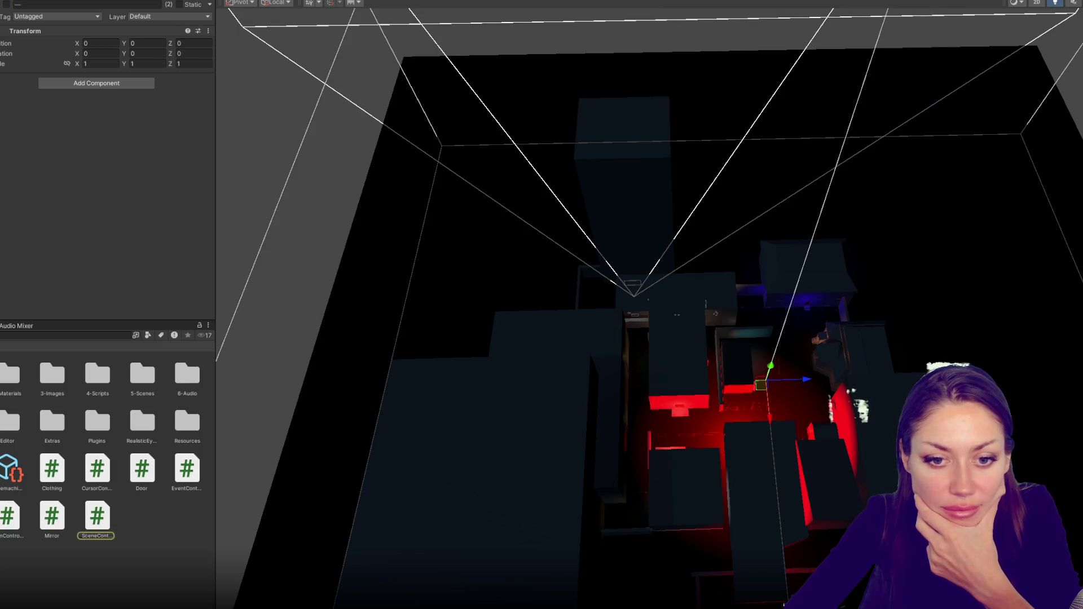
double_click(85, 346)
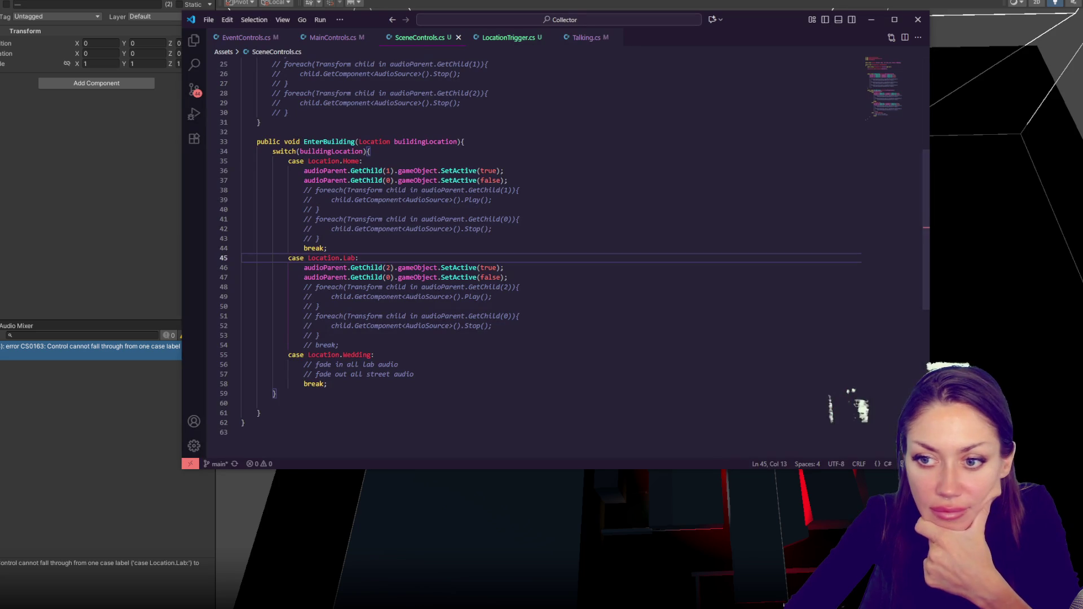
- Save SceneControls.cs with the Lab case's break fixed and return to Unity to recompile
left_click(359, 342)
key("ctrl+s")
left_click(123, 219)
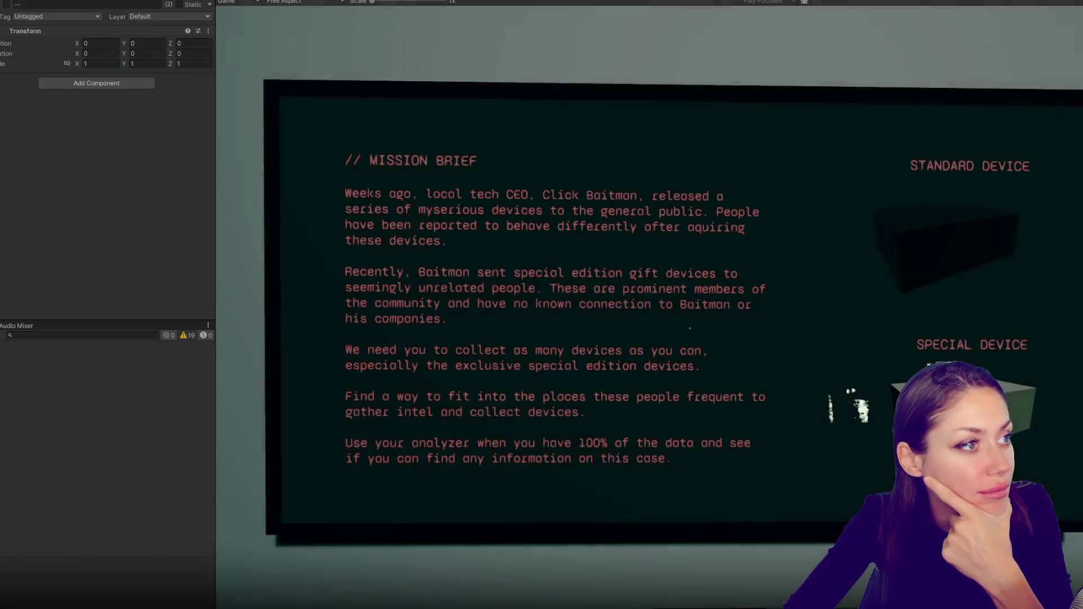
- Leave the mission brief, pick up the clothing item, and walk to the mirror
left_click(593, 186)
key("w")
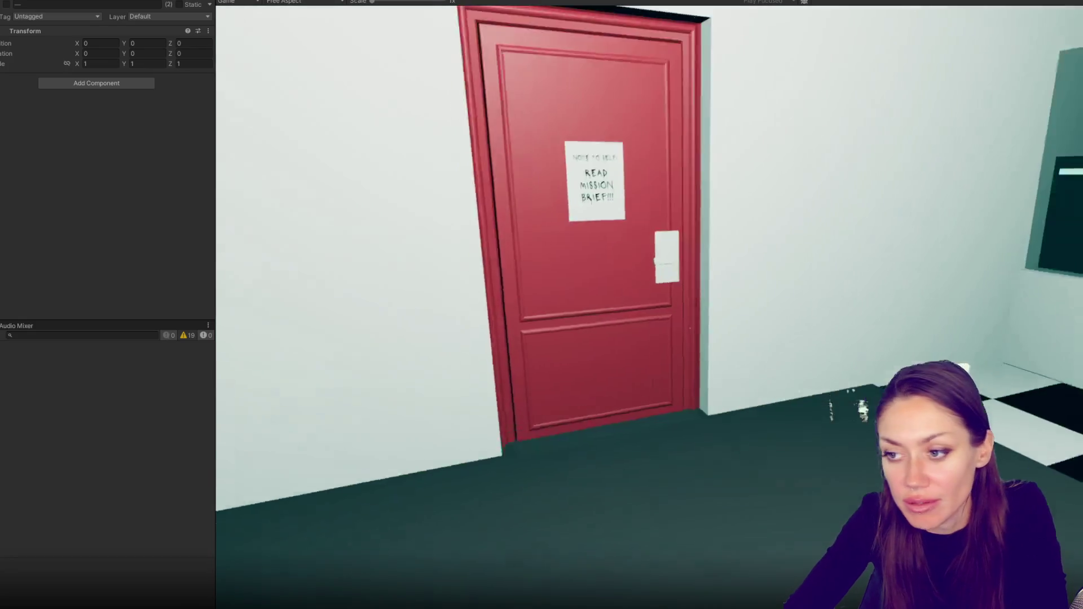
key("w")
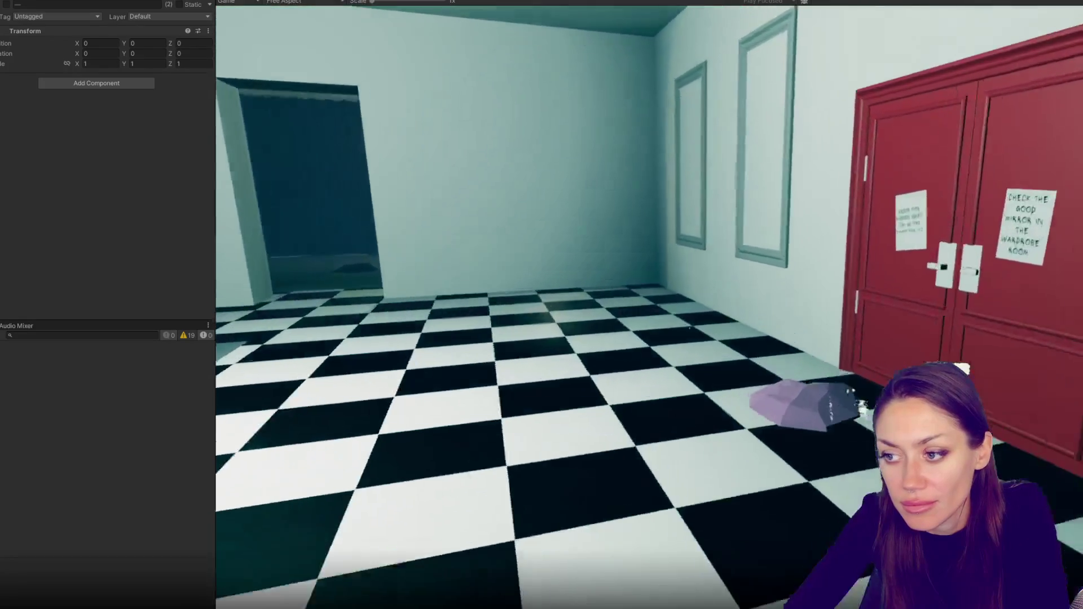
key("e")
key("w")
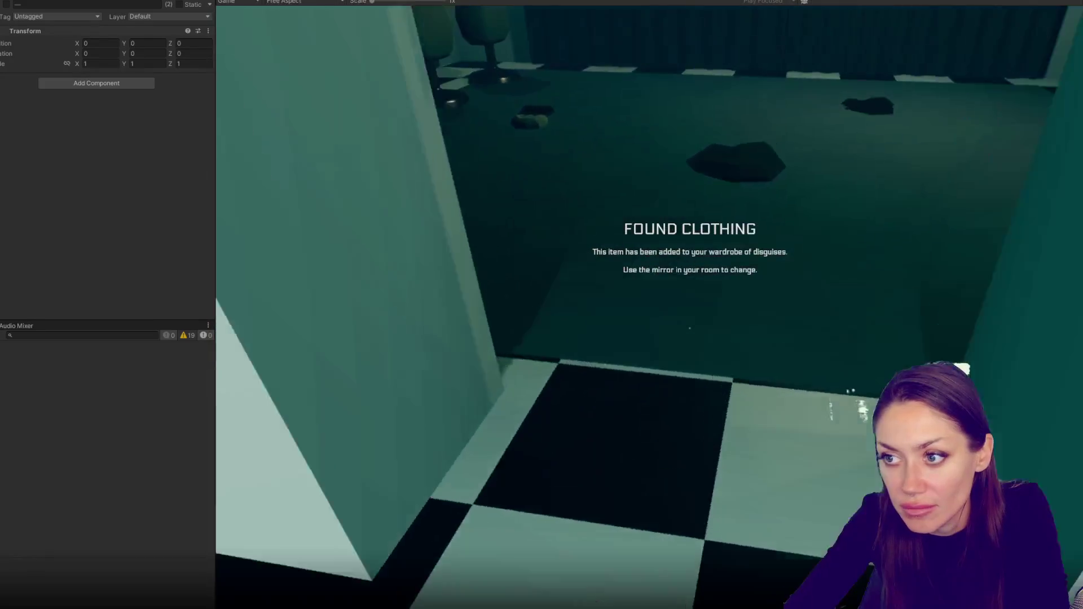
key("w")
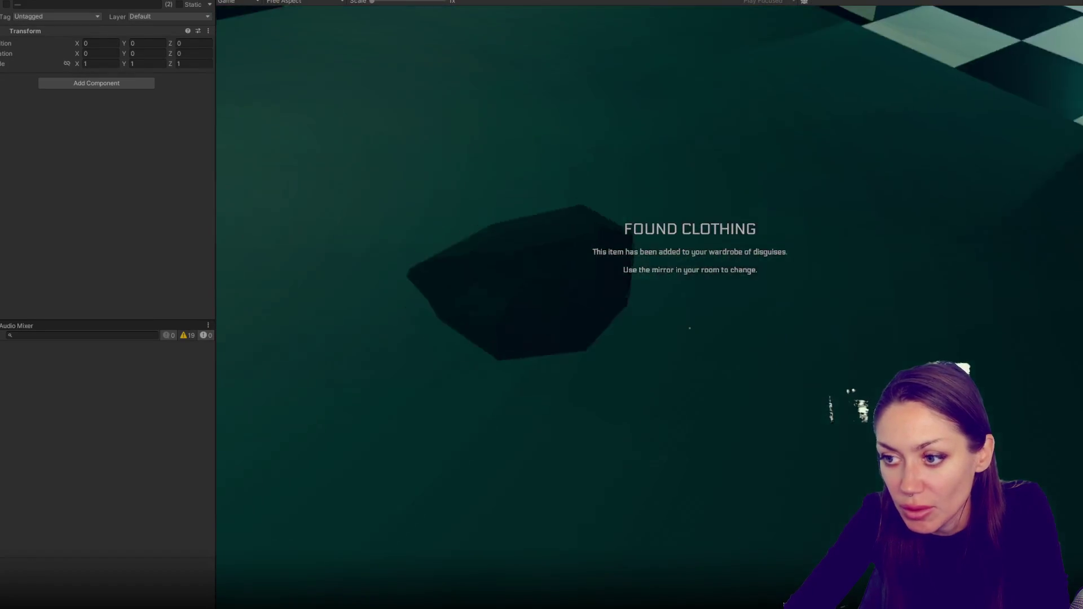
key("w")
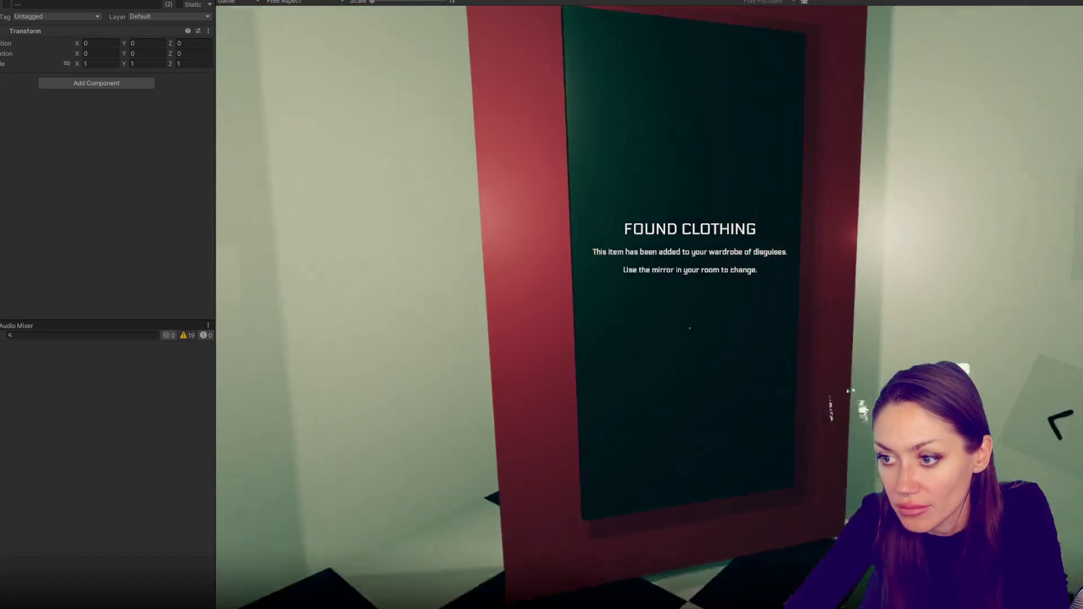
- Choose a disguise with new bottoms, top and hair at the mirror, and confirm it
key("e")
left_click(483, 157)
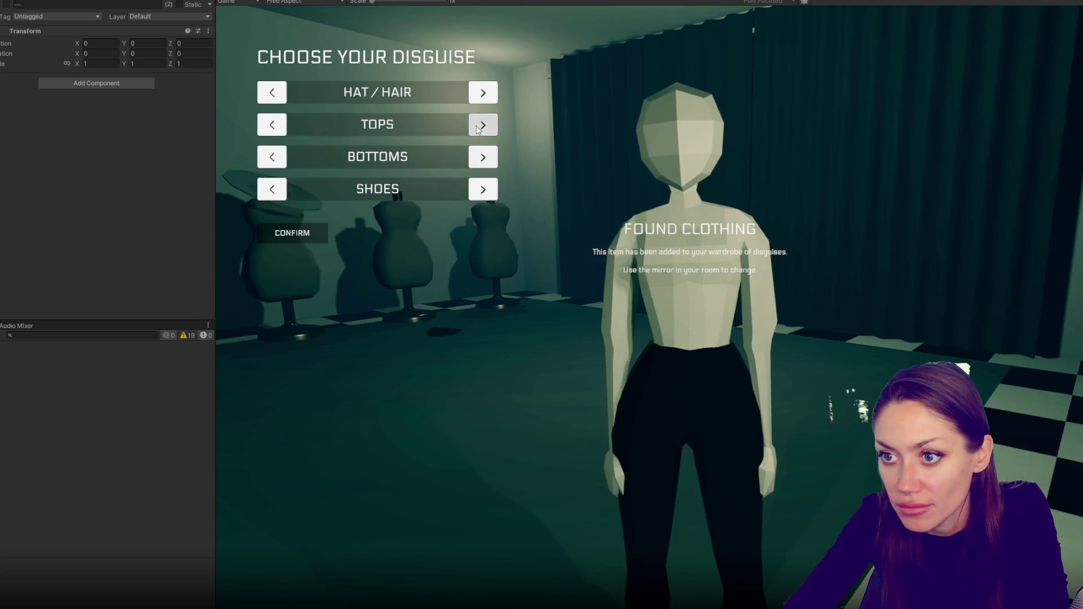
left_click(483, 125)
left_click(483, 92)
left_click(292, 233)
- Walk through the red double doors, down the stairs and out the red door to the Scene view
key("w")
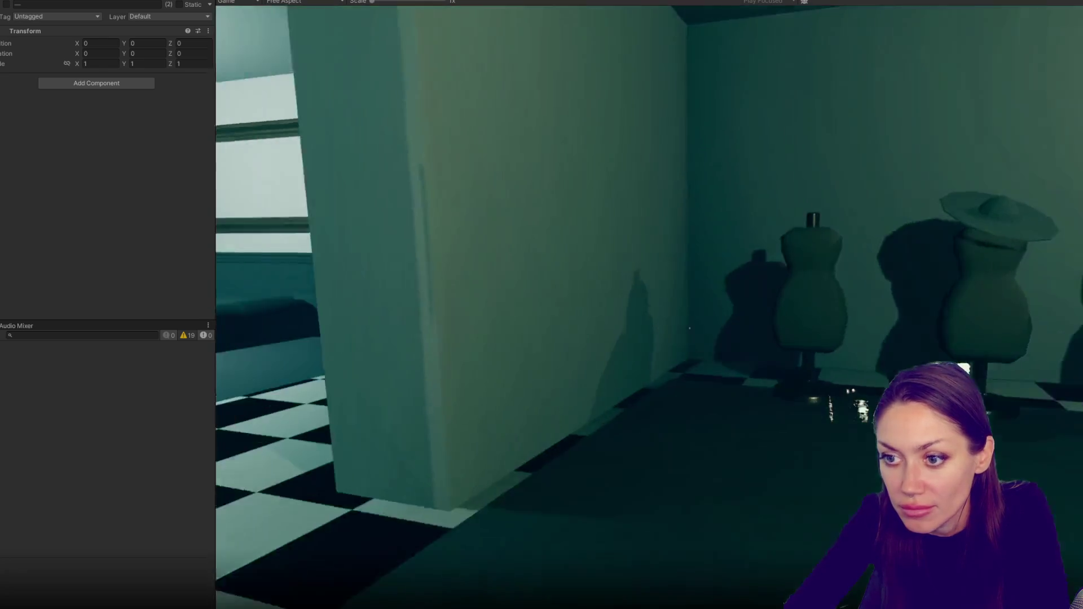
key("e")
key("w")
key("w")
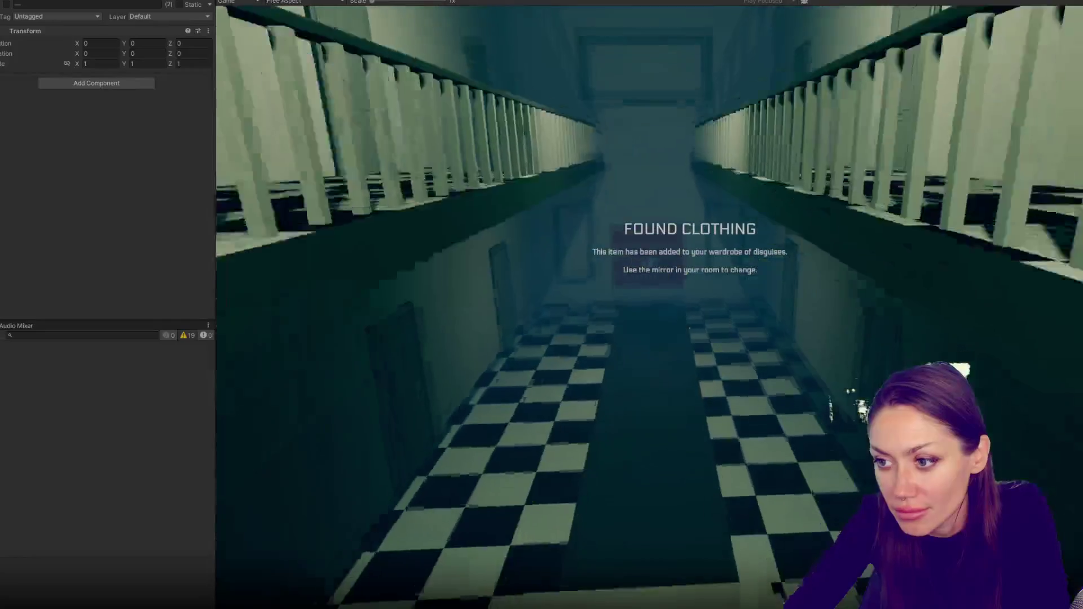
key("w")
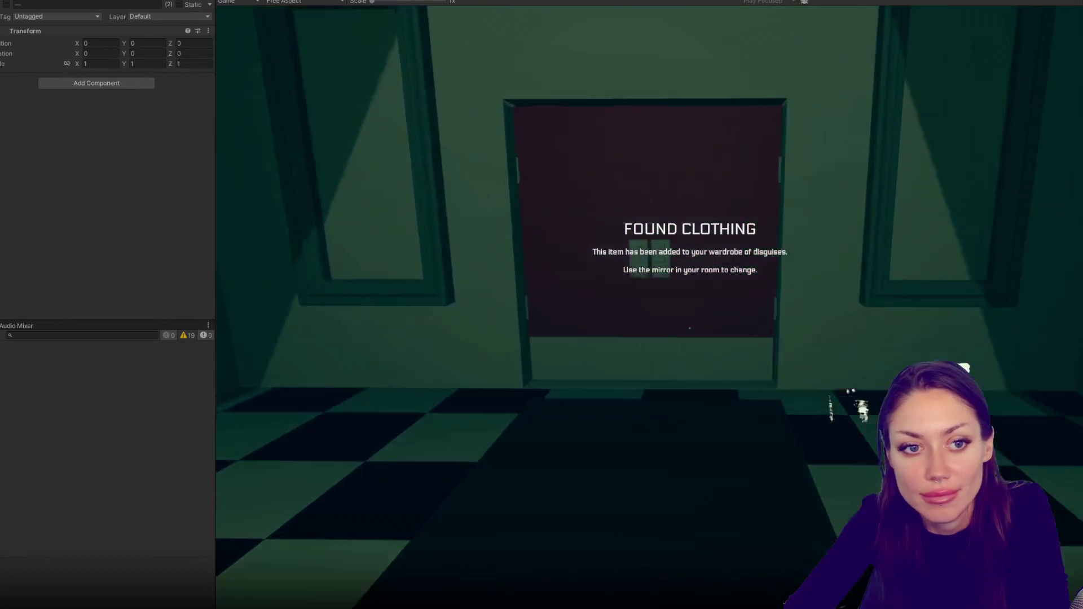
key("e")
key("w")
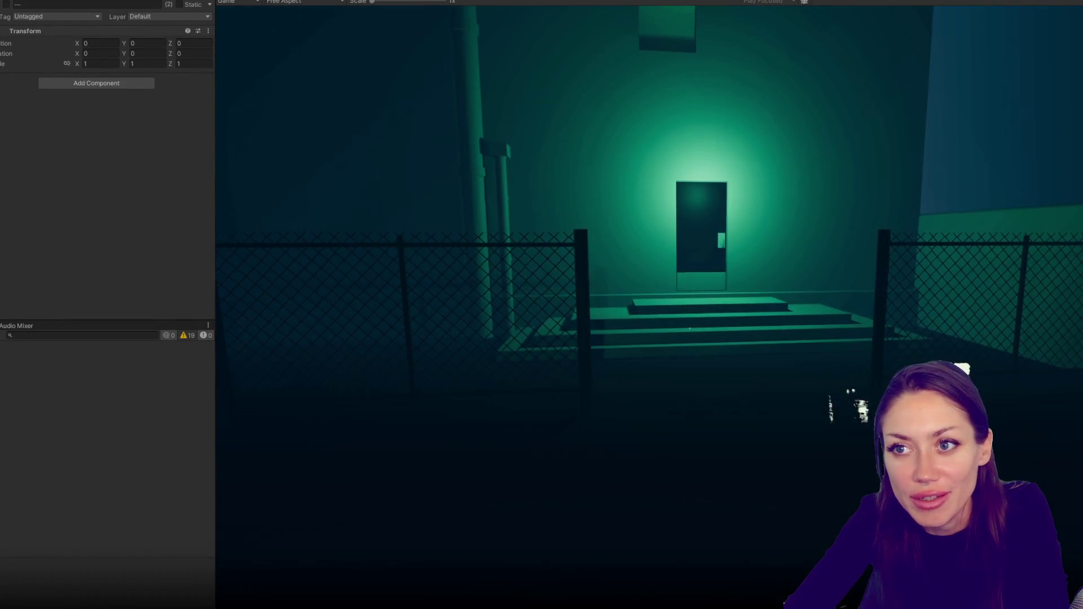
key("ctrl+1")
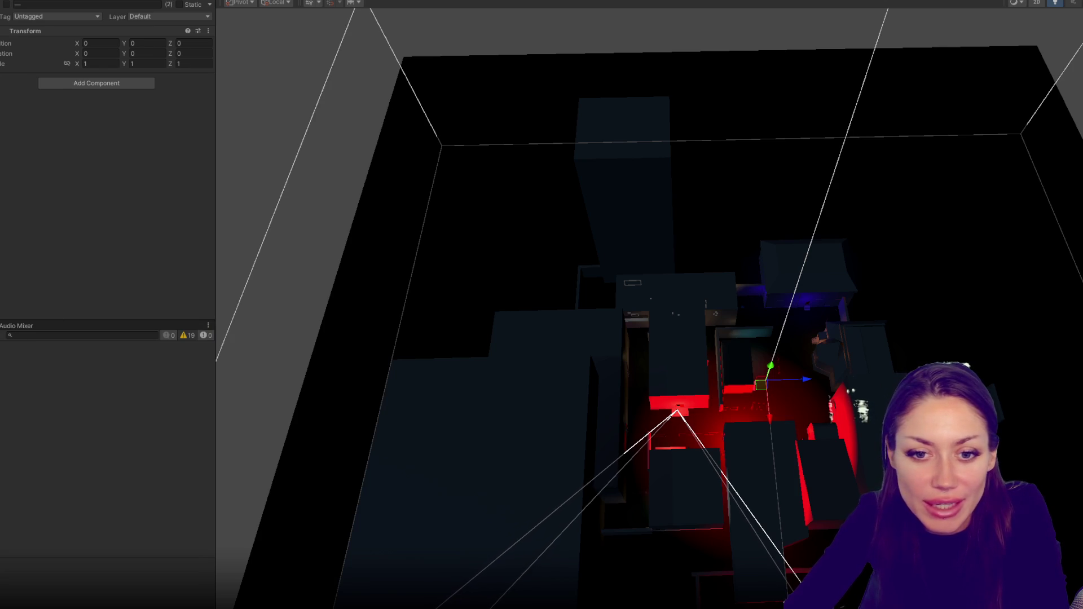
- Inspect NPC001(Clone) and the Location: Lab cube's Box Collider, then play through the lit door
left_click(867, 369)
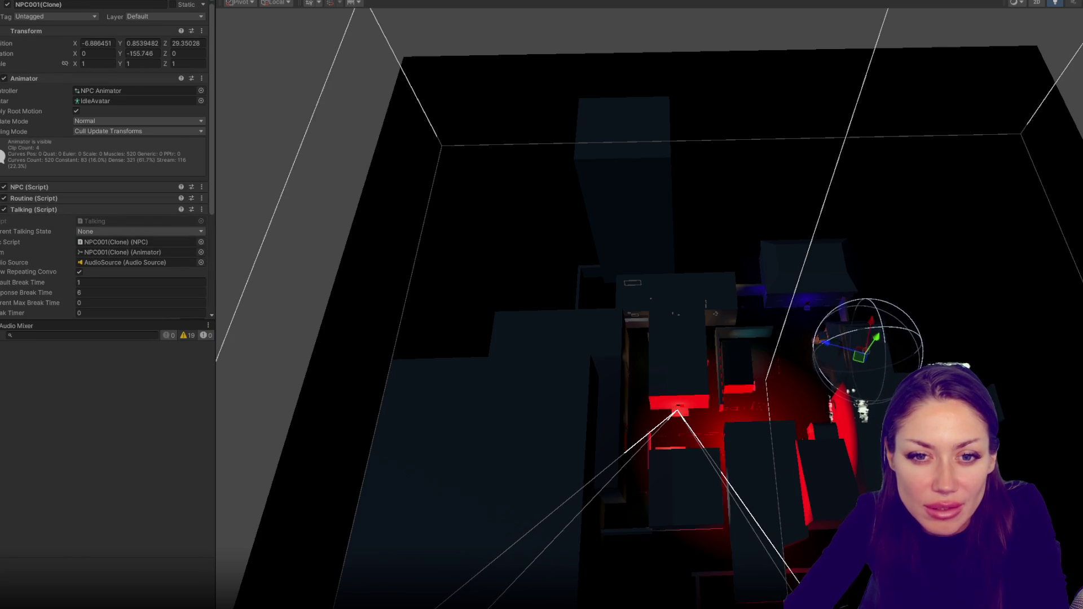
left_click(686, 491)
left_click(64, 116)
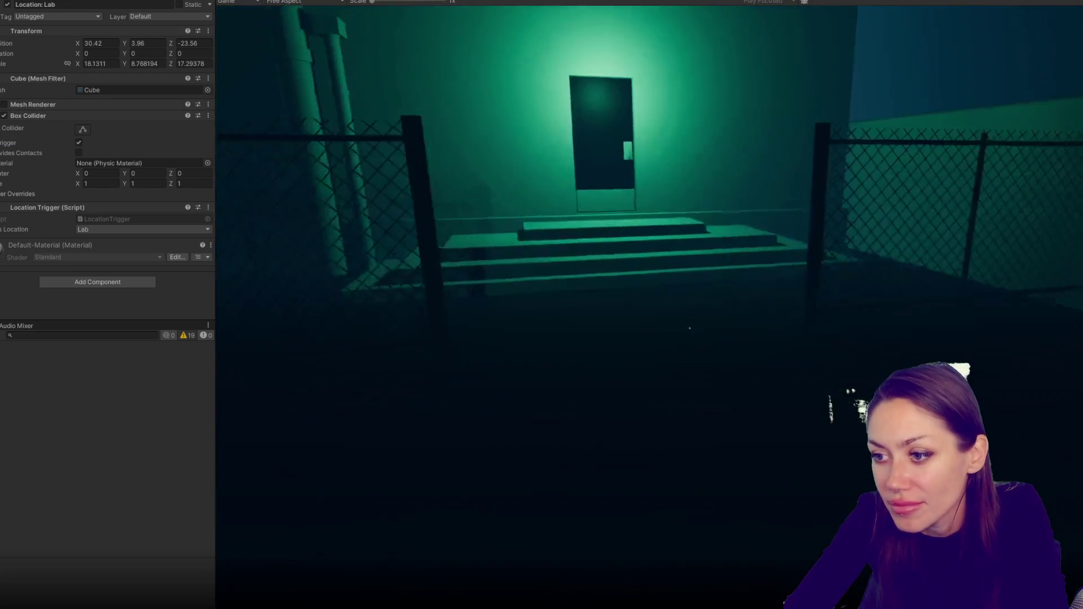
key("e")
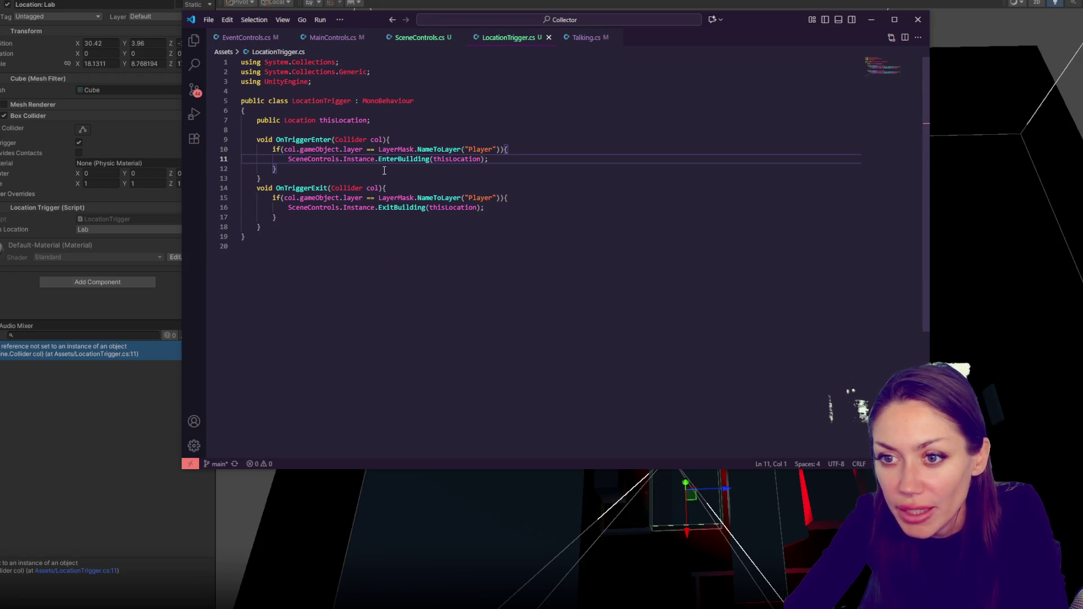
- Write void Awake() with if(Instance==null){ Instance=this; } and return to Unity
left_click(420, 37)
scroll(474, 192, "up", 15)
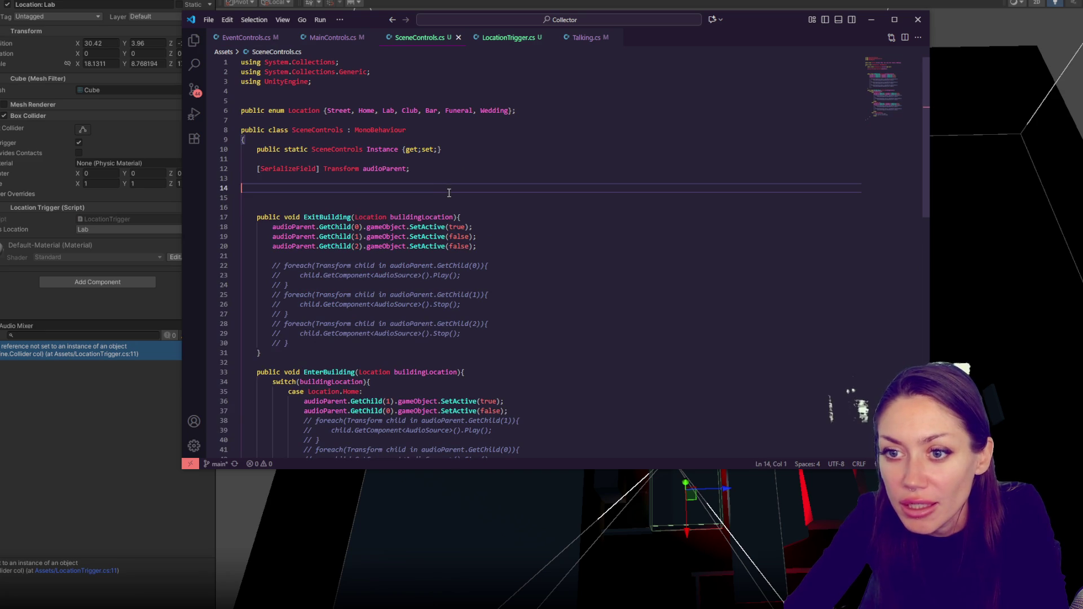
type("void Awkae(")
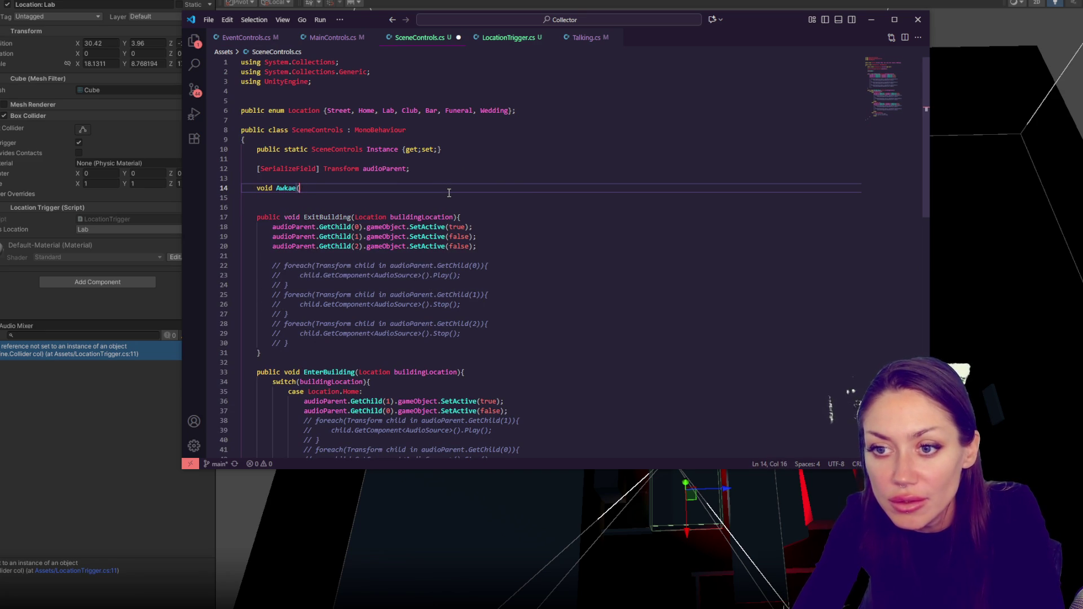
key("BackSpace")
type("ake")
key("Return")
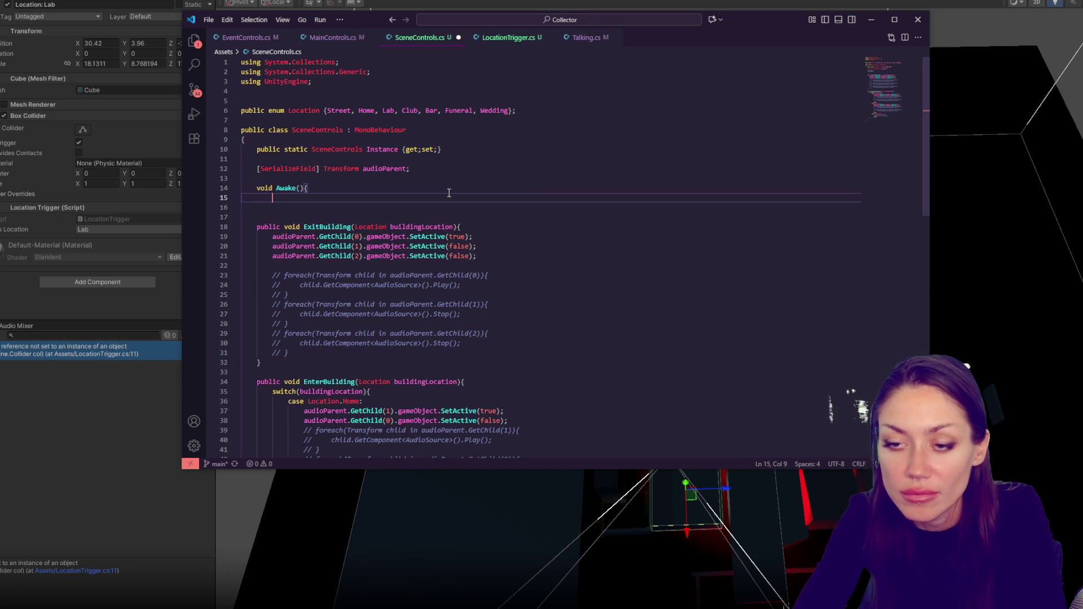
type("if(Instance==null){")
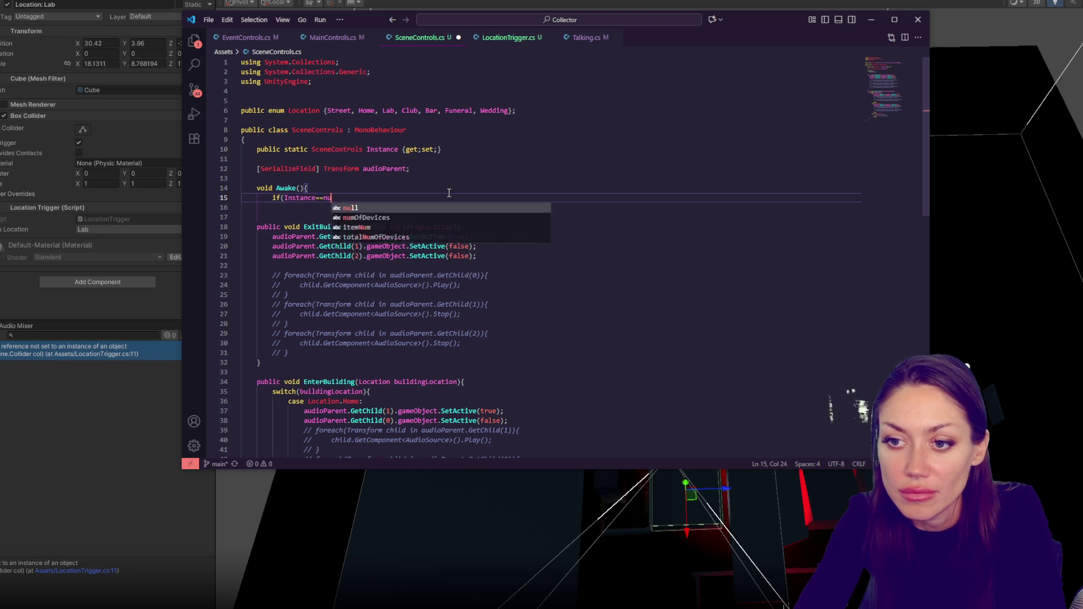
key("Return")
type("Instance= ")
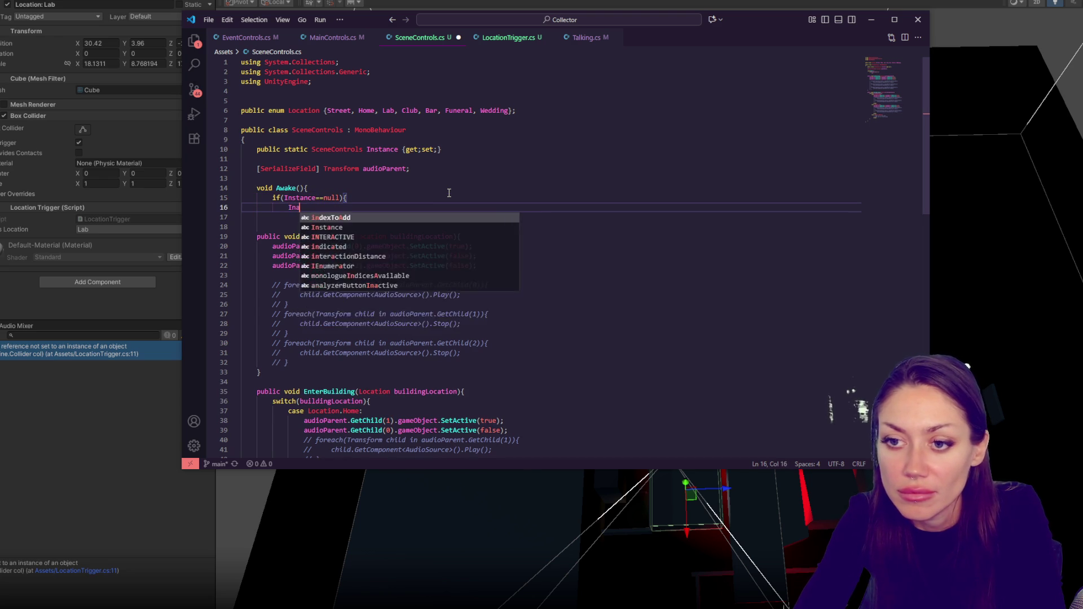
type("this;")
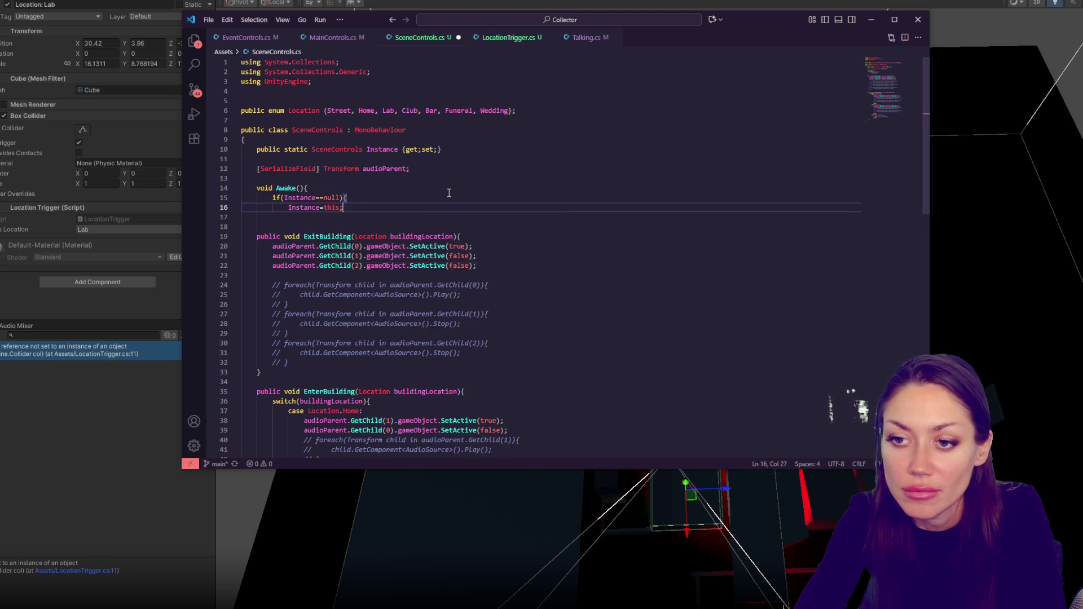
key("Return")
key("Return")
type("}")
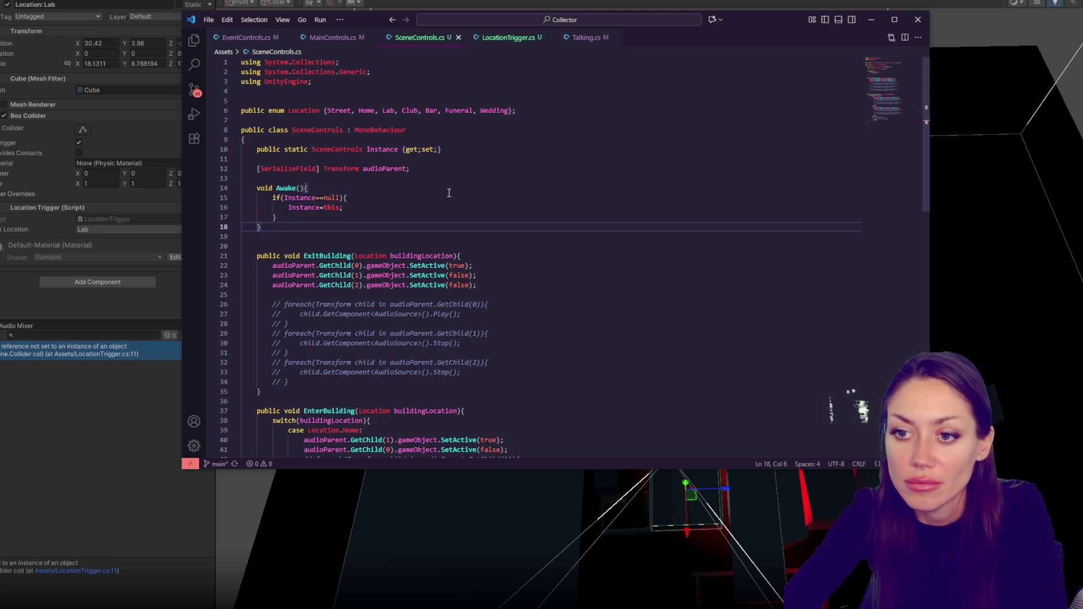
key("alt+Tab")
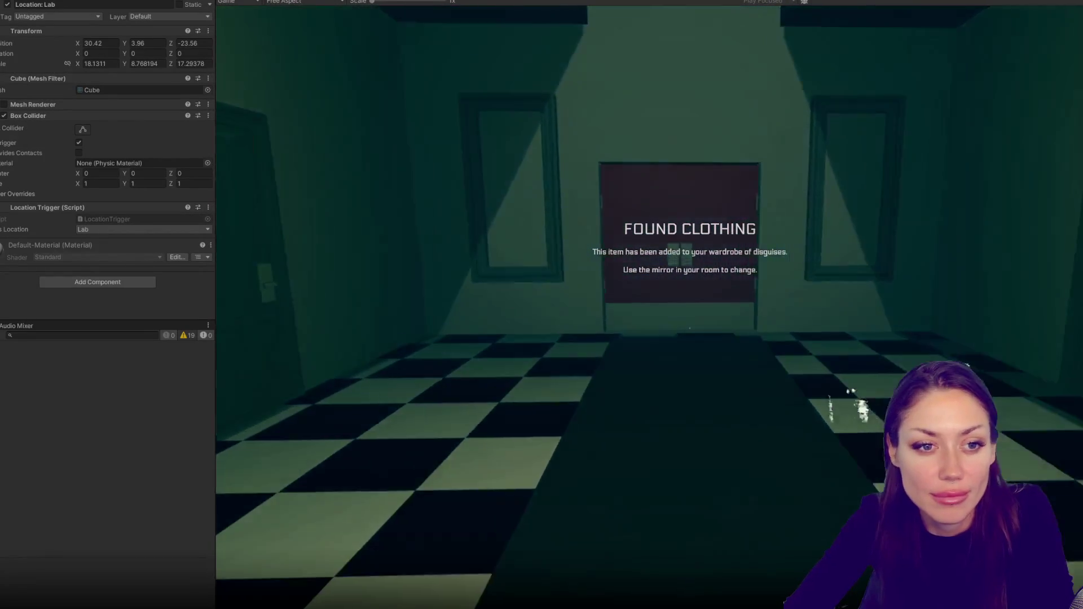
- Walk through the lit door, review the Audio Source rolloff curve at Max Distance 60, then pause
key("e")
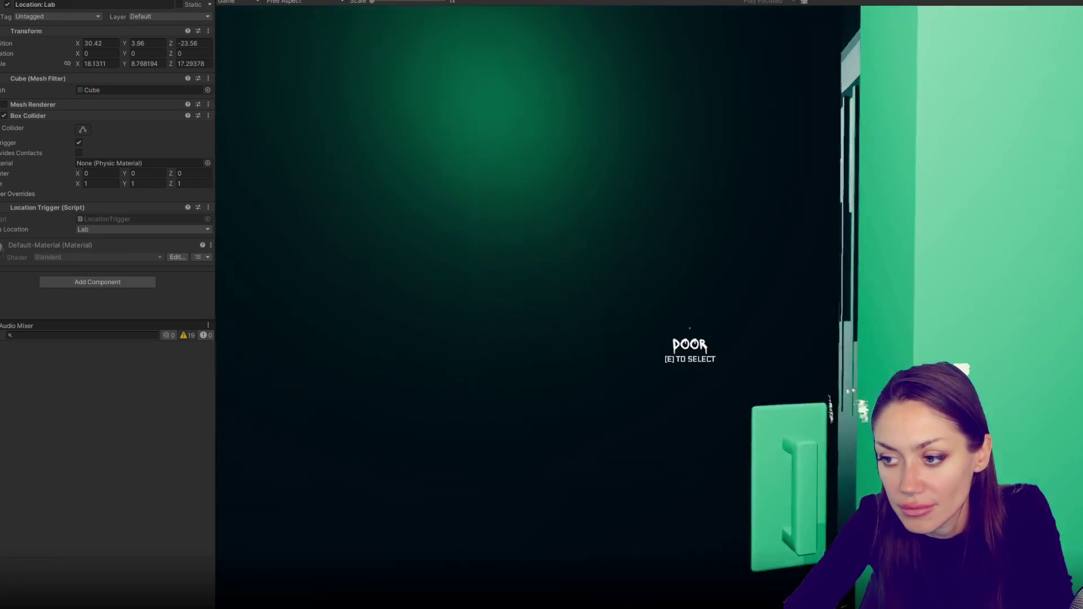
key("e")
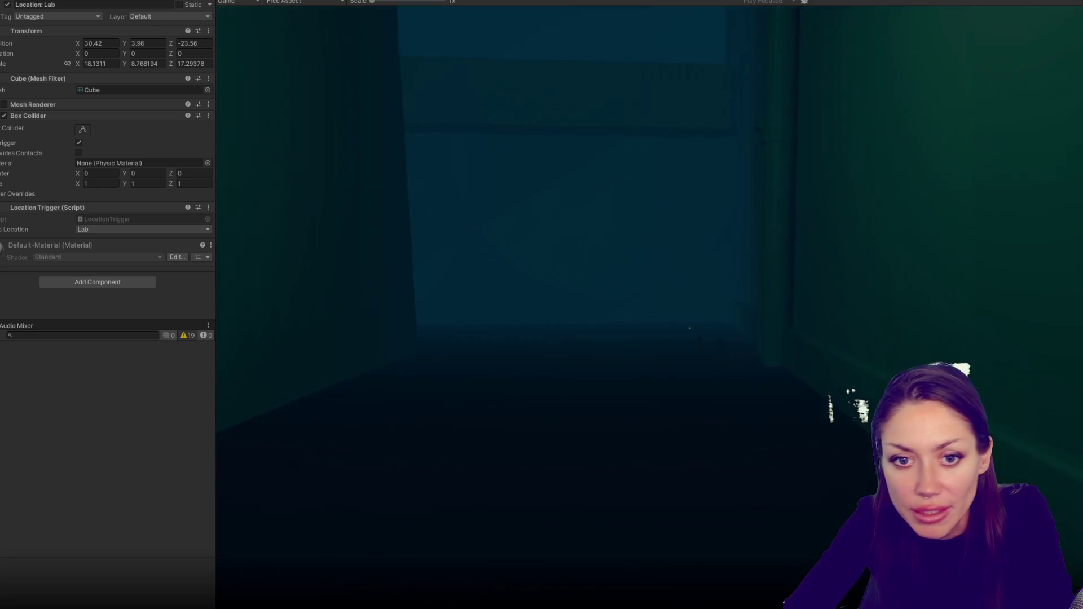
key("alt+Tab")
key("alt+Tab")
scroll(105, 164, "up", 3)
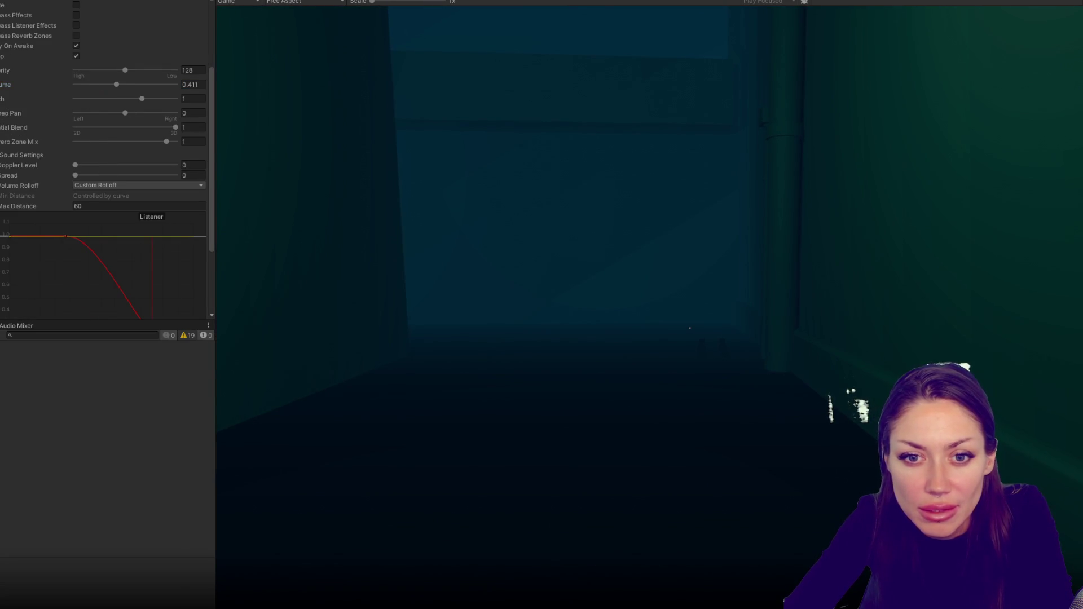
scroll(153, 192, "down", 3)
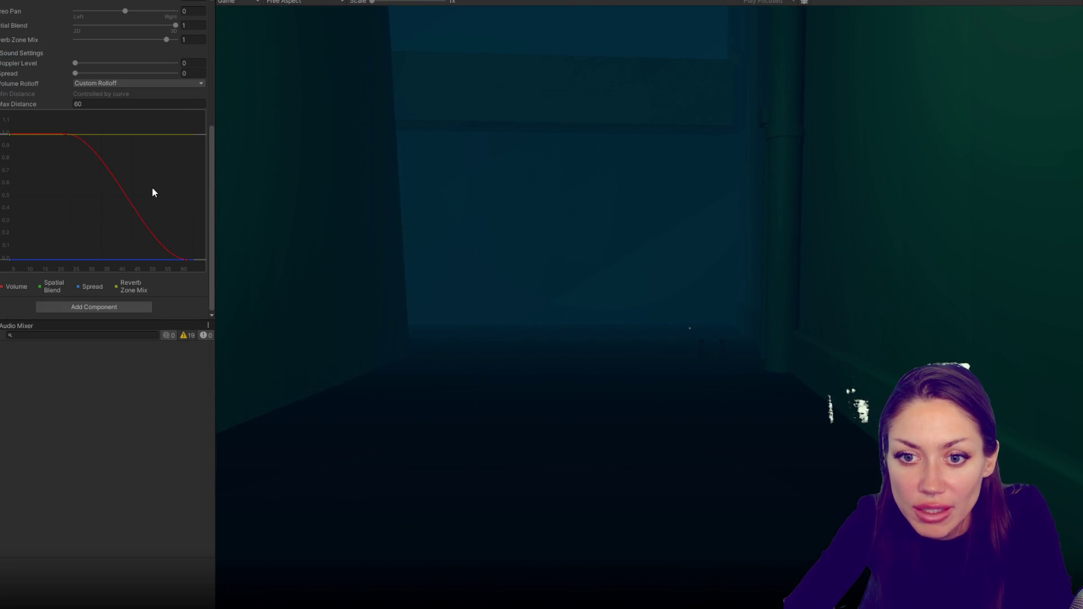
left_click(465, 252)
key("Escape")
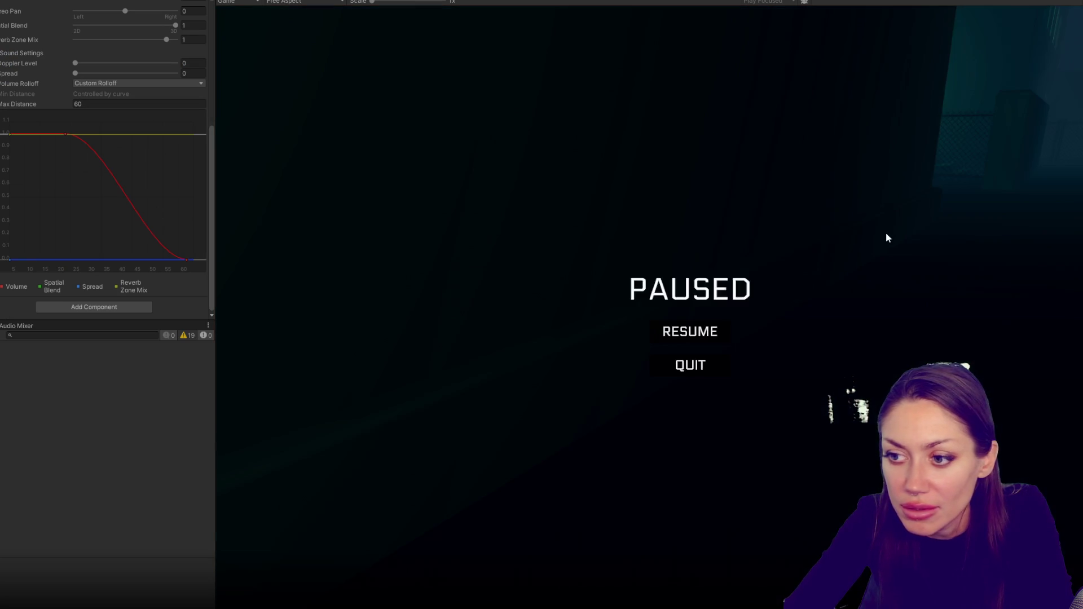
- Walk through the foggy alleys past the red-lit fence toward the blue-lit building, pausing briefly
key("Escape")
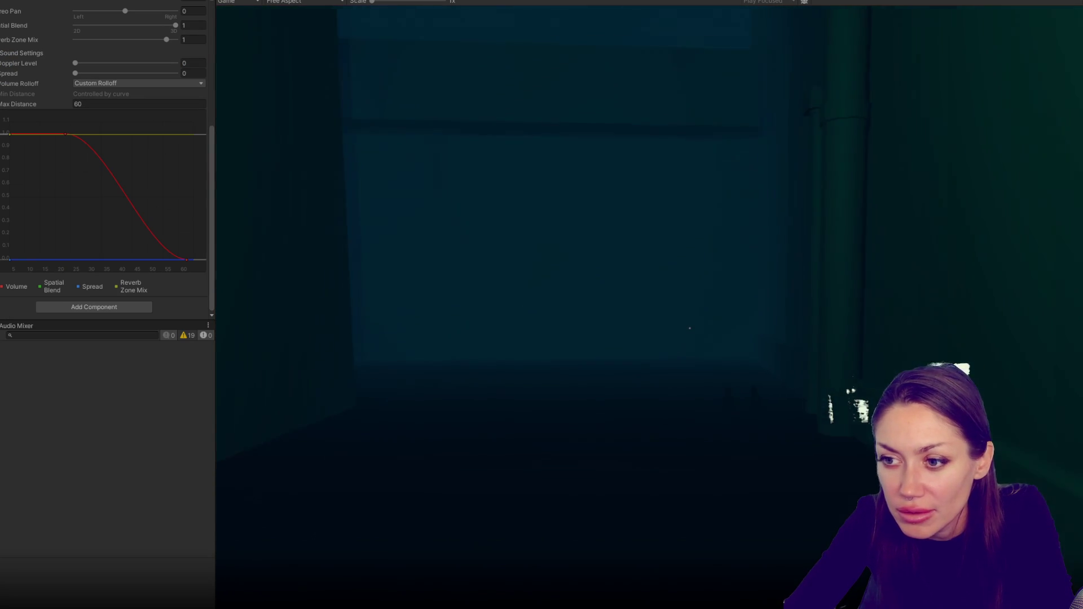
key("w")
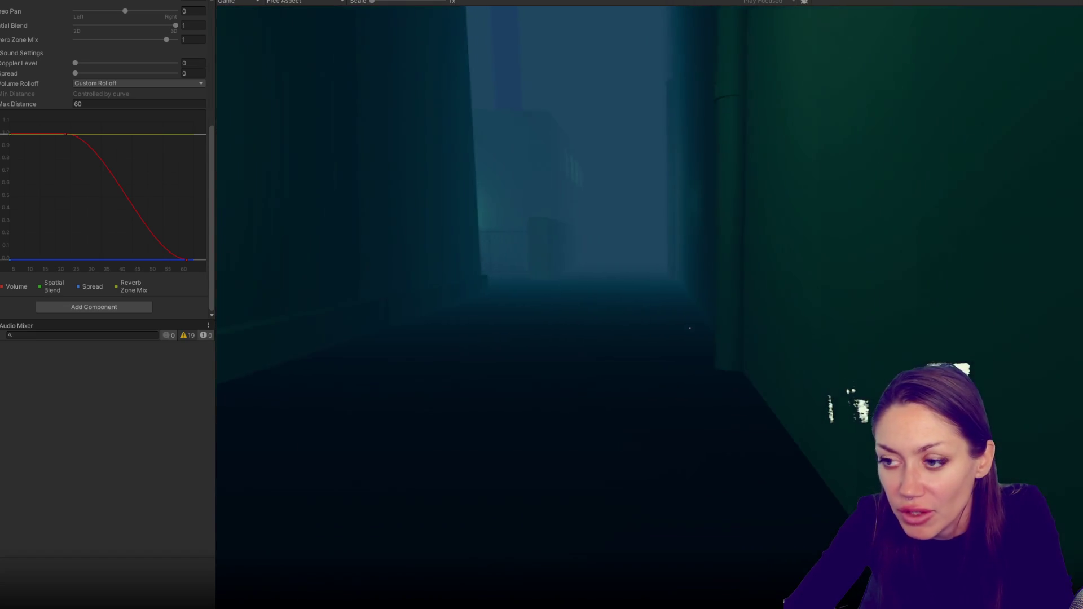
key("w")
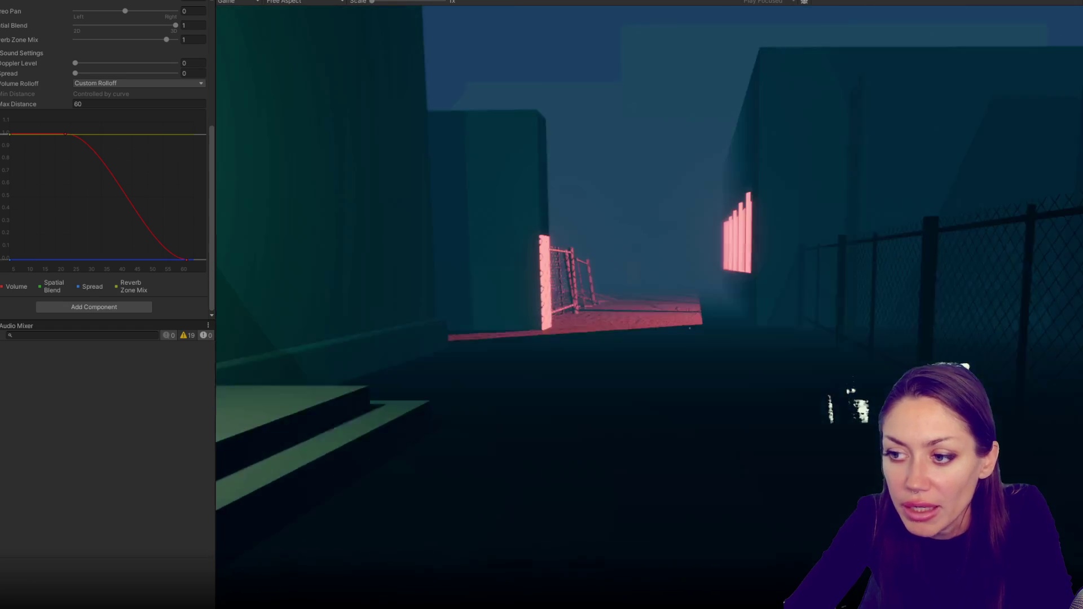
key("w")
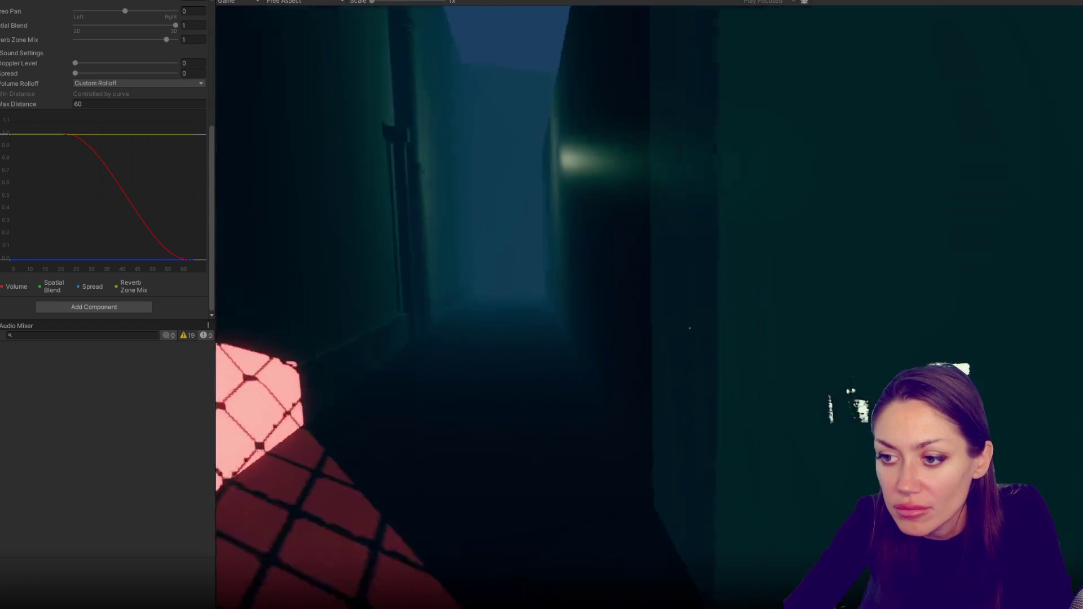
key("w")
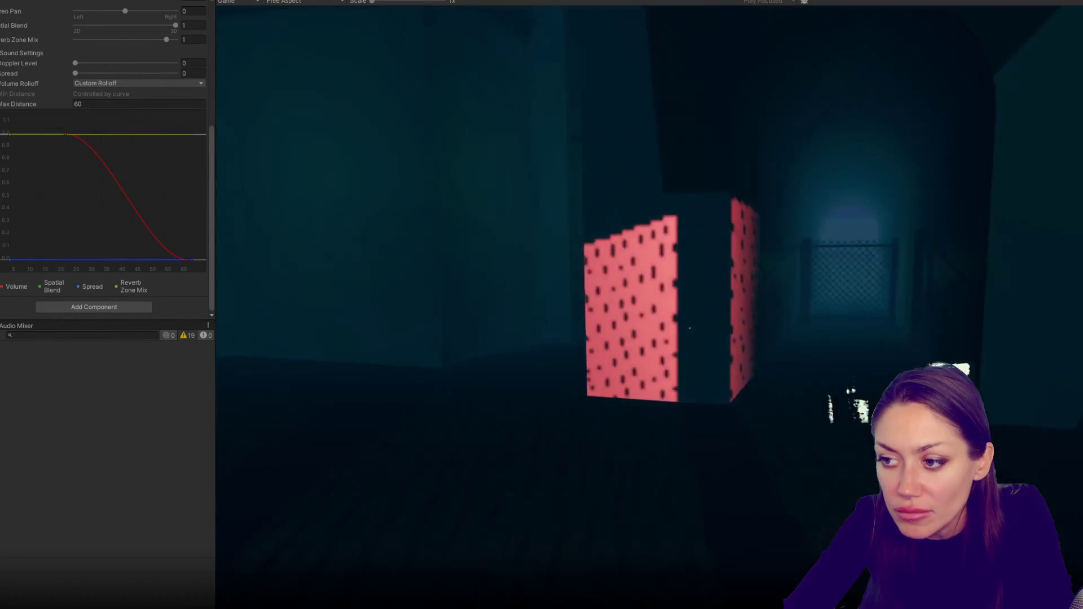
key("w")
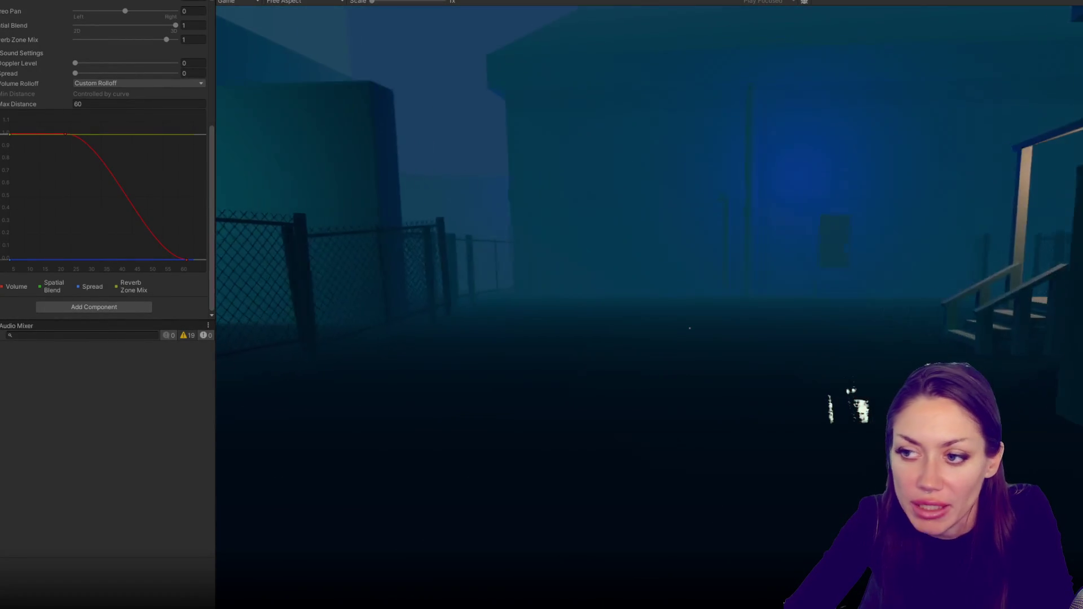
key("Escape")
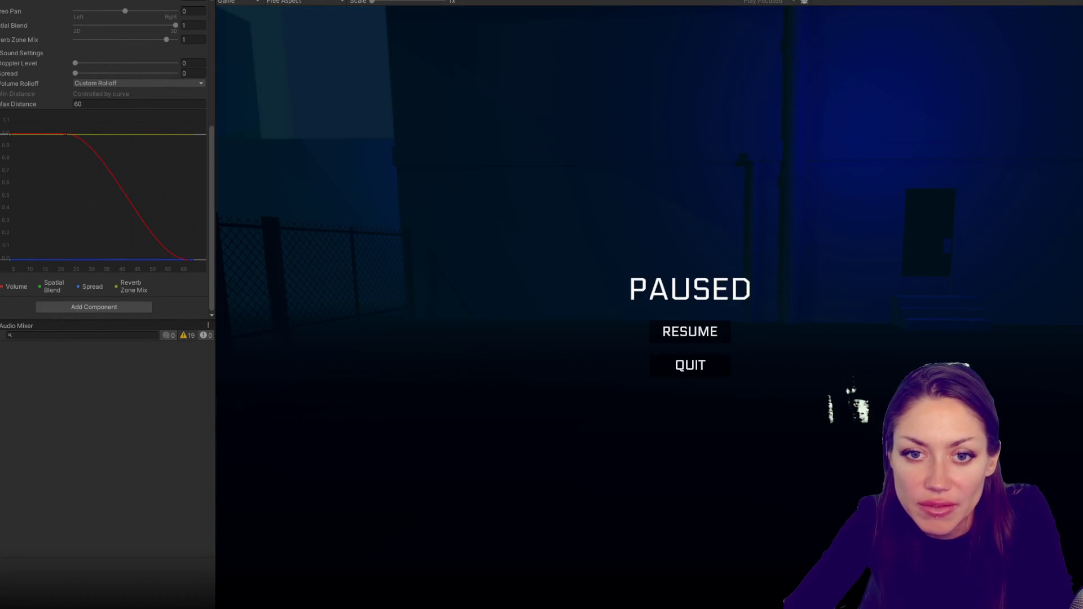
scroll(32, 25, "up", 10)
key("Escape")
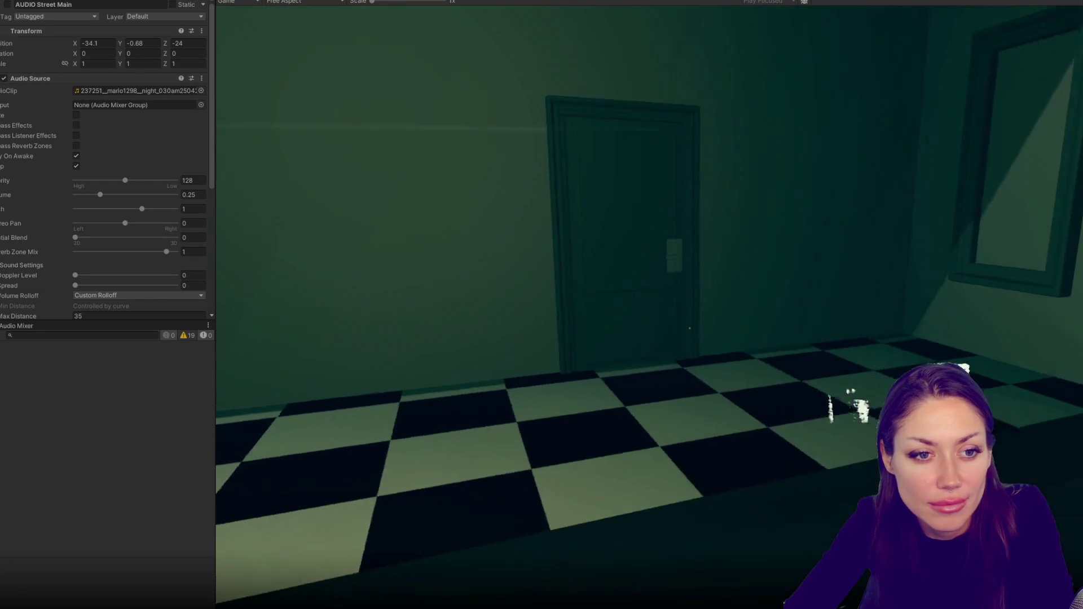
- Walk to the room's door, pause, and exit Play Mode with Ctrl+P
key("Escape")
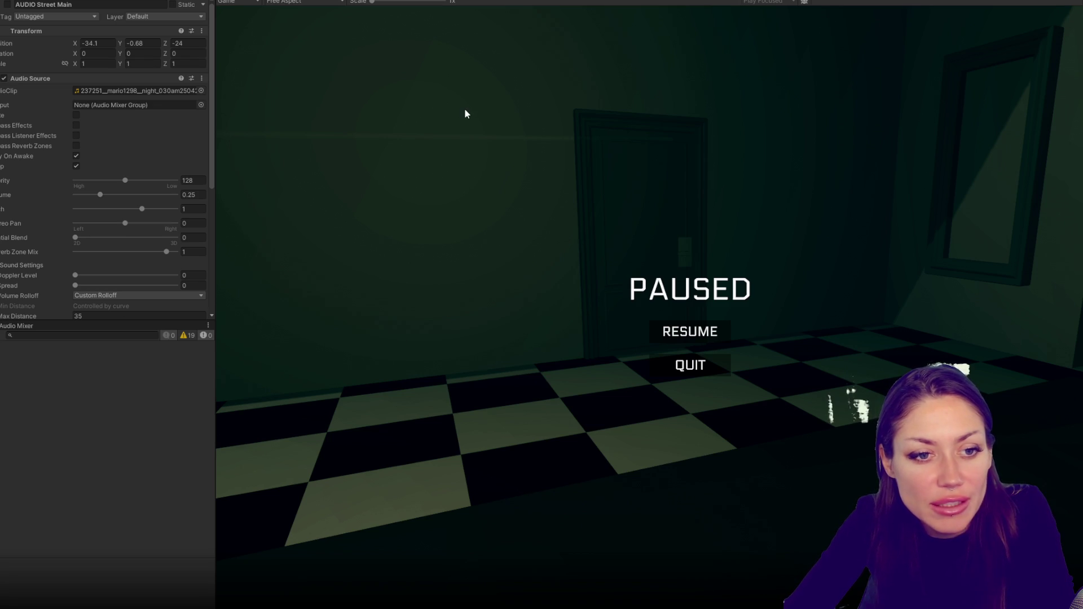
key("Escape")
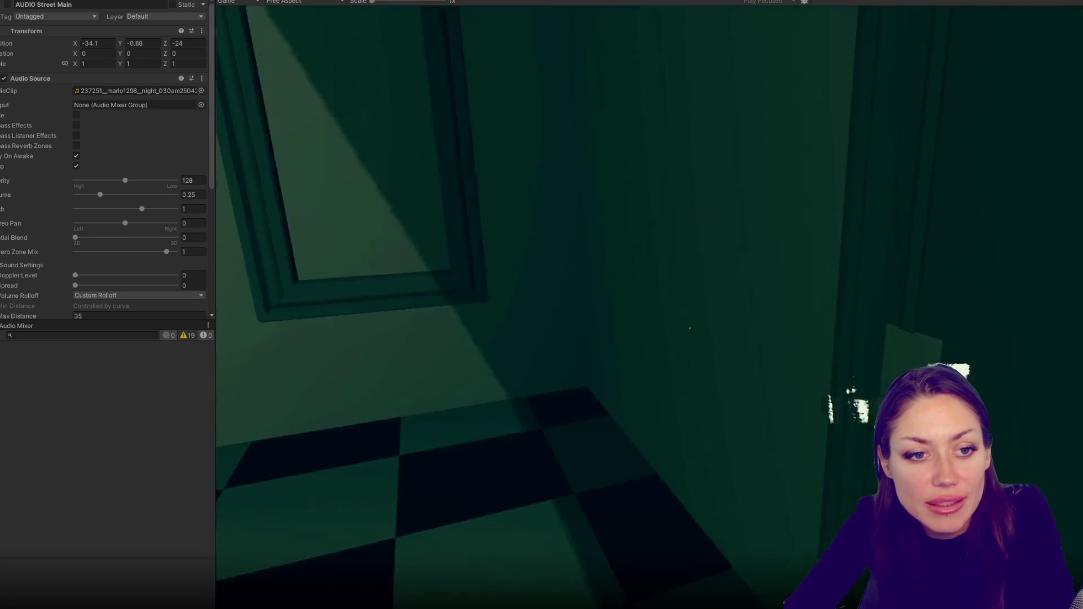
key("w")
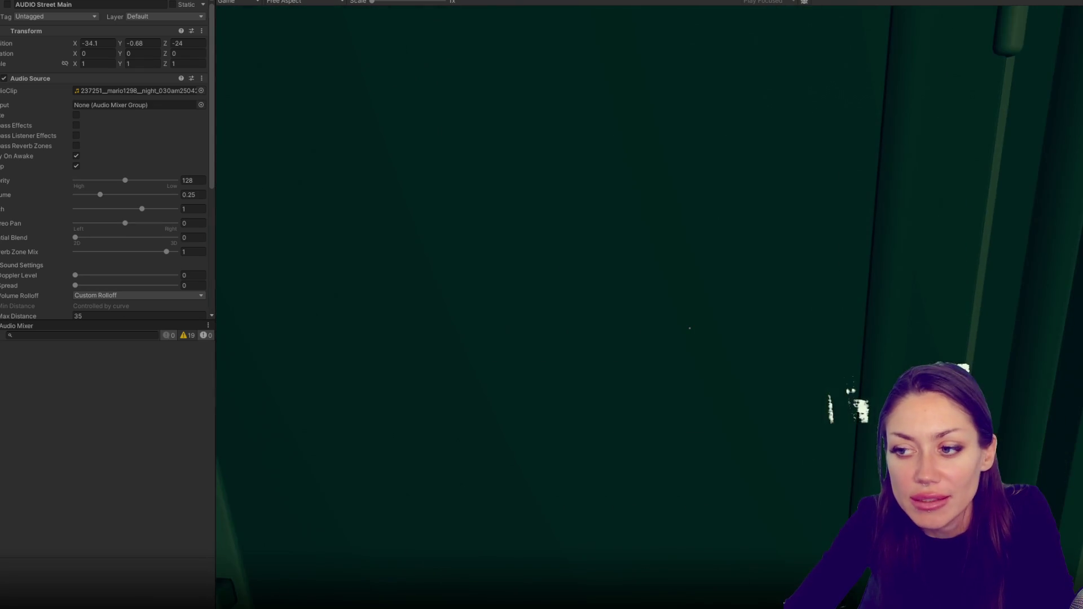
key("Escape")
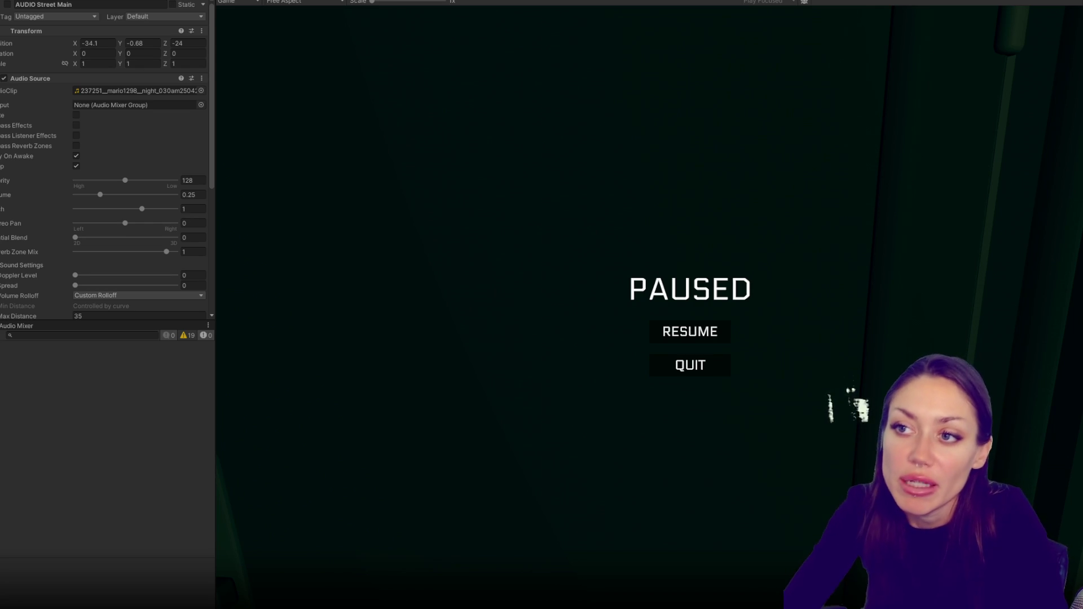
key("ctrl+p")
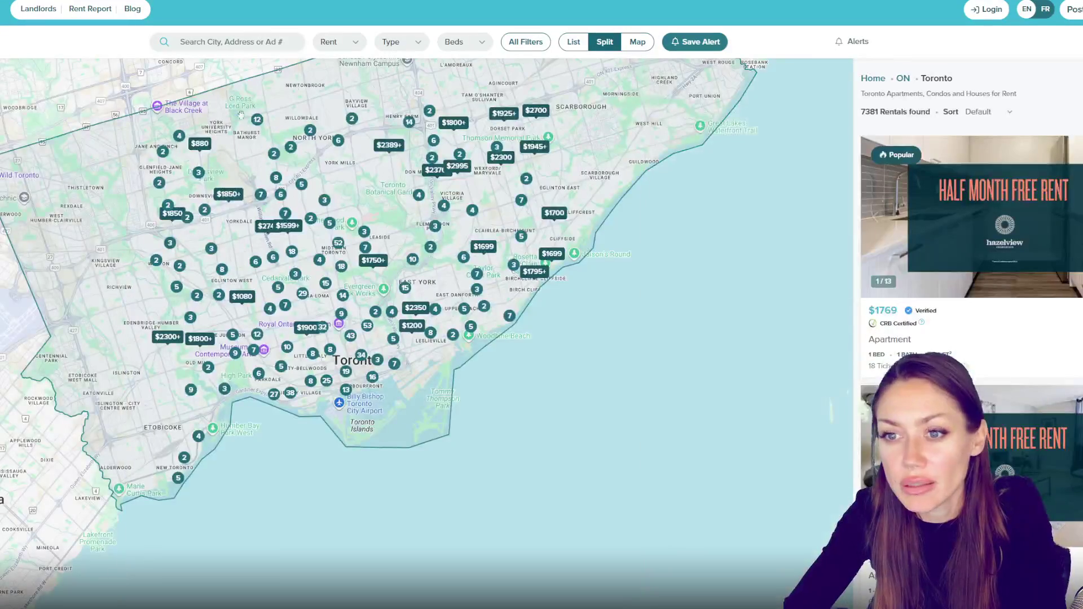
- Cap the Toronto search's maximum rent at $1,500
scroll(424, 291, "up", 4)
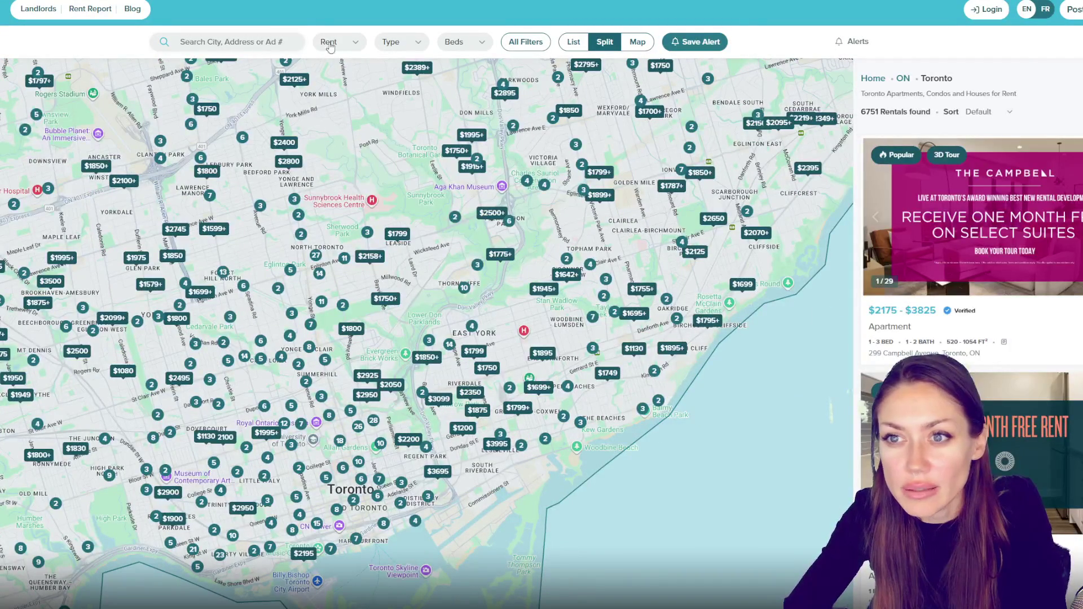
left_click(349, 44)
left_click(480, 93)
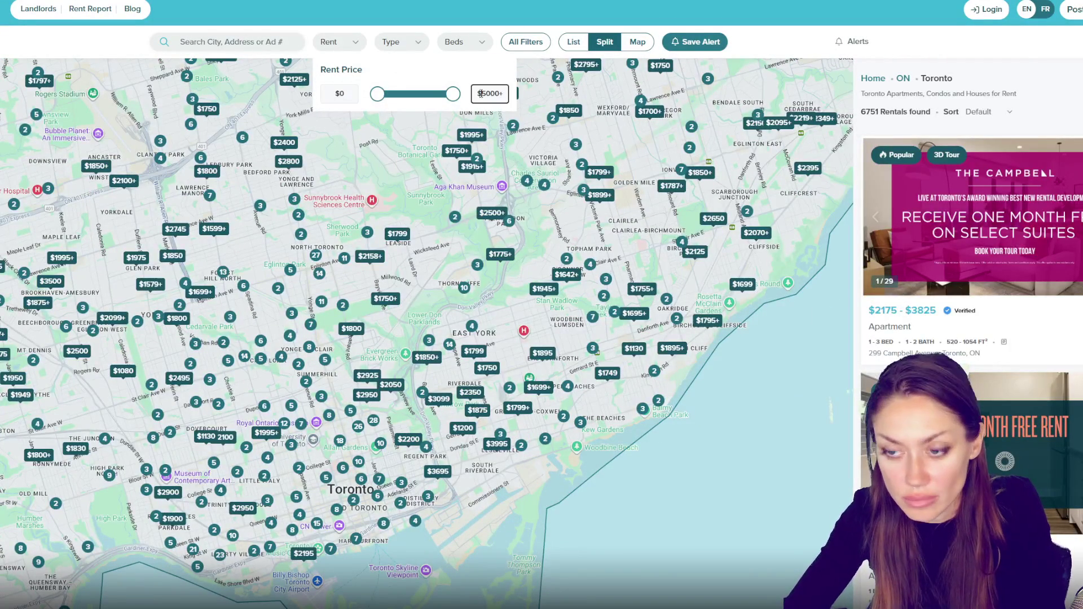
type("1,50")
type("0")
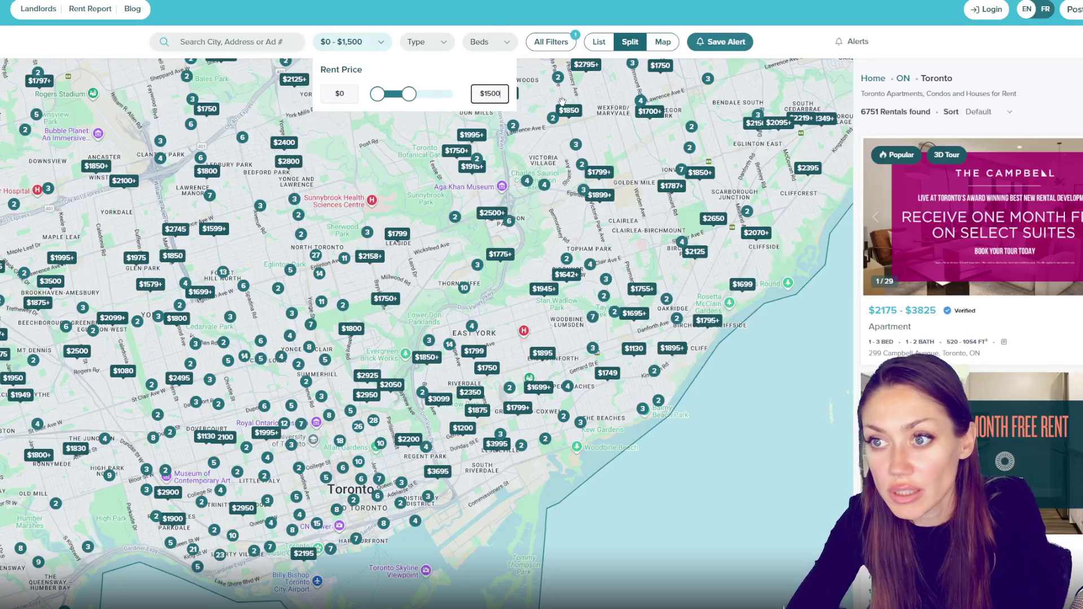
left_click(438, 50)
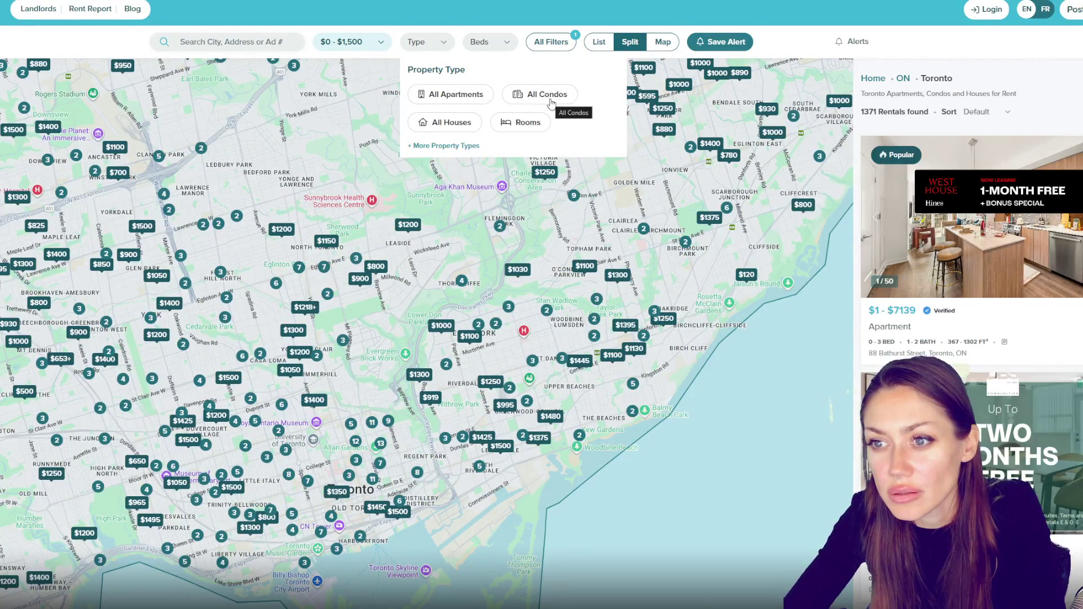
- In All Filters, include All Apartments, All Condos and All Houses property types
left_click(446, 145)
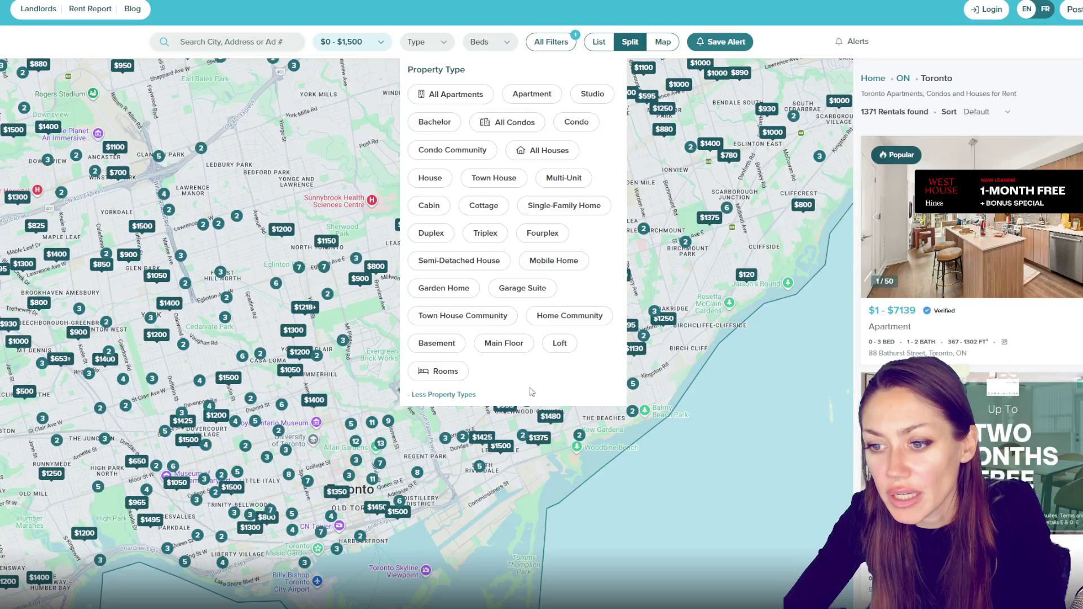
left_click(498, 46)
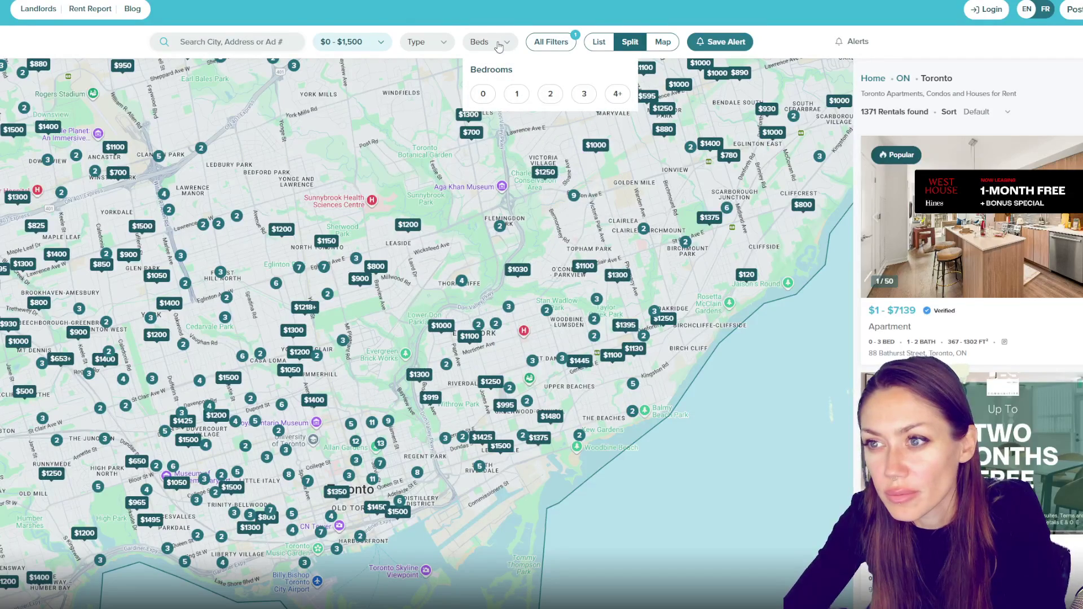
left_click(545, 44)
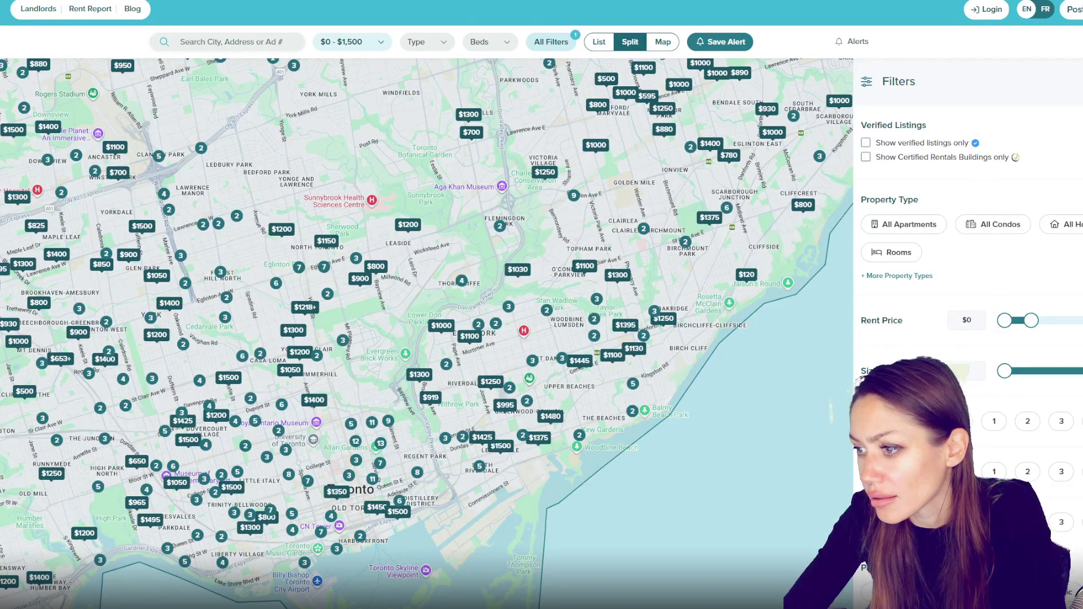
scroll(936, 323, "down", 4)
scroll(937, 323, "up", 4)
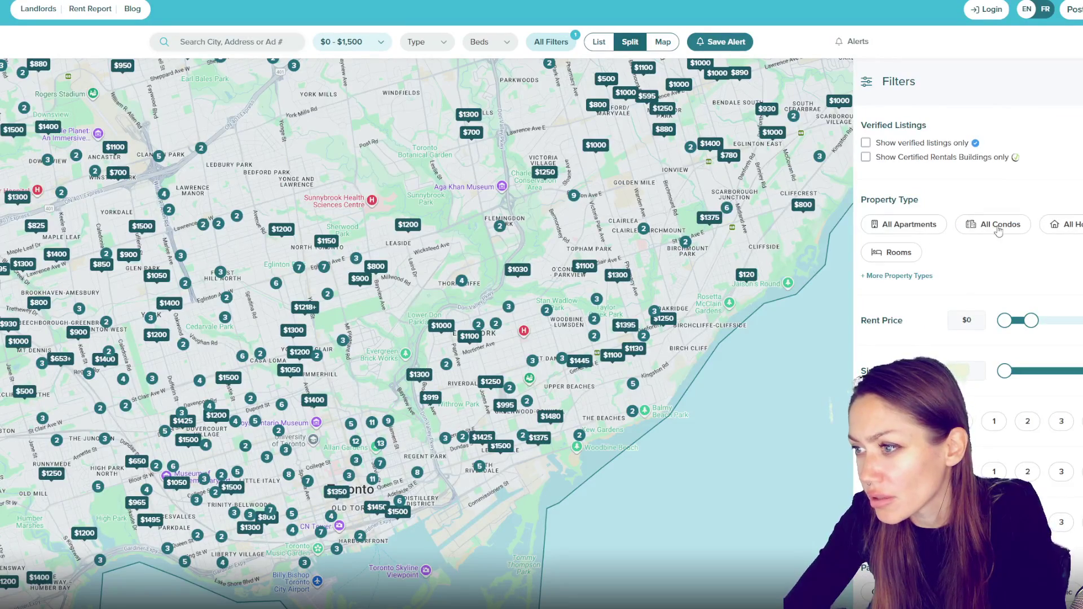
left_click(937, 224)
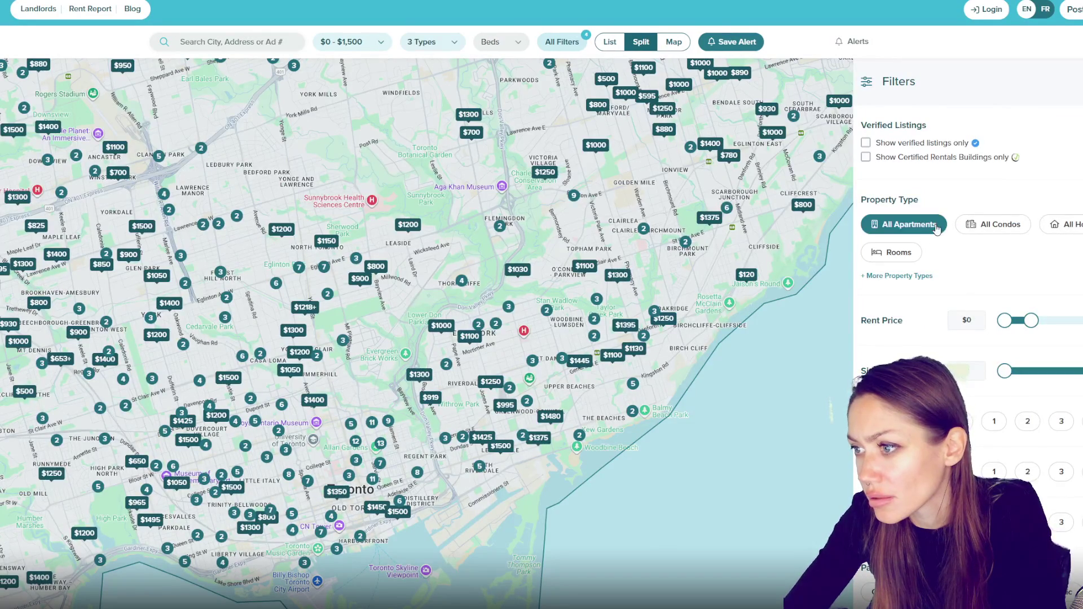
left_click(985, 226)
left_click(1065, 225)
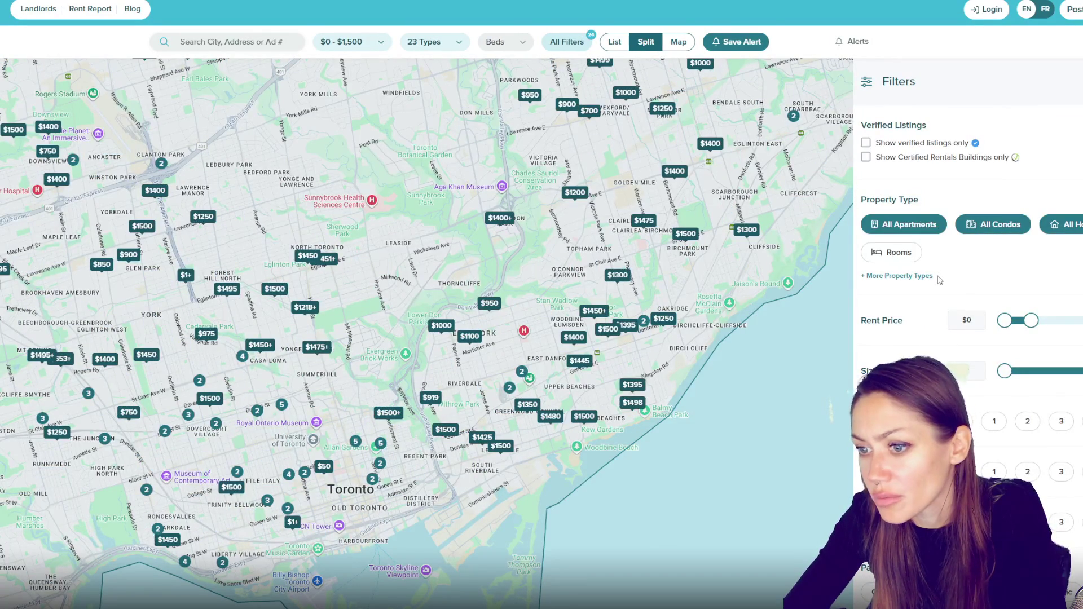
- Bring downtown and the waterfront into view and open the $995 listing
scroll(499, 427, "up", 5)
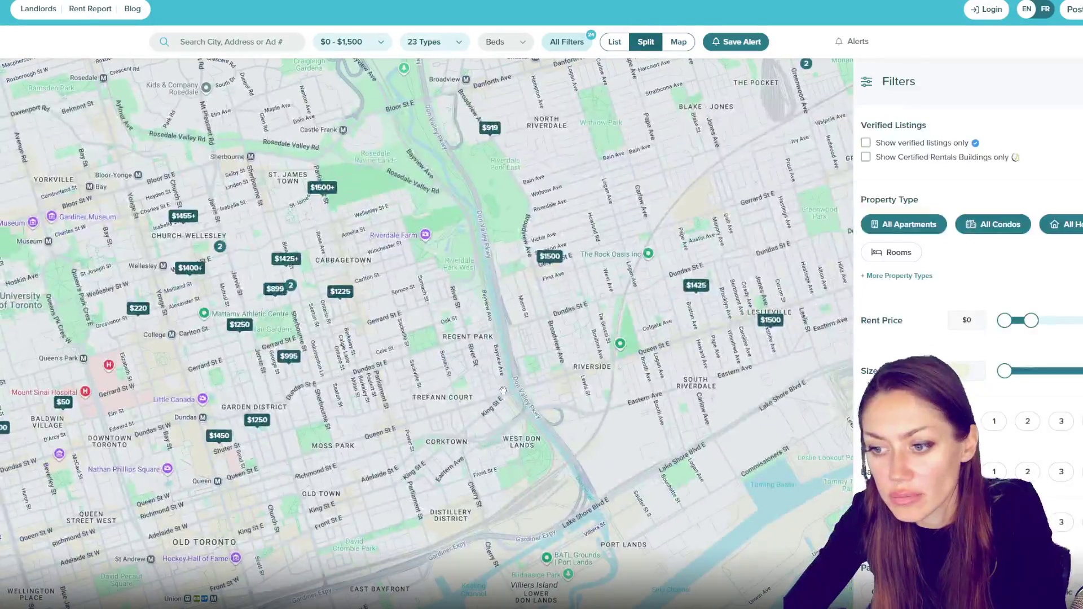
mouse_move(502, 390)
left_mouse_down()
mouse_move(480, 276)
mouse_move(462, 303)
left_mouse_up()
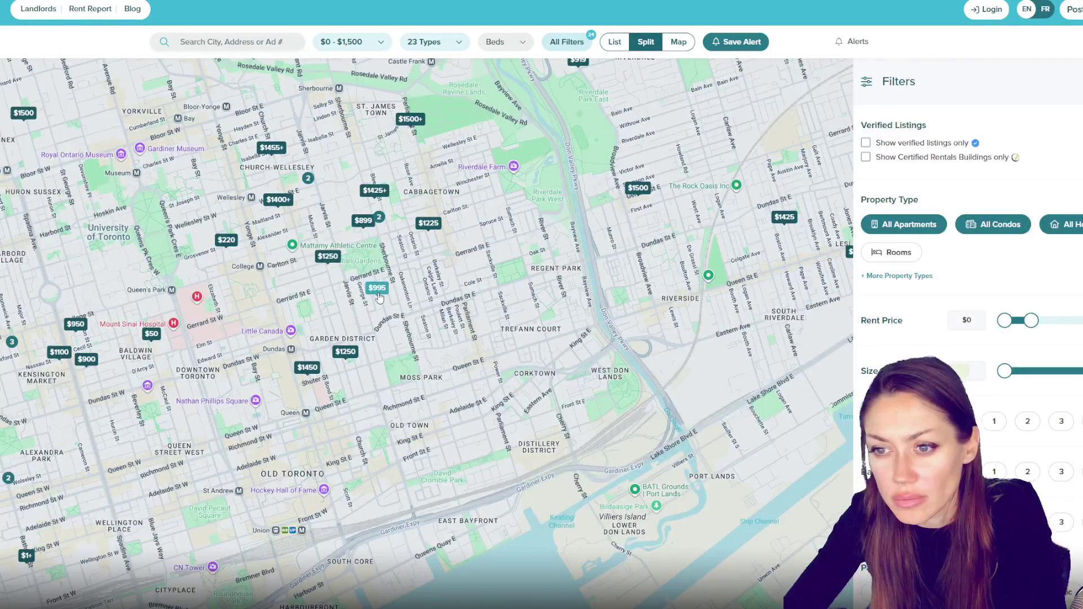
left_click(377, 288)
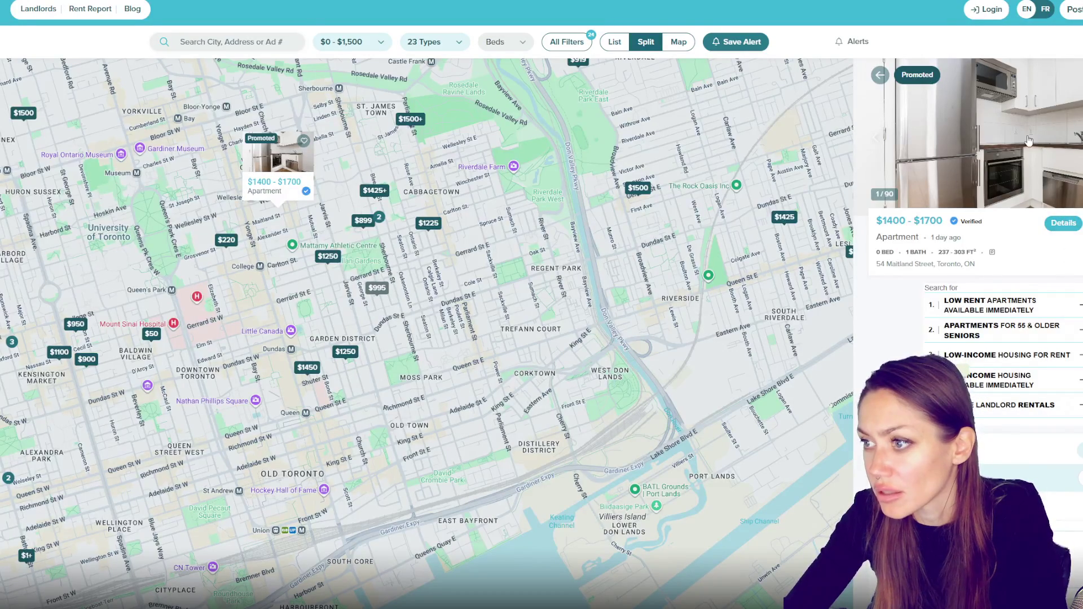
scroll(986, 89, "down", 4)
scroll(988, 92, "up", 4)
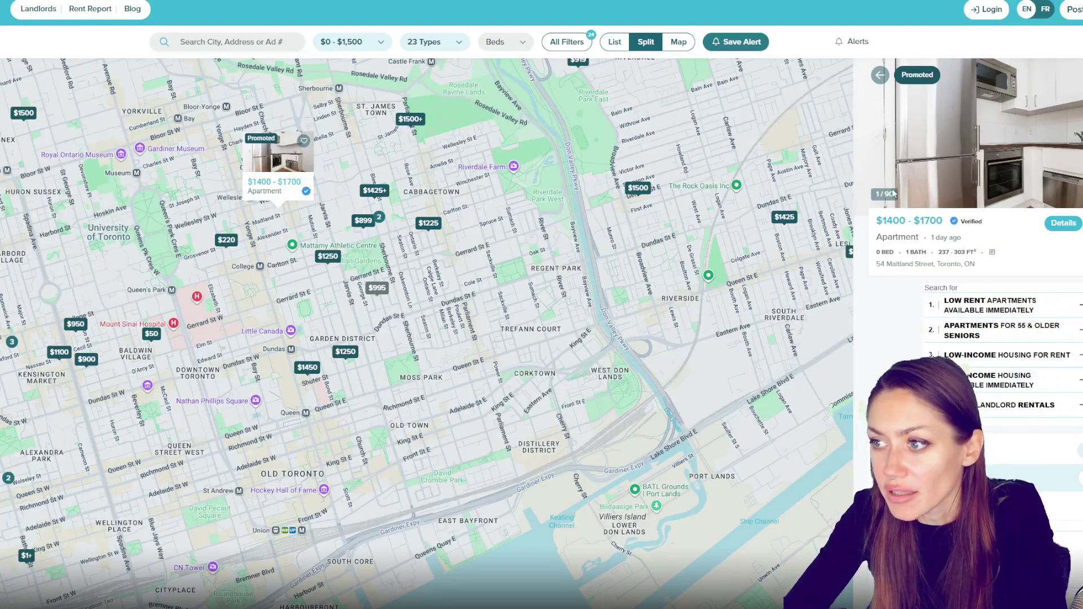
- Preview the $220, $1600–$1850, $1455+ and Parliament Street listings, ending on the $1225 bachelor
left_click(226, 240)
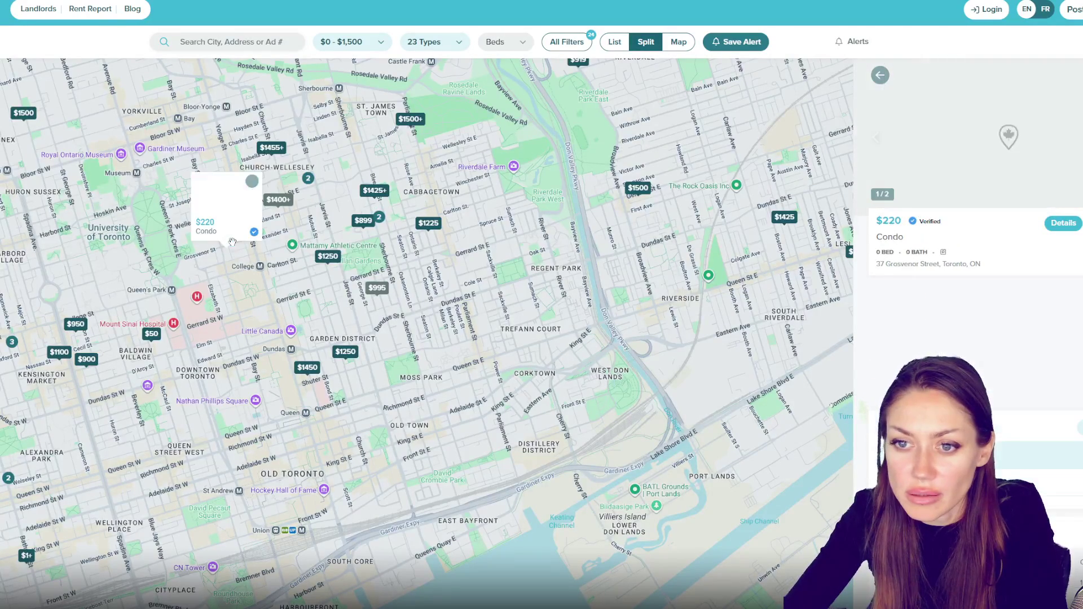
left_click(377, 192)
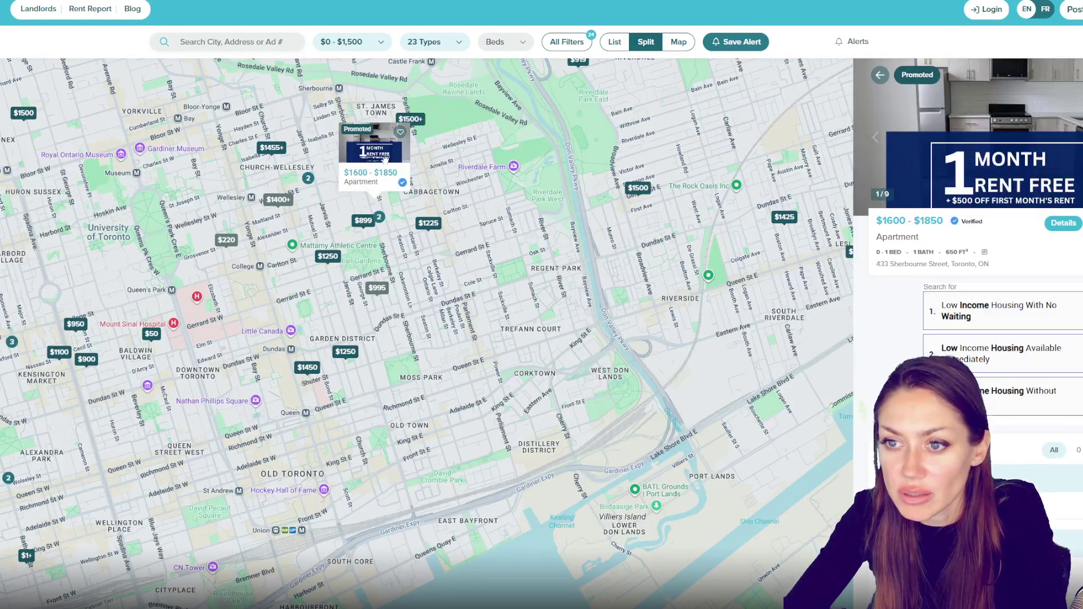
left_click(272, 148)
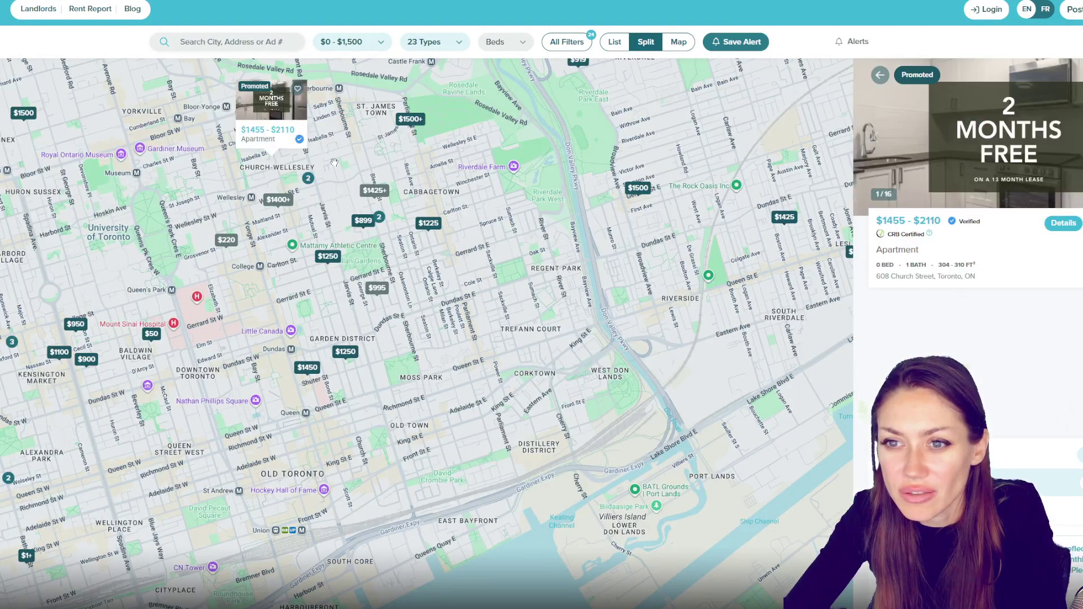
left_click(410, 119)
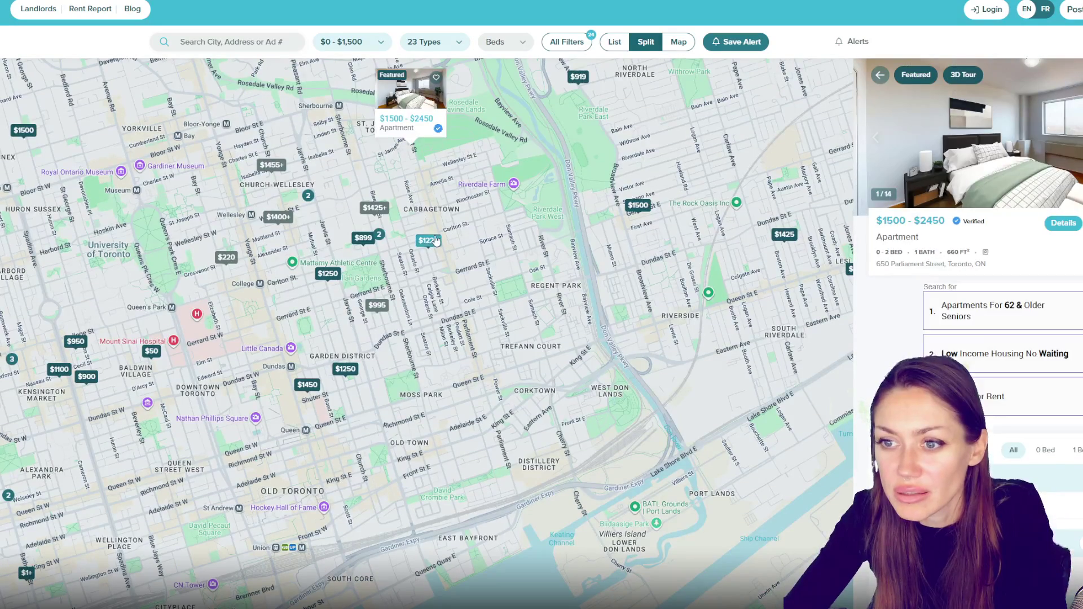
left_click(428, 240)
left_click(410, 136)
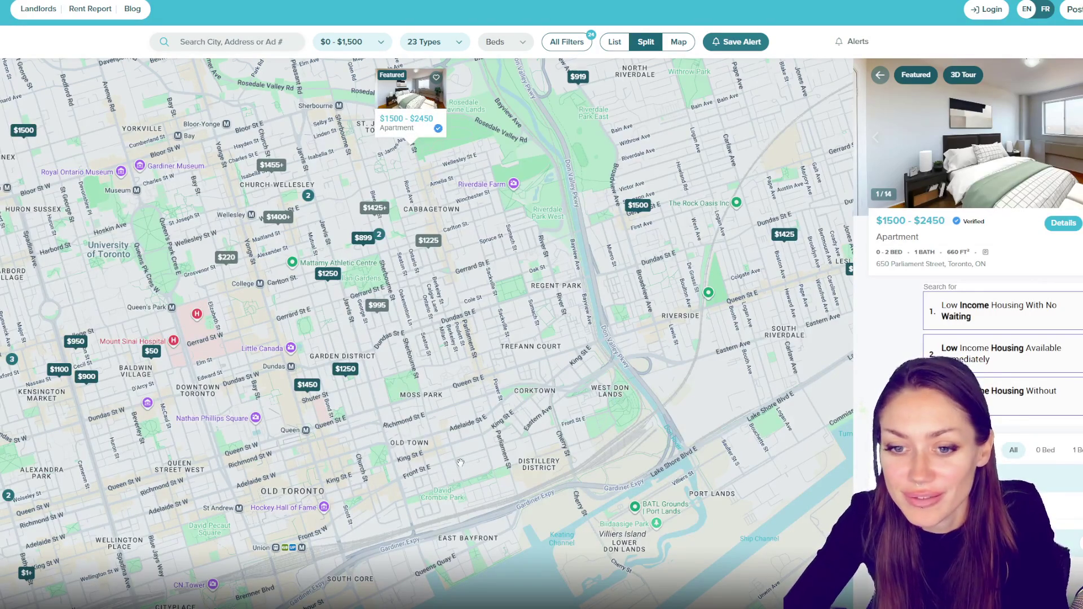
left_click(428, 240)
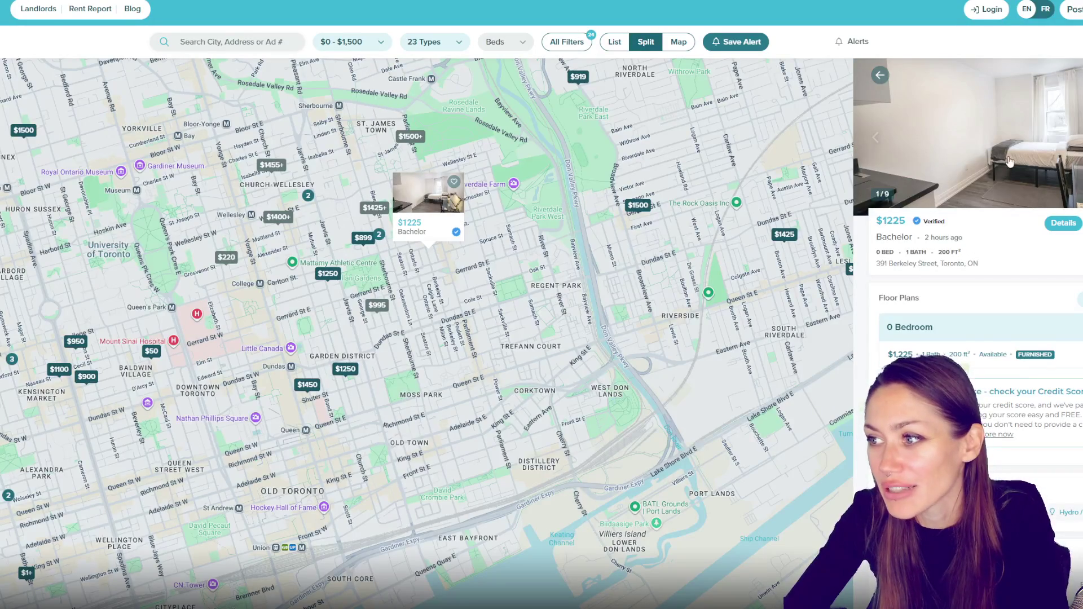
- Reopen the $1225 bachelor listing, view its enlarged photos including the kitchenette, then close them
left_click(879, 75)
left_click(420, 240)
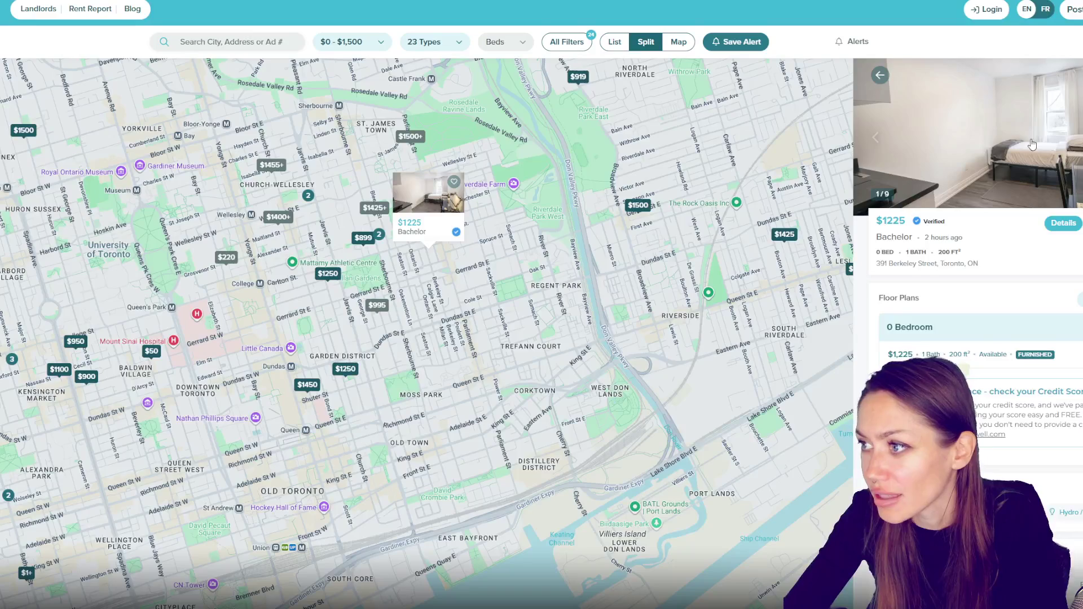
left_click(959, 135)
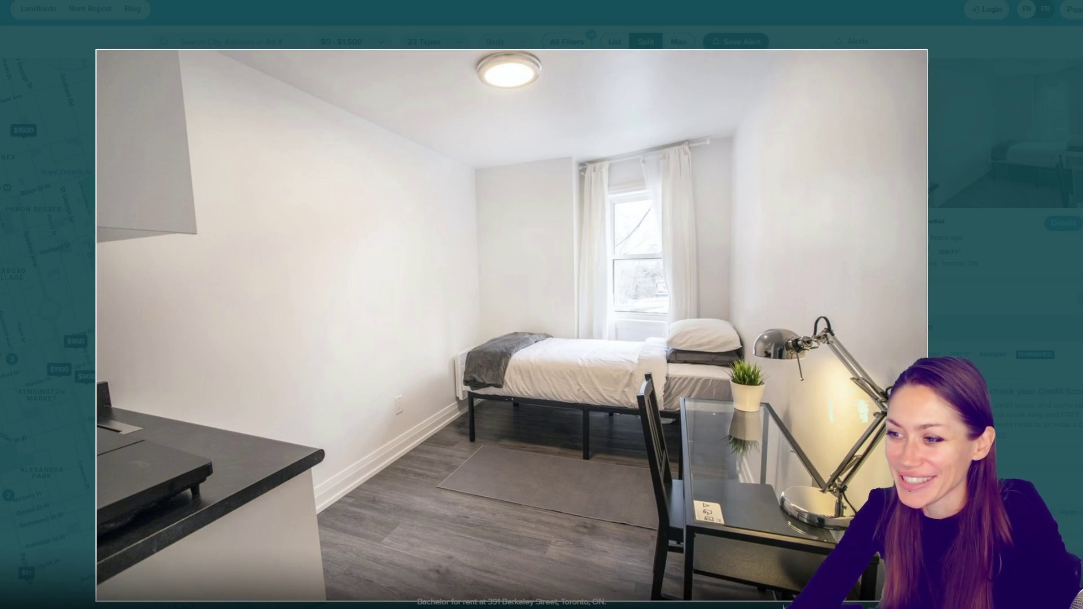
key("Right")
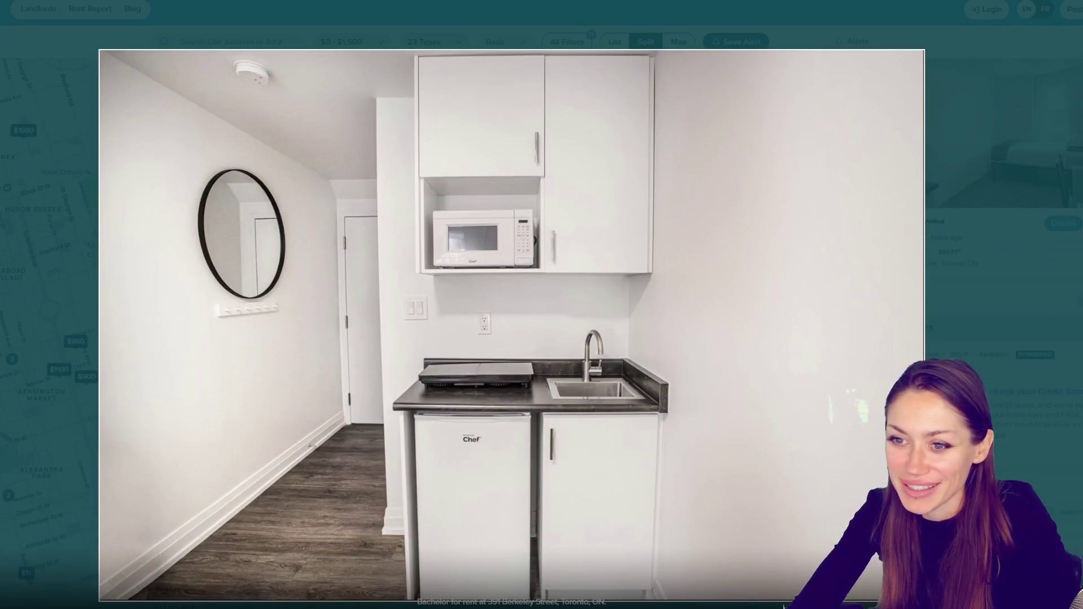
key("Right")
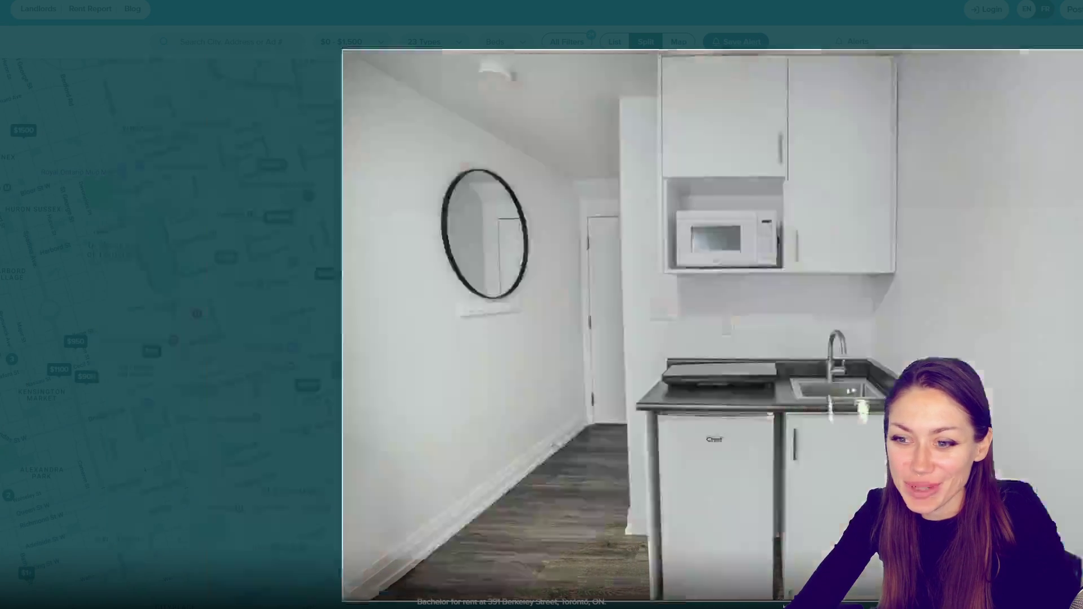
key("Escape")
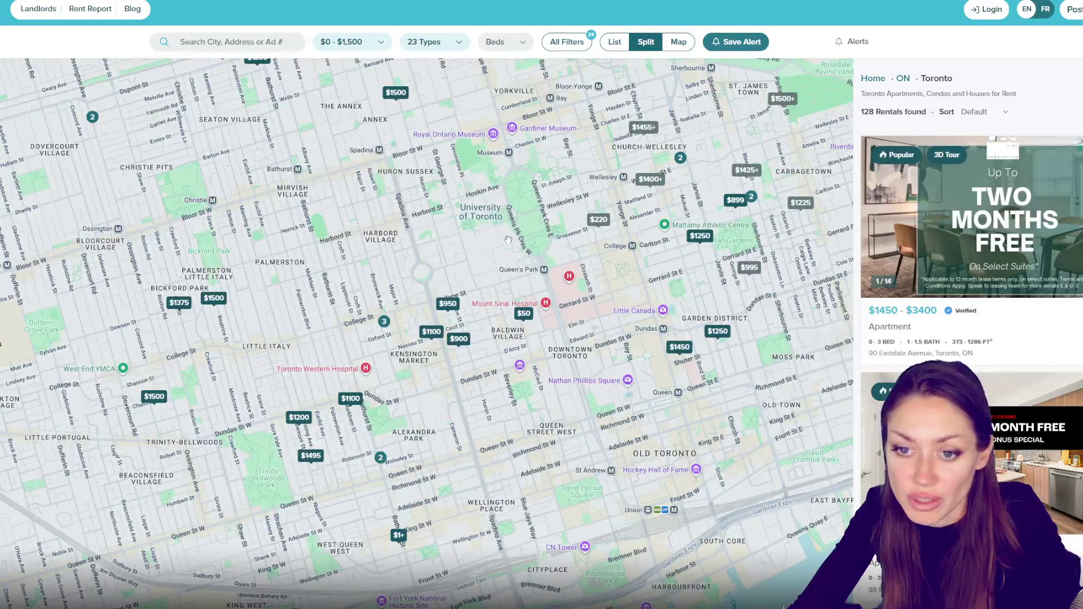
- Open the $1100 Nassau Street apartment, page through its photos, then close the gallery
scroll(317, 383, "up", 2)
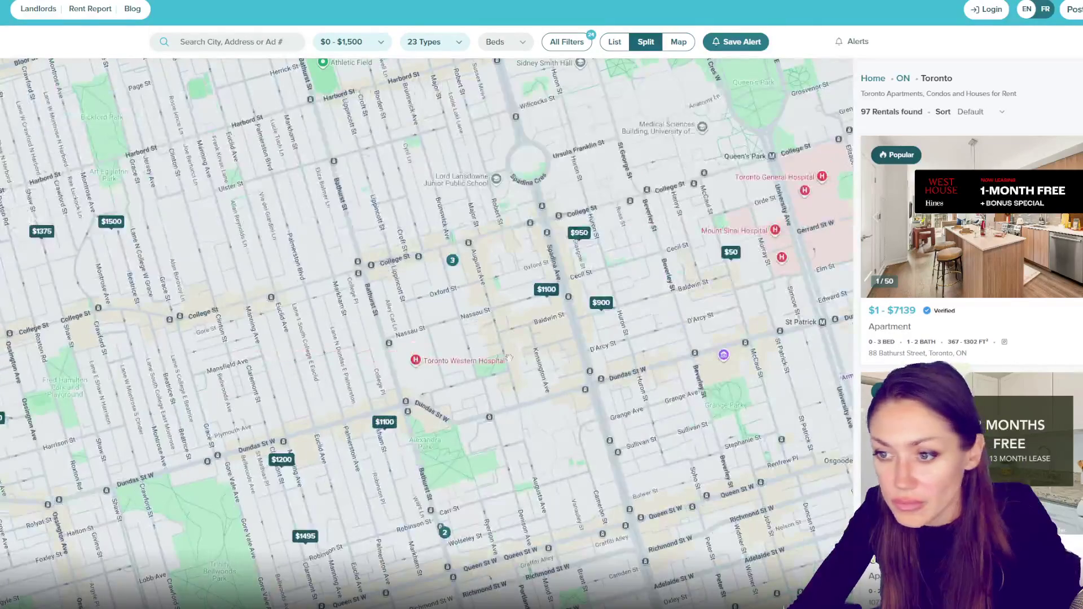
left_click(552, 294)
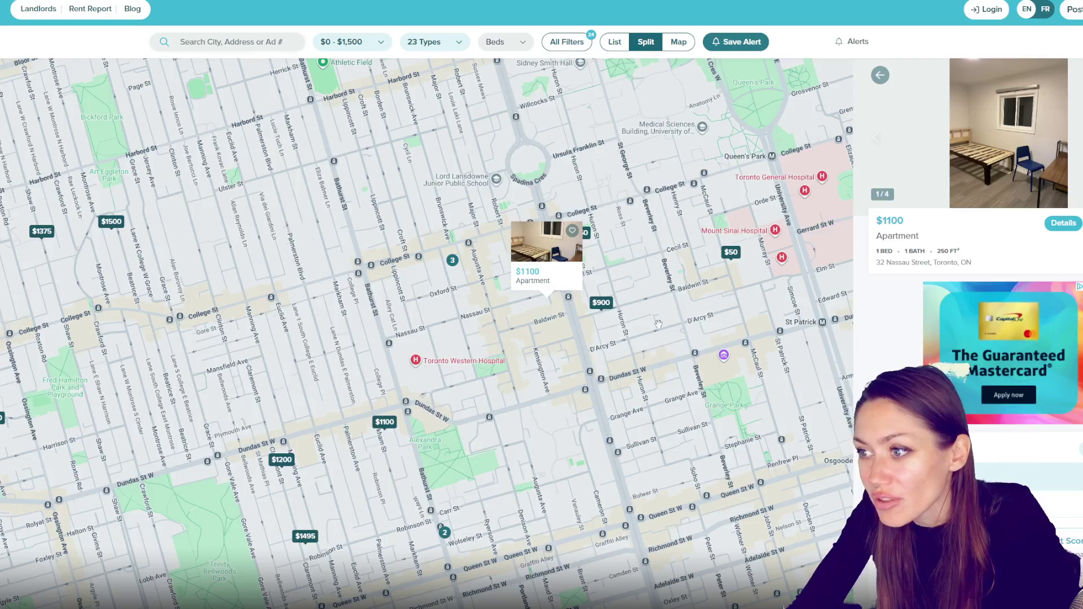
left_click(1049, 135)
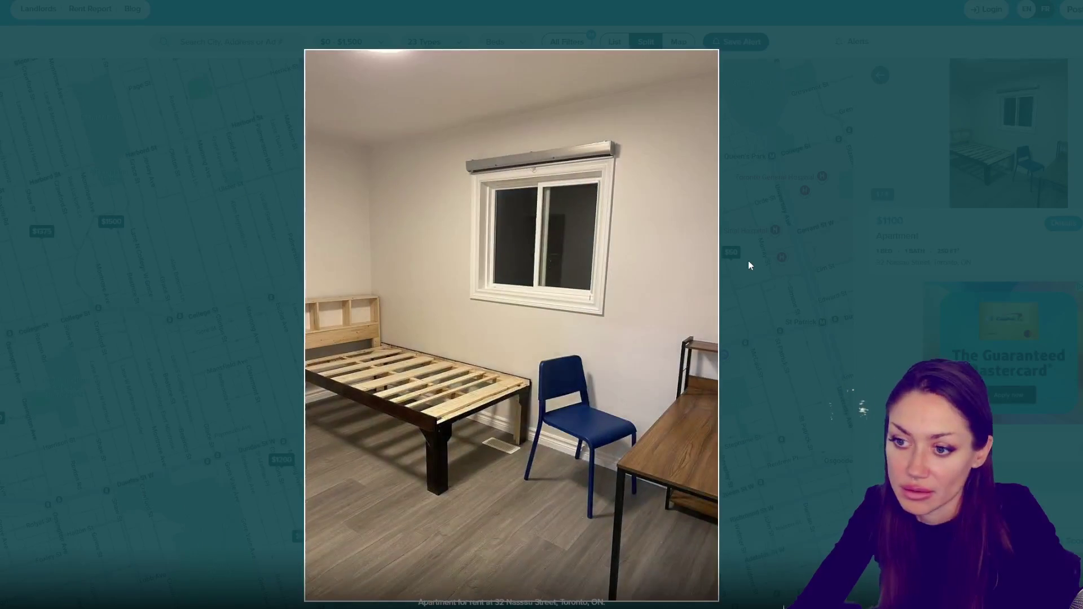
key("Right")
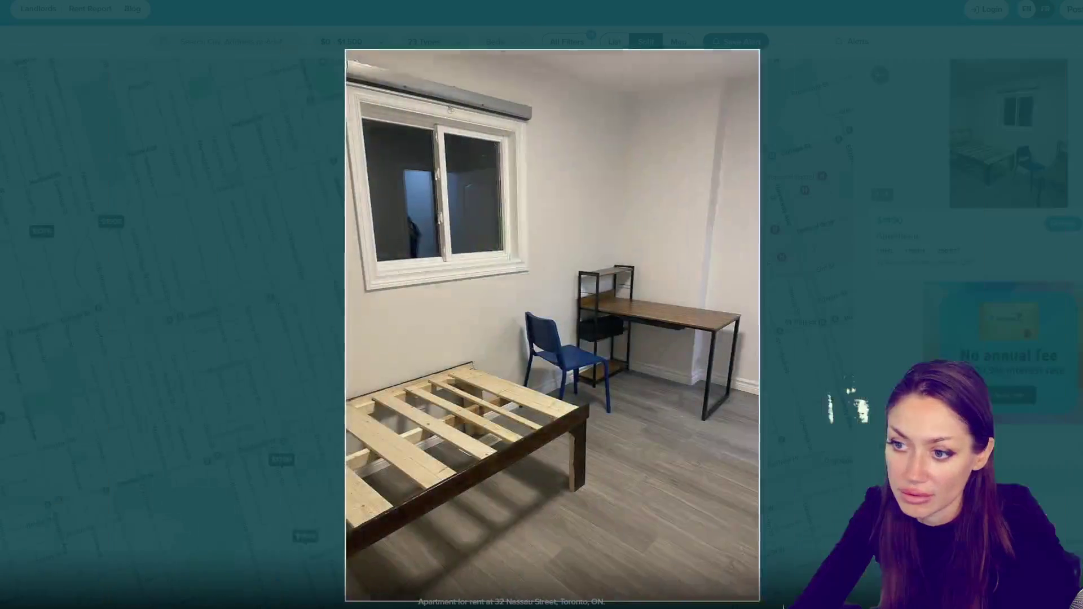
key("Right")
key("Right")
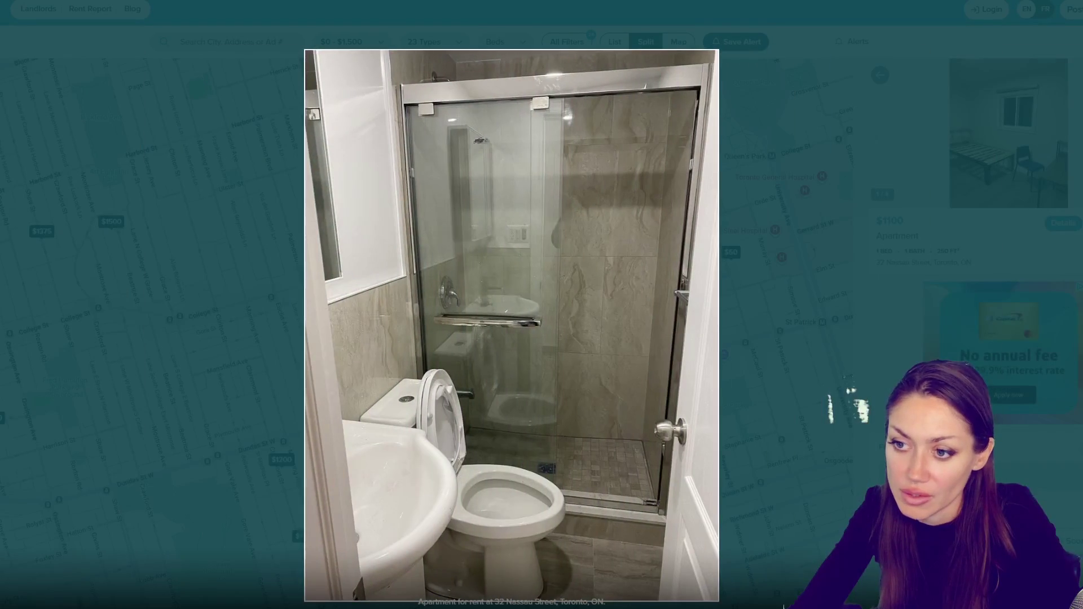
key("Right")
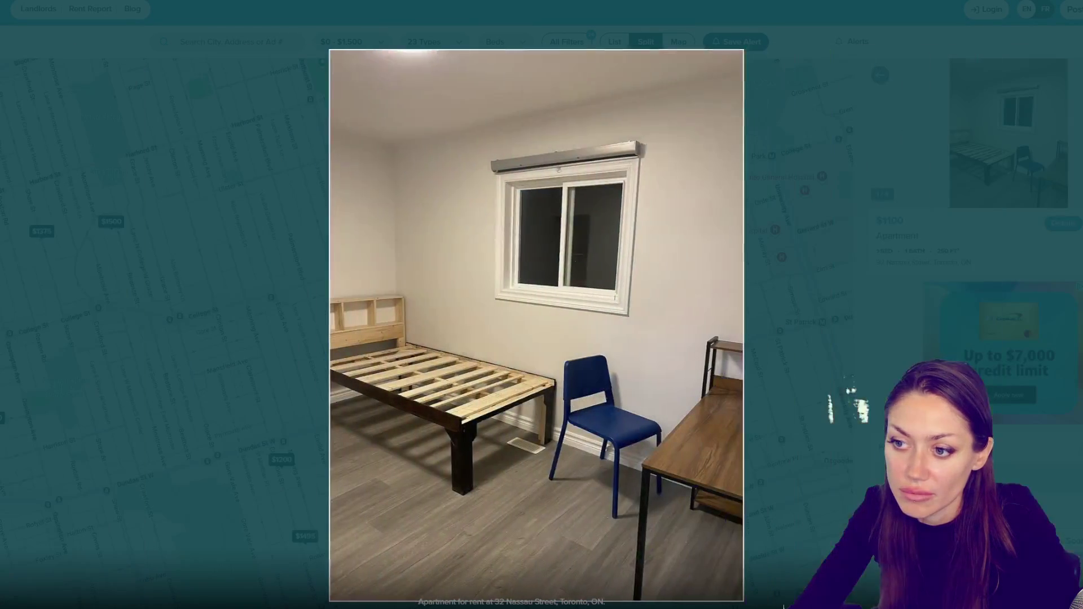
key("Right")
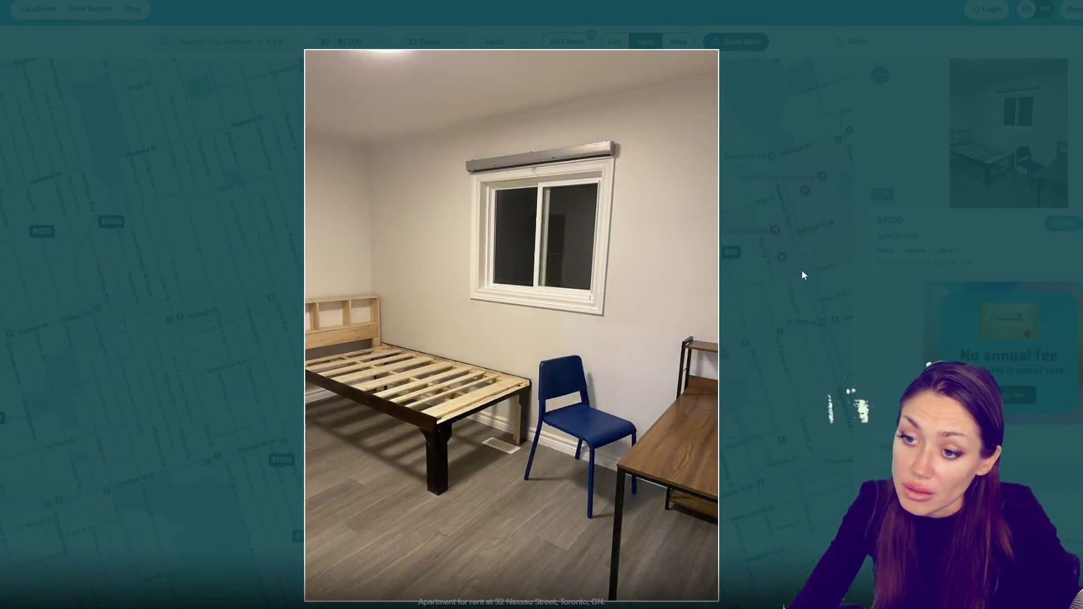
left_click(804, 275)
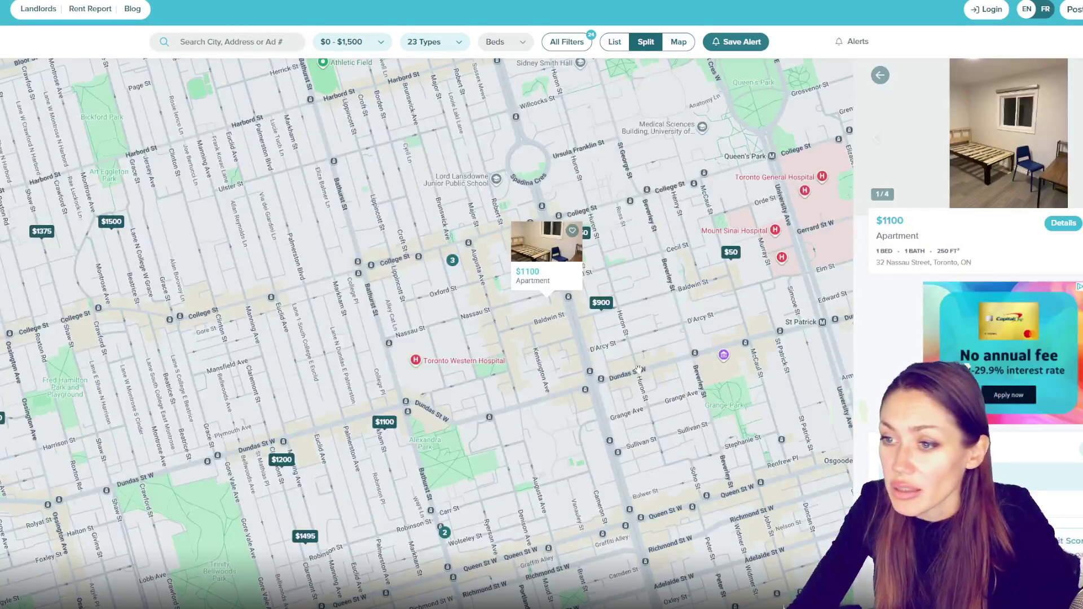
- Pan around downtown near College and Dundas and open the $1500 basement listing
mouse_move(604, 404)
left_mouse_down()
mouse_move(572, 291)
mouse_move(512, 255)
mouse_move(646, 260)
mouse_move(643, 348)
mouse_move(496, 391)
mouse_move(680, 543)
mouse_move(809, 419)
mouse_move(837, 364)
mouse_move(682, 302)
left_mouse_up()
left_click_drag(323, 187, 258, 116)
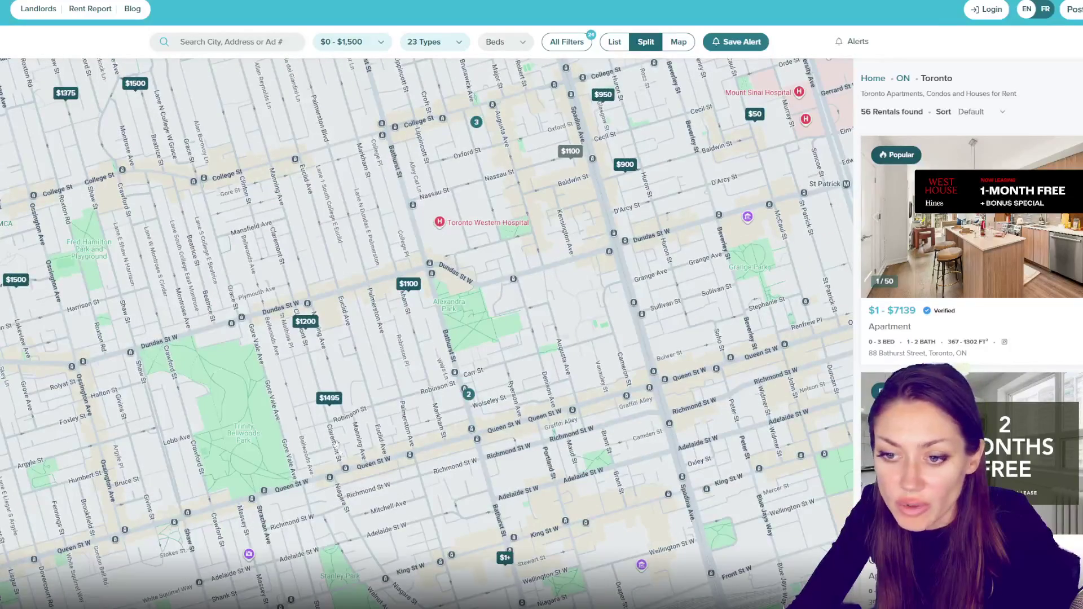
mouse_move(401, 424)
left_mouse_down()
mouse_move(515, 504)
mouse_move(612, 594)
left_mouse_up()
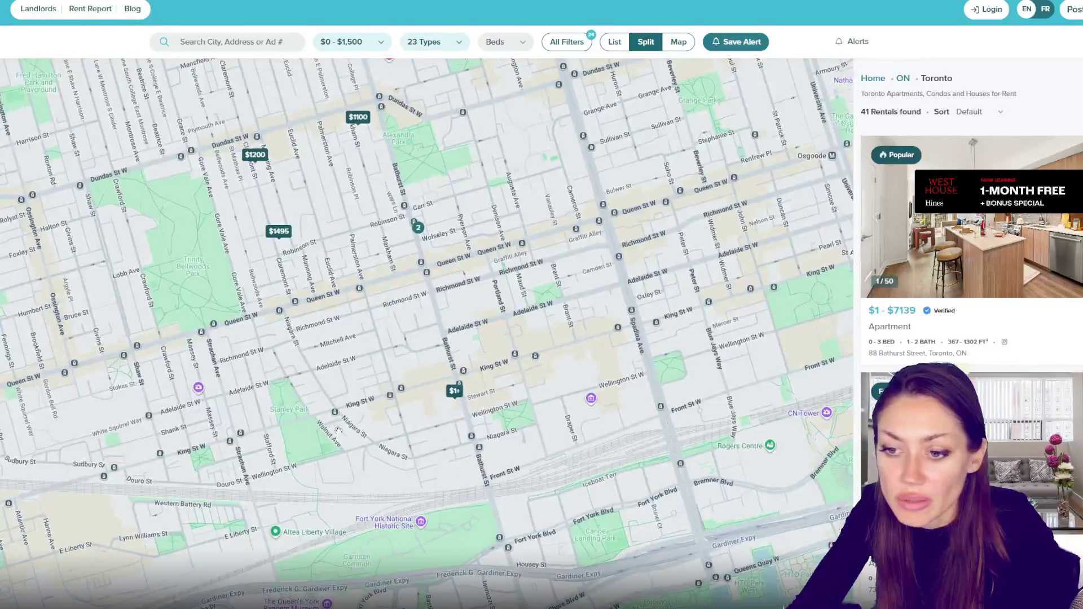
mouse_move(337, 430)
left_mouse_down()
mouse_move(138, 446)
mouse_move(34, 467)
left_mouse_up()
mouse_move(492, 286)
left_mouse_down()
mouse_move(362, 446)
mouse_move(350, 500)
mouse_move(379, 539)
mouse_move(710, 582)
left_mouse_up()
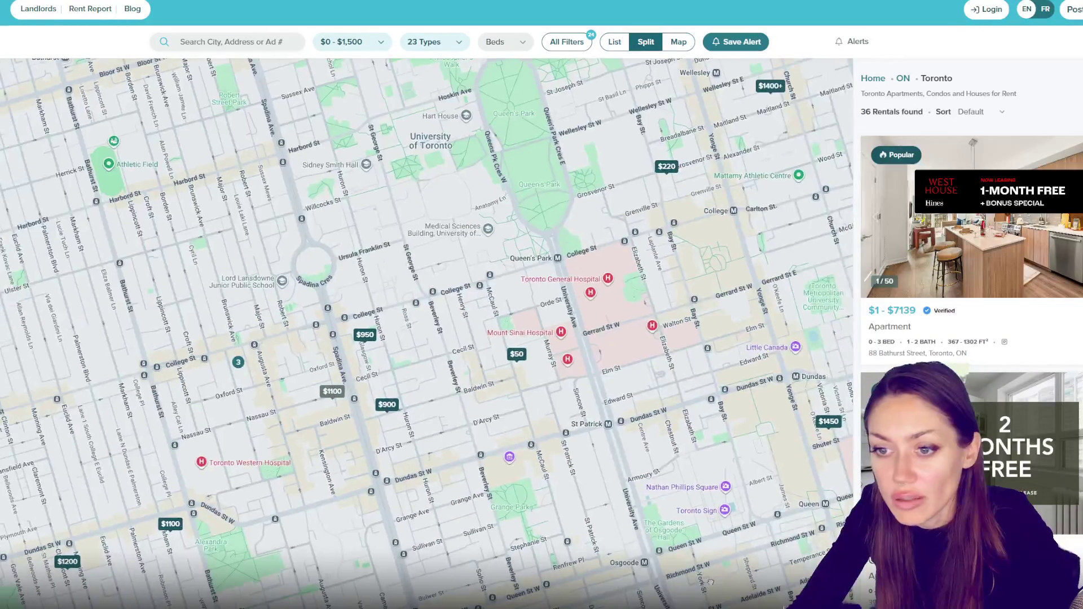
mouse_move(389, 372)
left_mouse_down()
mouse_move(417, 389)
mouse_move(466, 356)
mouse_move(508, 294)
mouse_move(517, 224)
left_mouse_up()
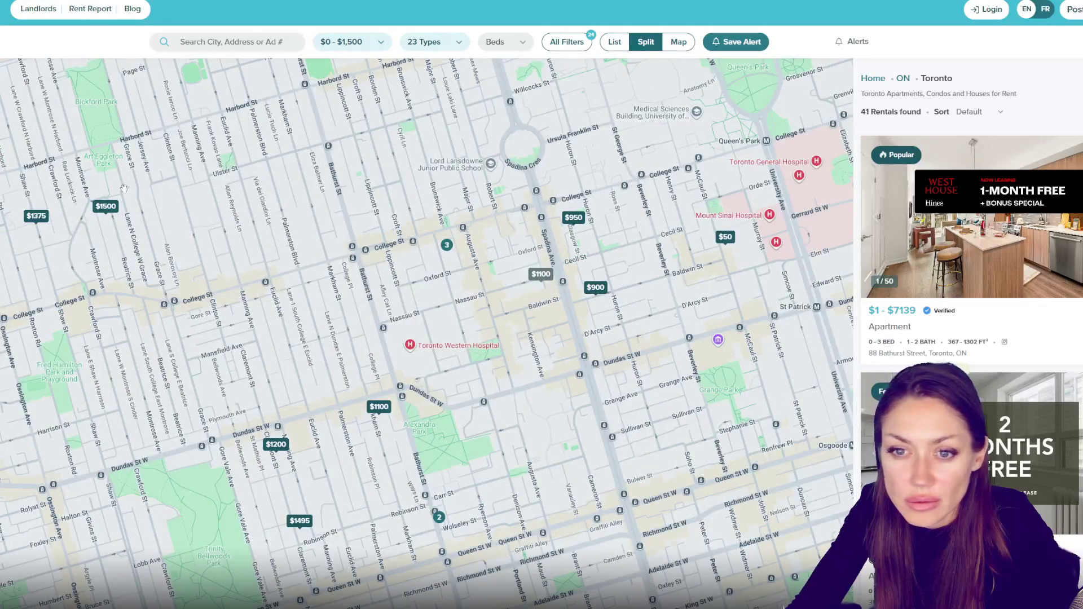
left_click(105, 206)
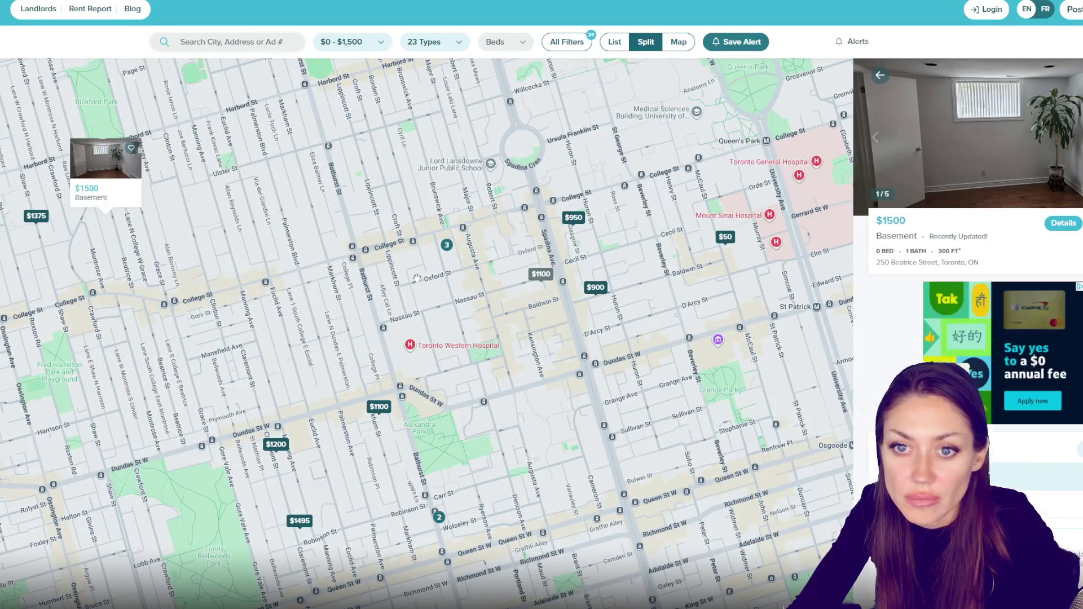
- Open the basement's photo gallery and step through its first photos, including kitchen and bathroom
left_click(105, 160)
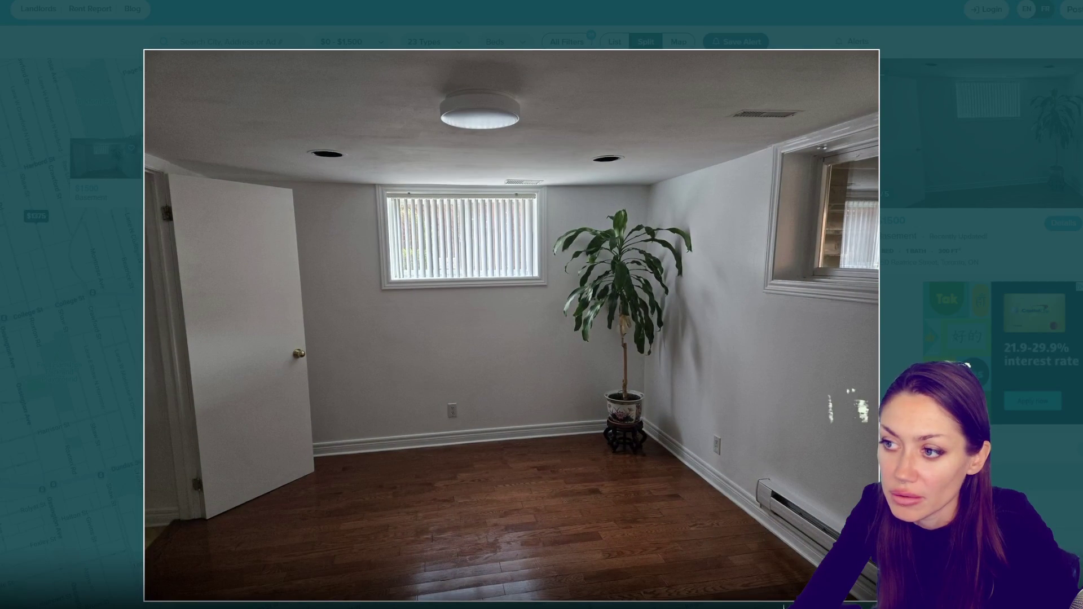
key("Right")
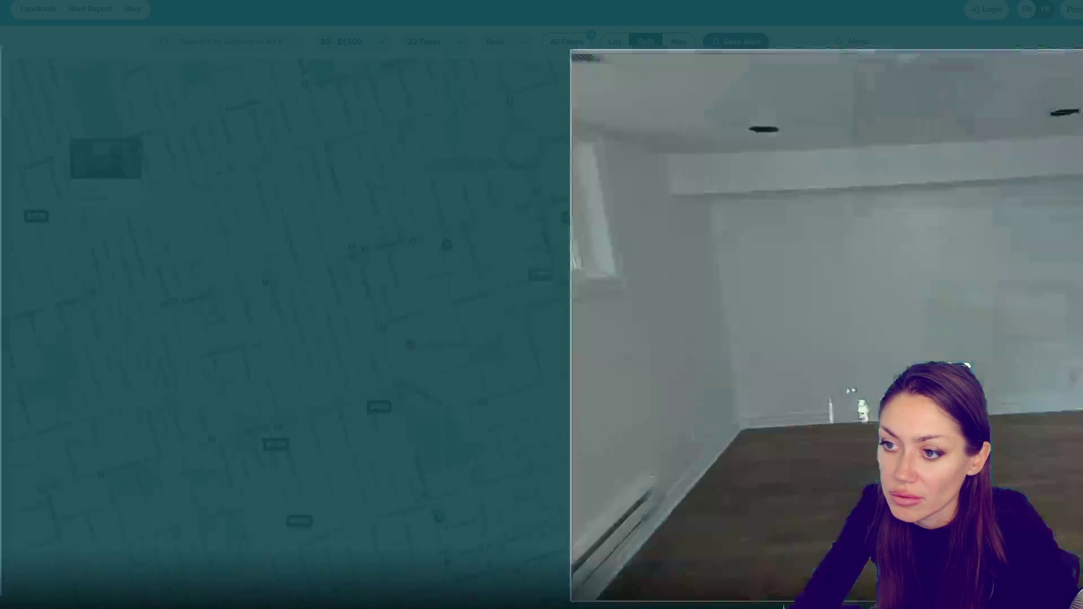
left_click(699, 210)
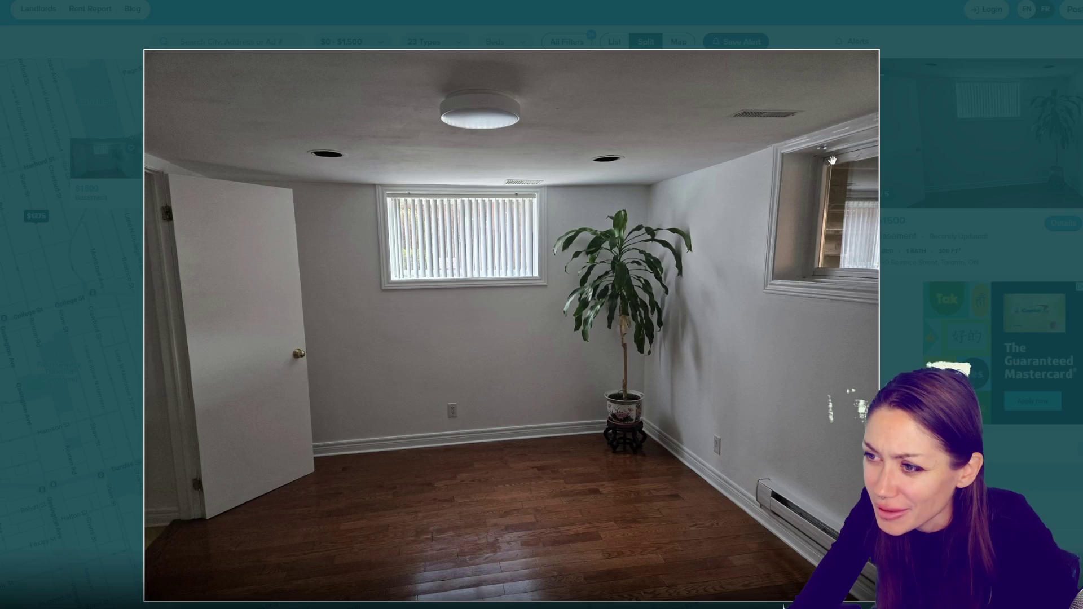
key("Right")
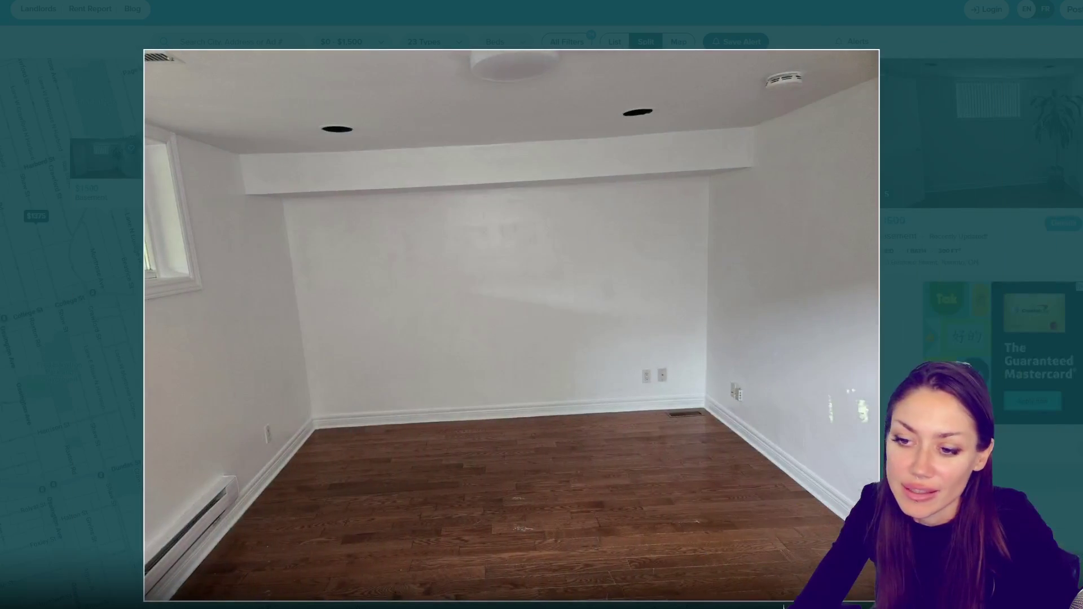
key("Right")
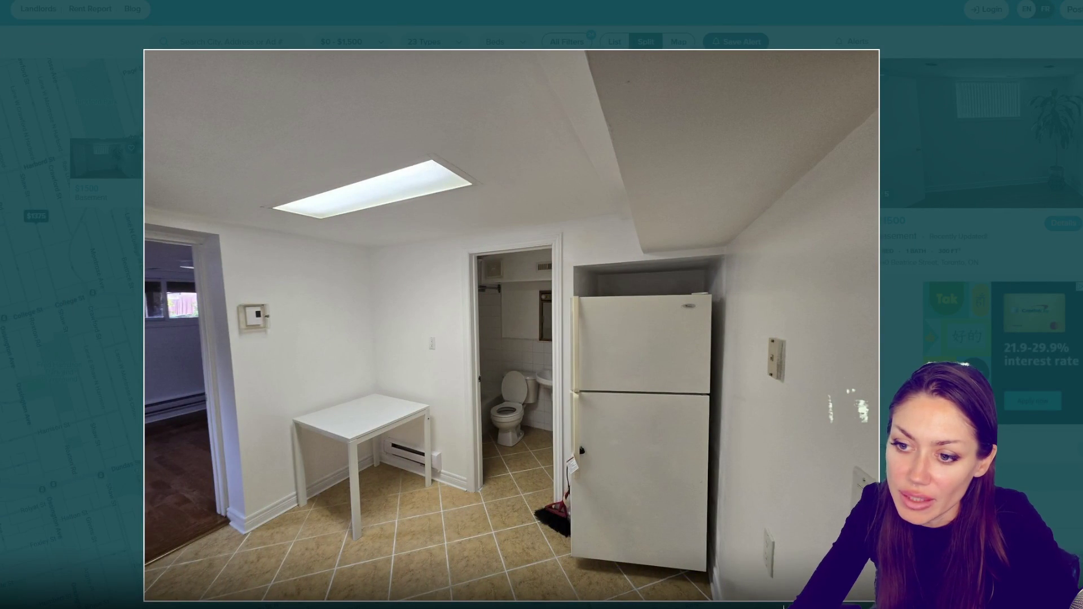
key("Right")
key("Right")
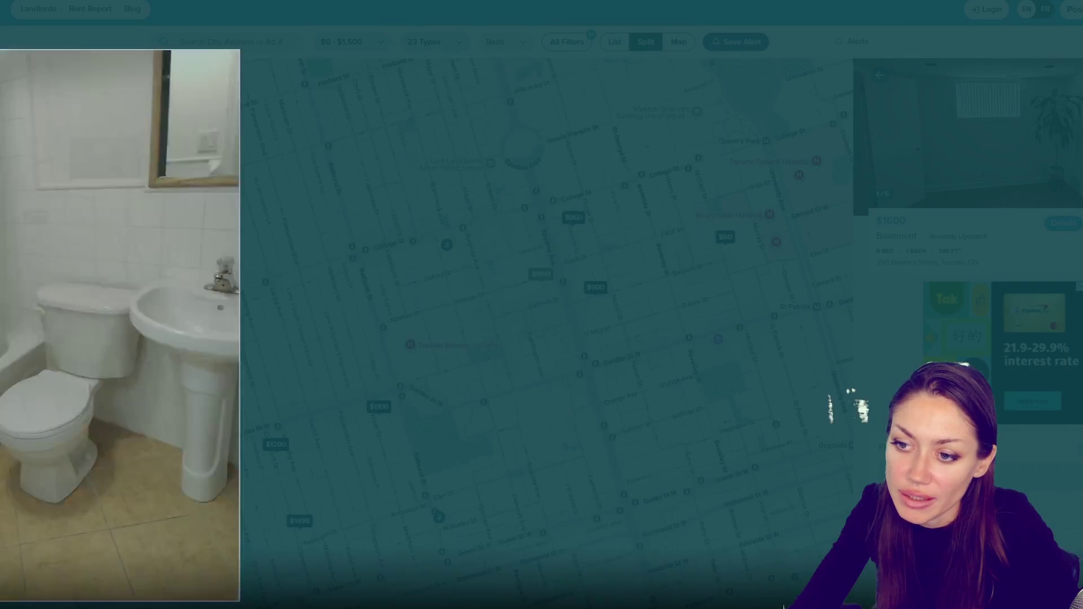
- Cycle through the remaining basement photos back to the first room, then close the gallery
key("Right")
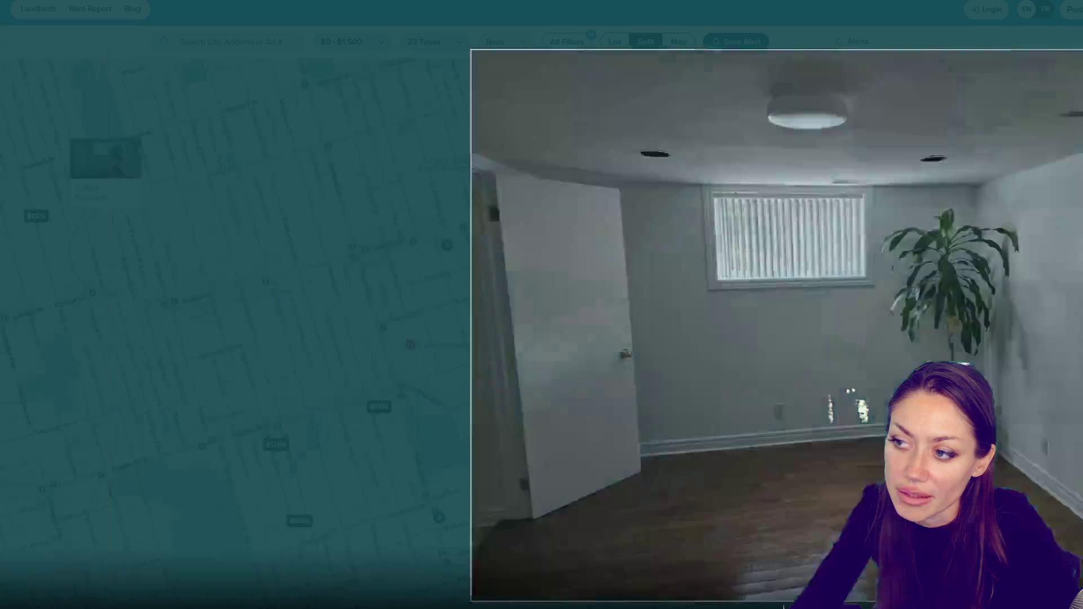
key("Right")
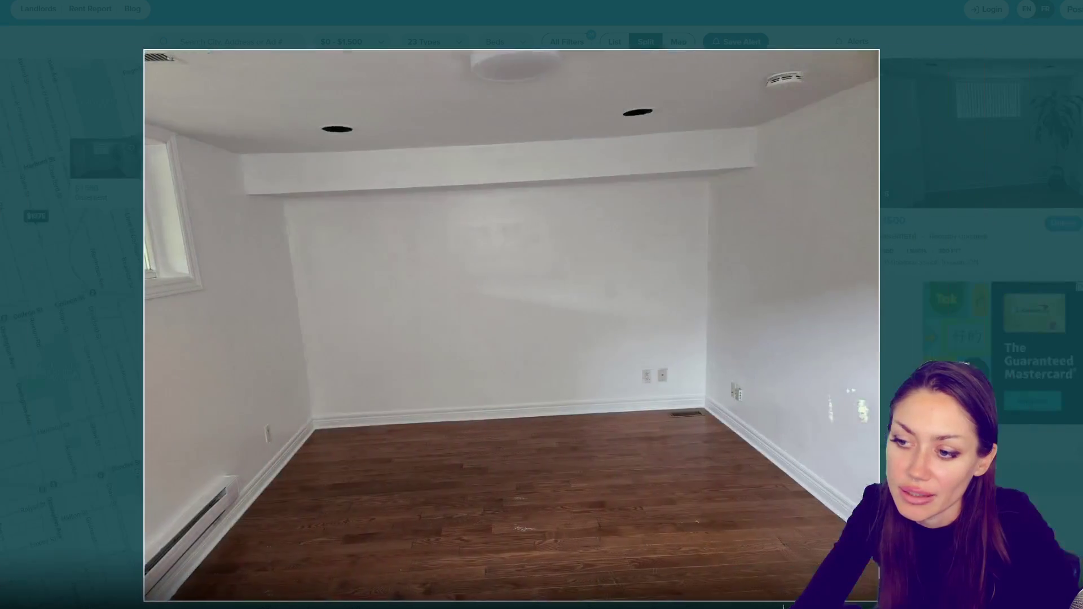
key("Right")
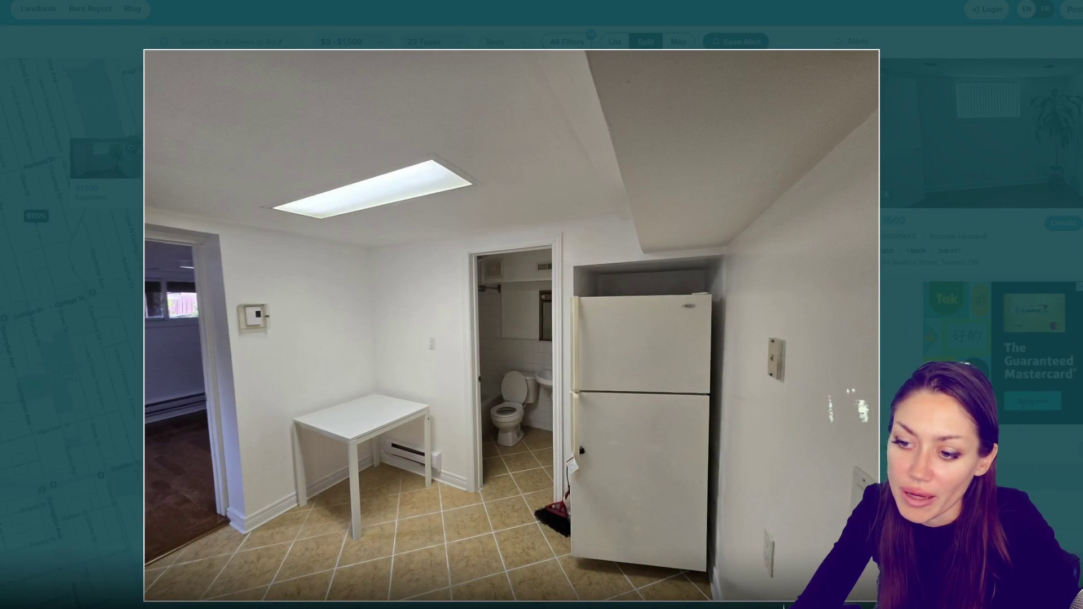
key("Right")
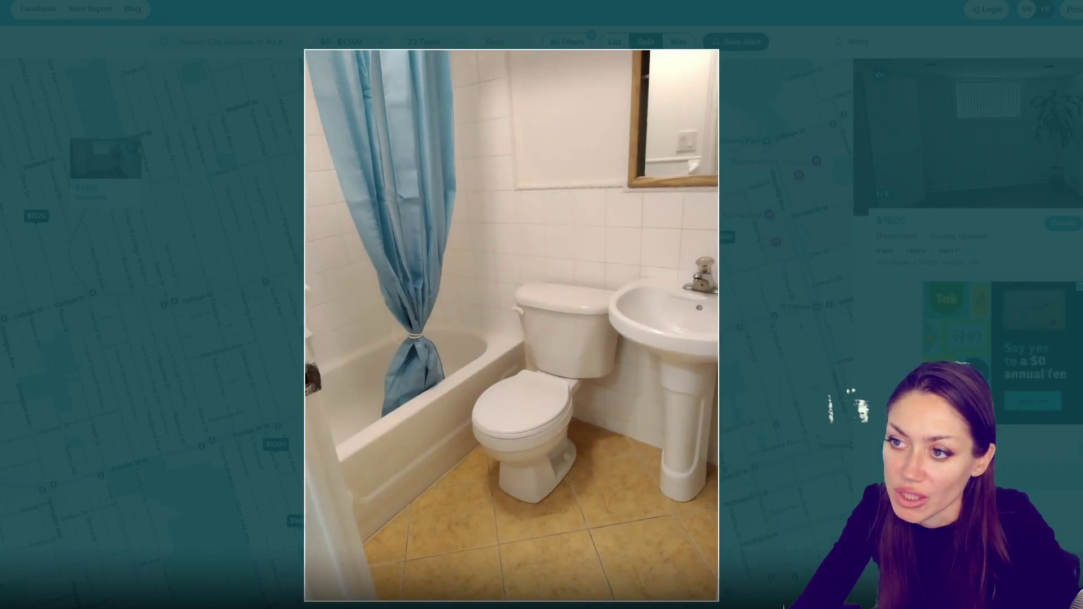
key("Right")
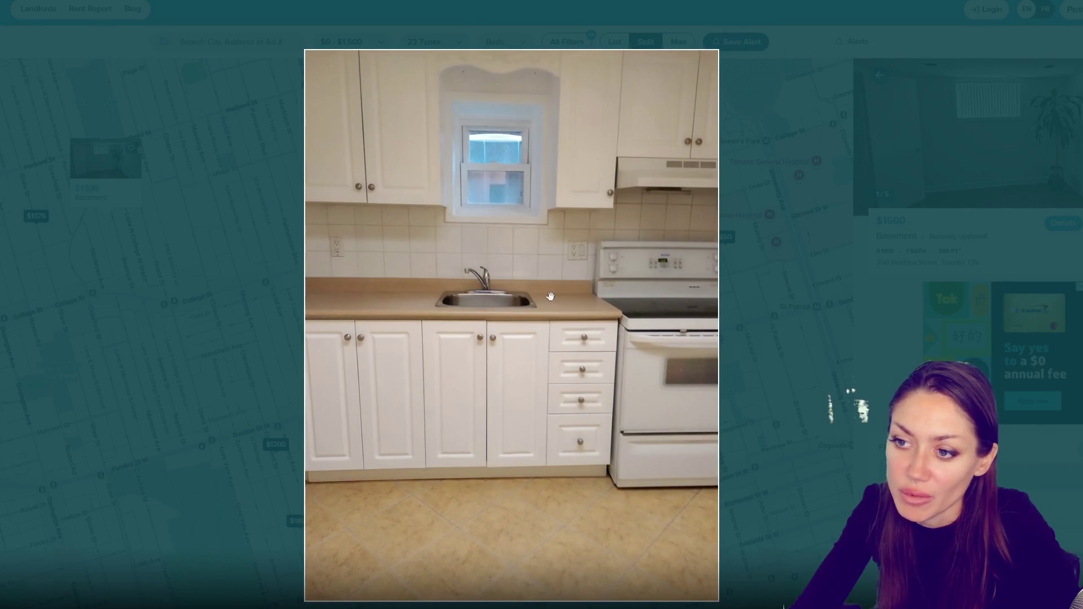
key("Right")
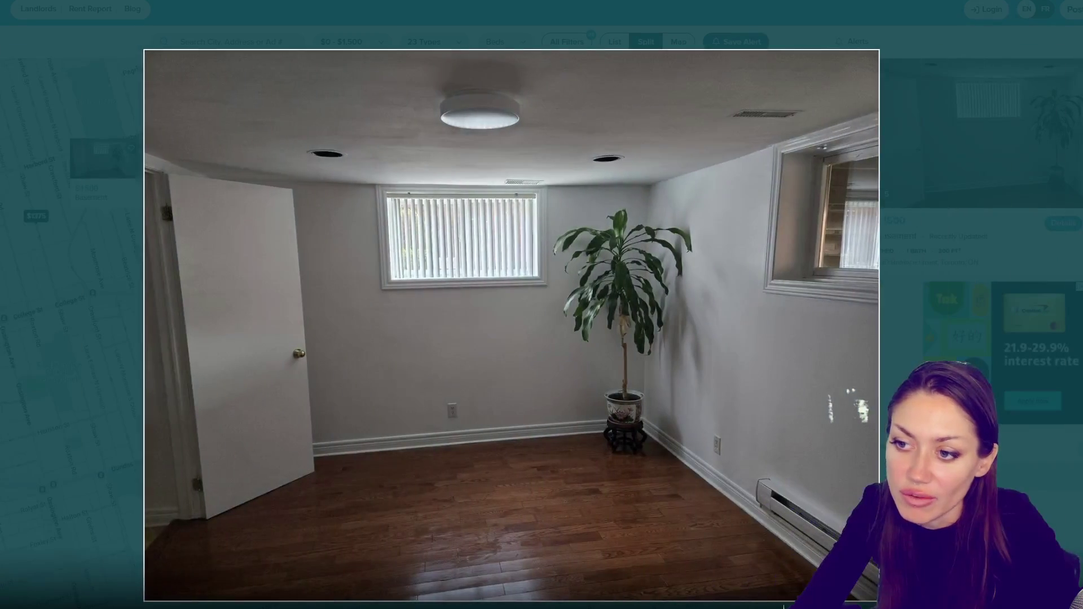
key("Right")
left_click(907, 272)
- Zoom and pan the map over downtown, toward the CN Tower waterfront and Riverdale
scroll(428, 249, "up", 3)
scroll(428, 248, "down", 3)
left_click_drag(428, 249, 56, 396)
scroll(57, 396, "up", 3)
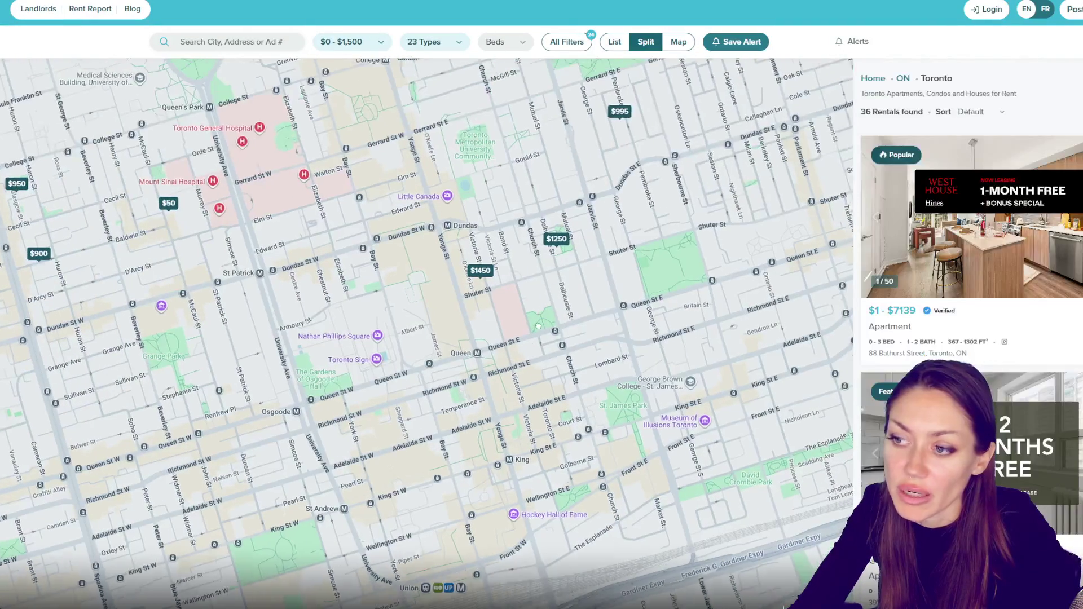
mouse_move(538, 326)
left_mouse_down()
mouse_move(473, 447)
mouse_move(503, 510)
left_mouse_up()
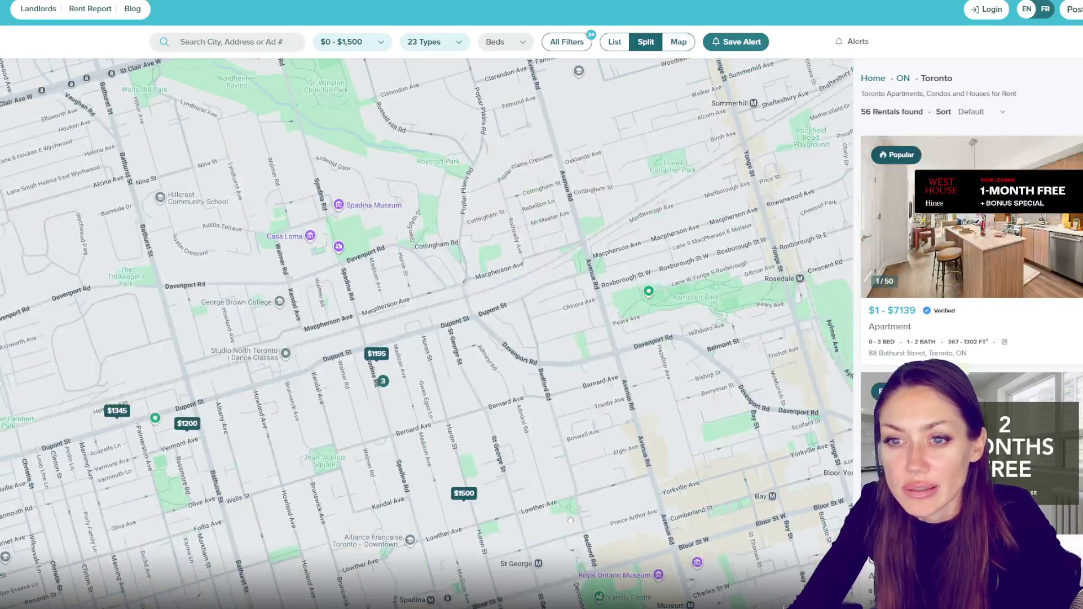
left_click_drag(645, 505, 717, 512)
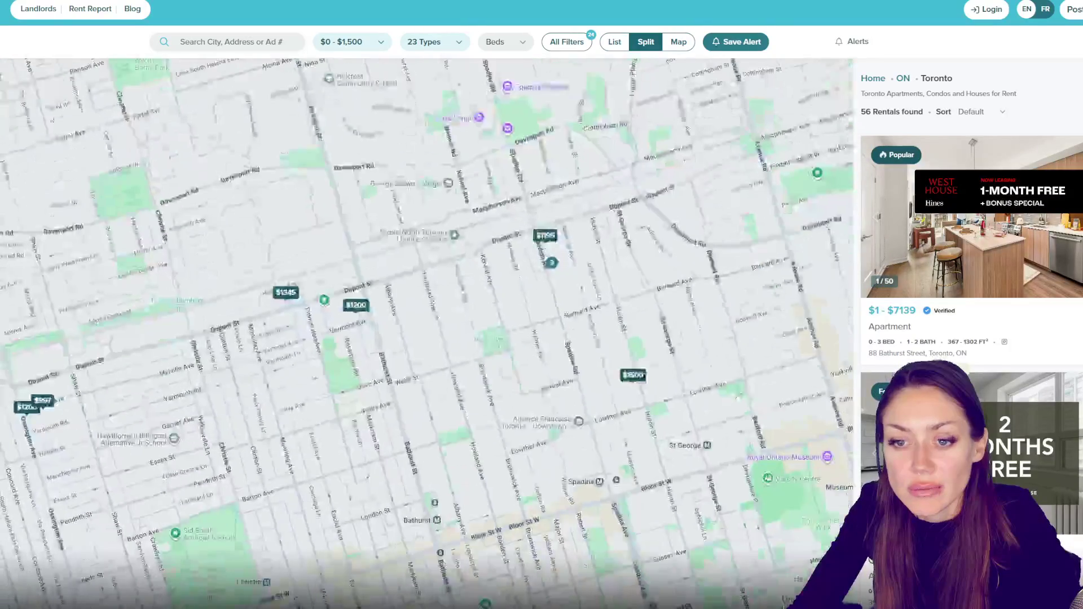
left_click_drag(652, 201, 579, 164)
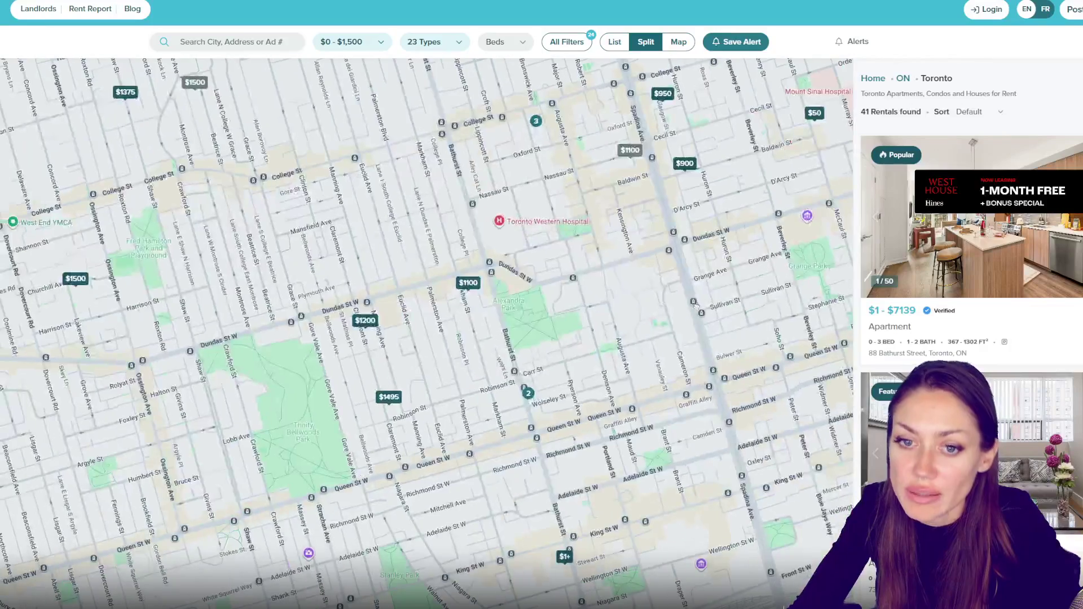
left_click_drag(696, 305, 737, 269)
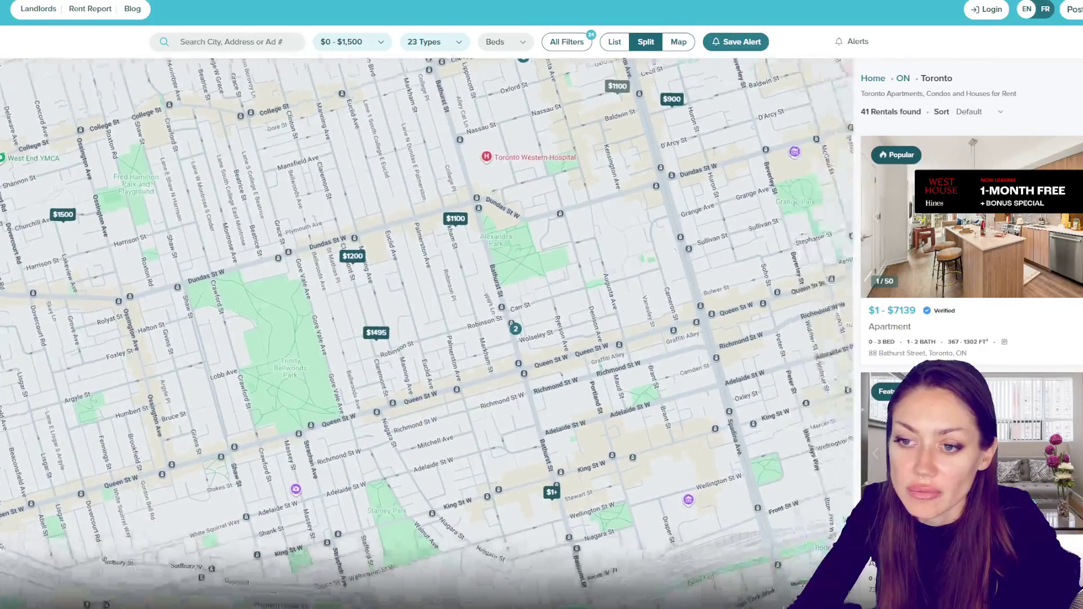
left_click_drag(670, 254, 330, 119)
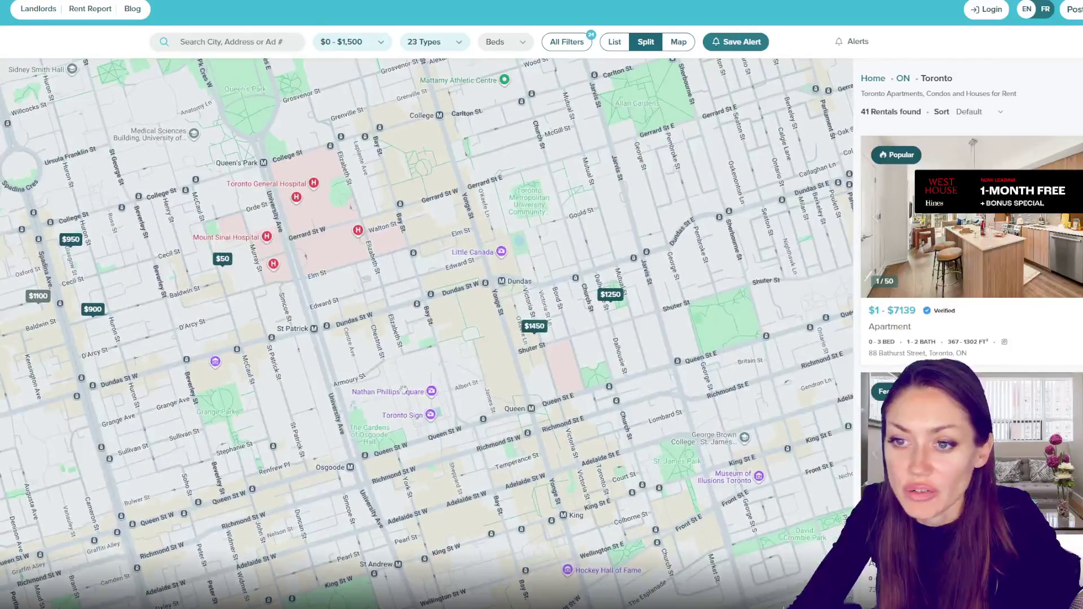
left_click_drag(403, 389, 411, 462)
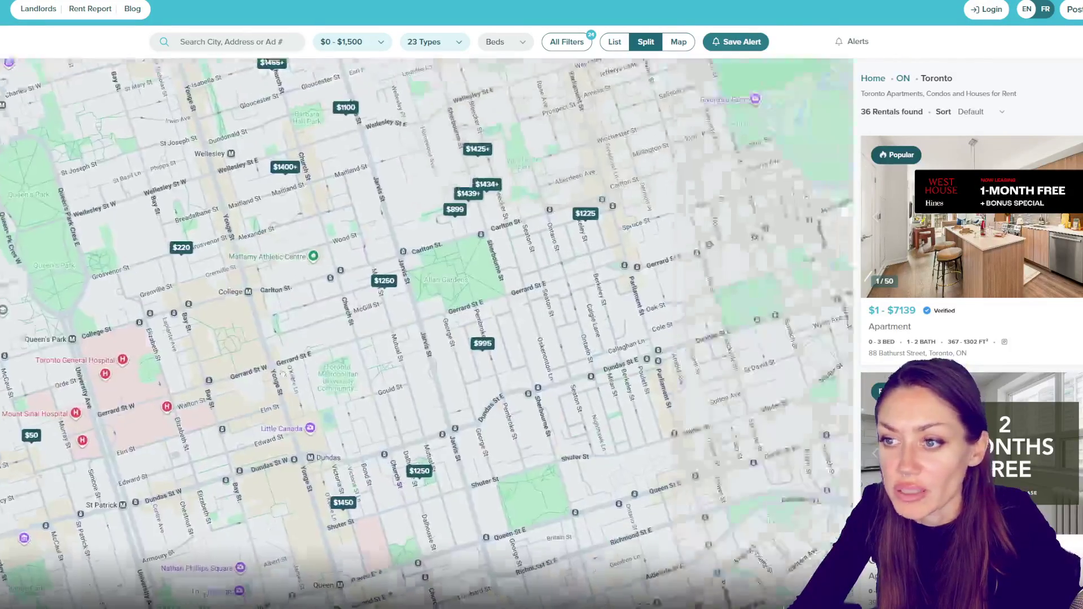
mouse_move(285, 374)
left_mouse_down()
mouse_move(172, 357)
mouse_move(48, 317)
mouse_move(8, 420)
mouse_move(12, 590)
mouse_move(436, 463)
mouse_move(605, 268)
mouse_move(627, 169)
mouse_move(616, 96)
mouse_move(561, 48)
left_mouse_up()
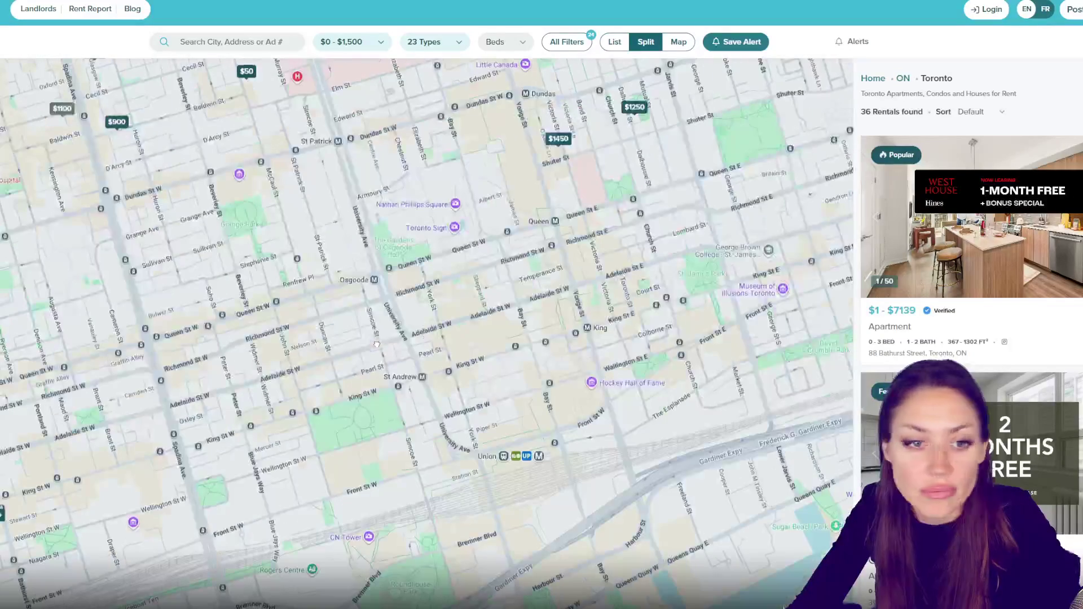
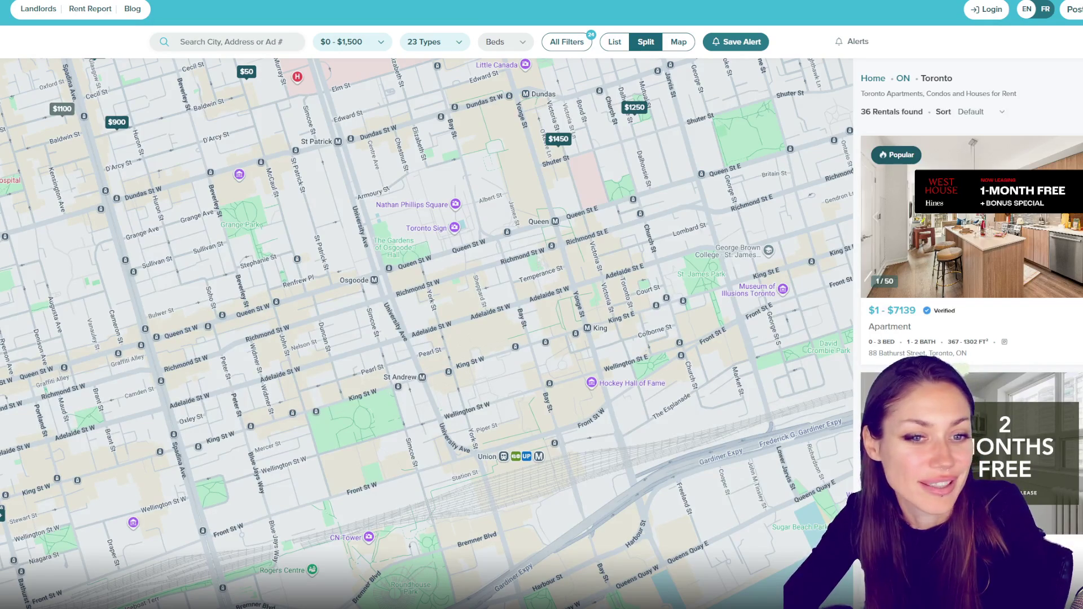
- Orbit down over the red-lit street block and select the Street object
scroll(467, 270, "down", 5)
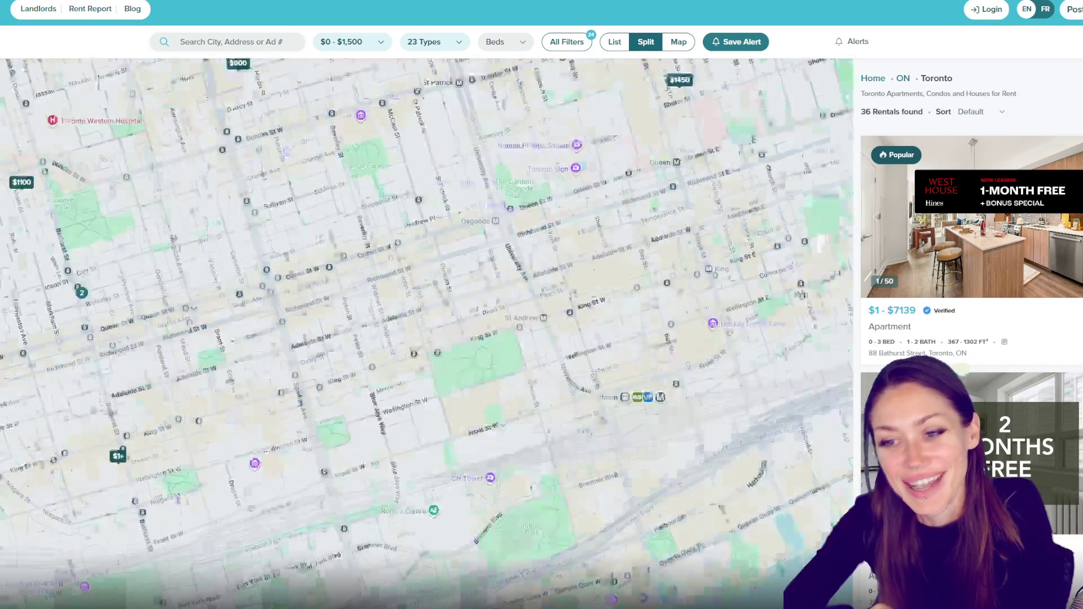
scroll(466, 270, "up", 5)
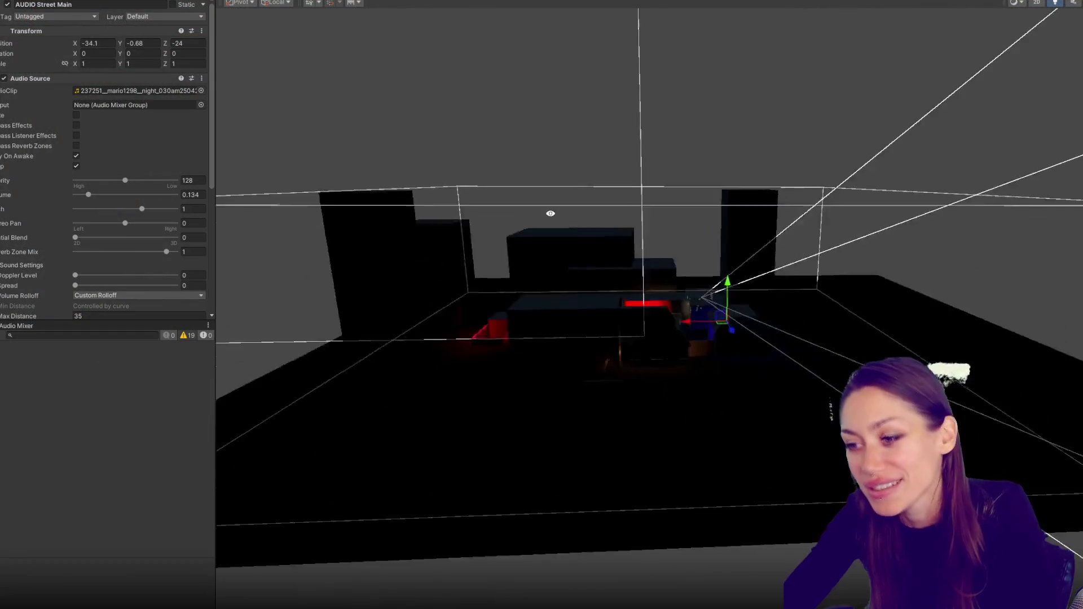
left_click_drag(551, 213, 598, 325)
scroll(598, 326, "up", 10)
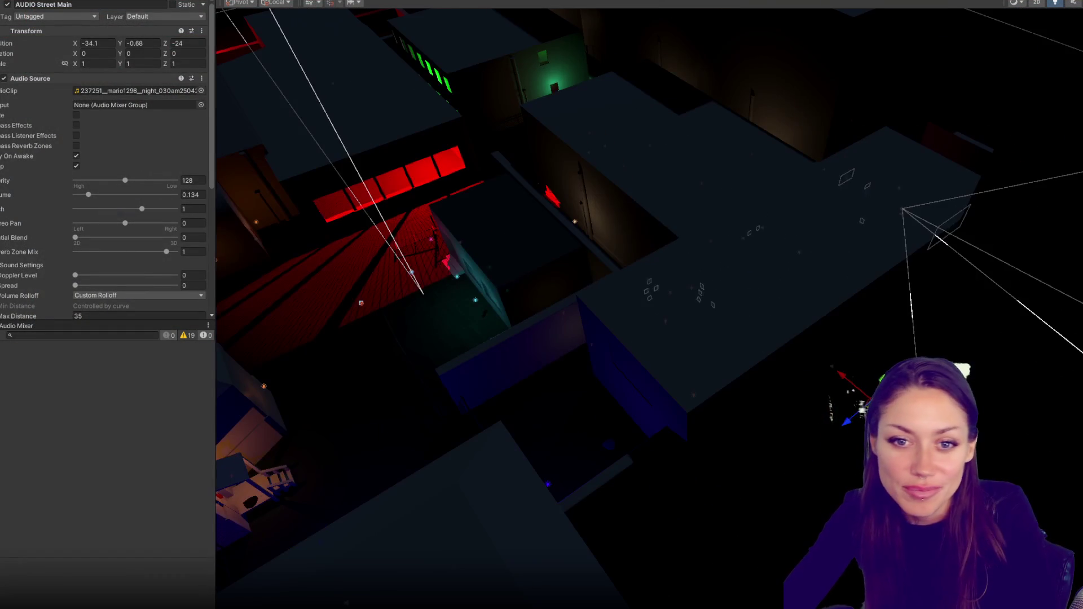
left_click(418, 291)
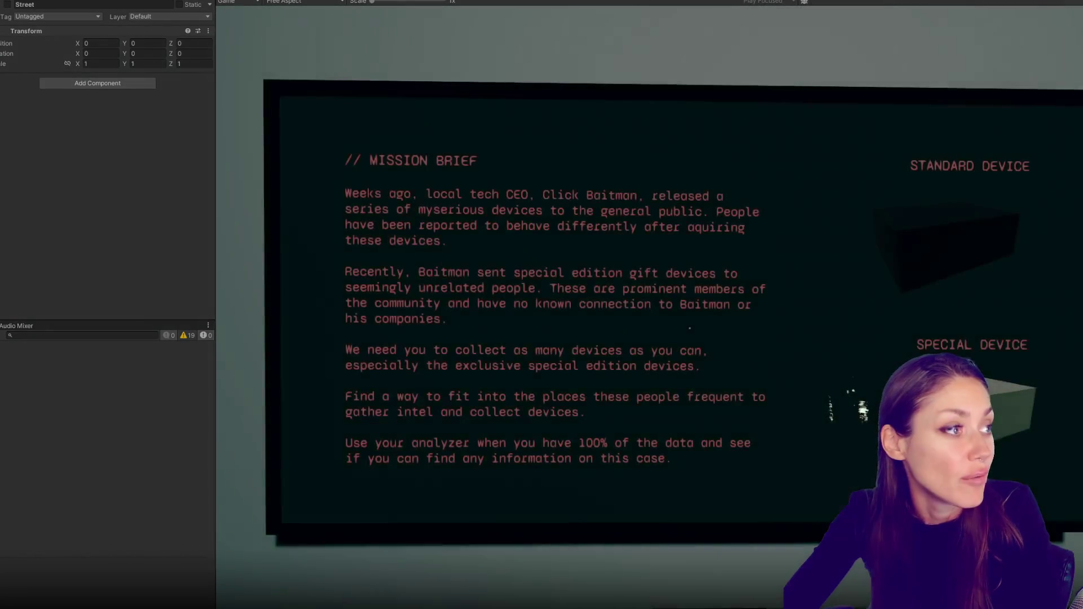
- Walk from the mission brief into the hallway and collect the pink skirt, t-shirt and pants
key("s")
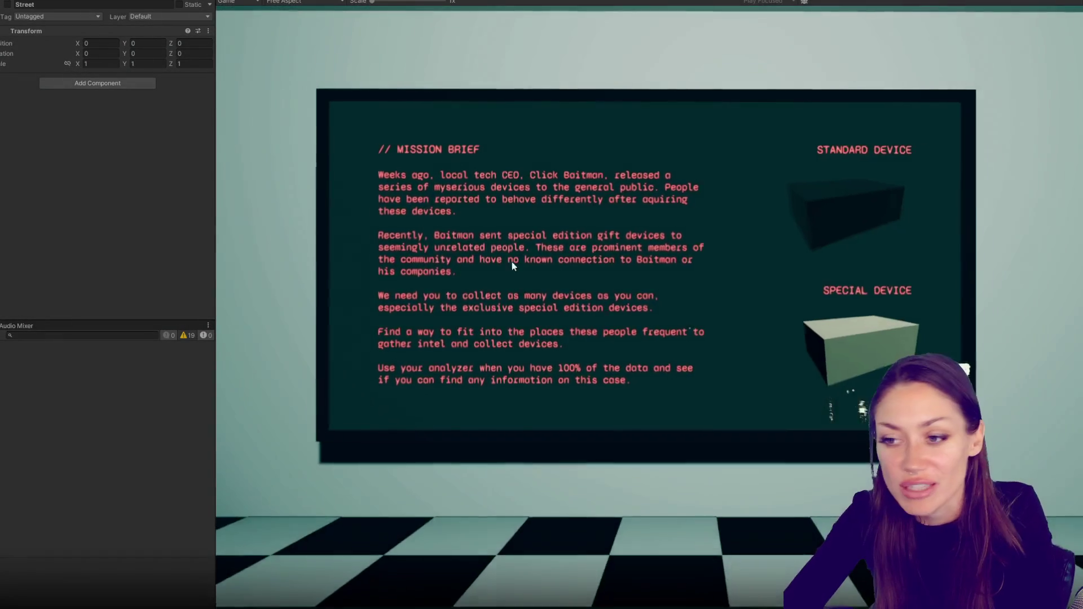
key("w")
key("e")
key("w")
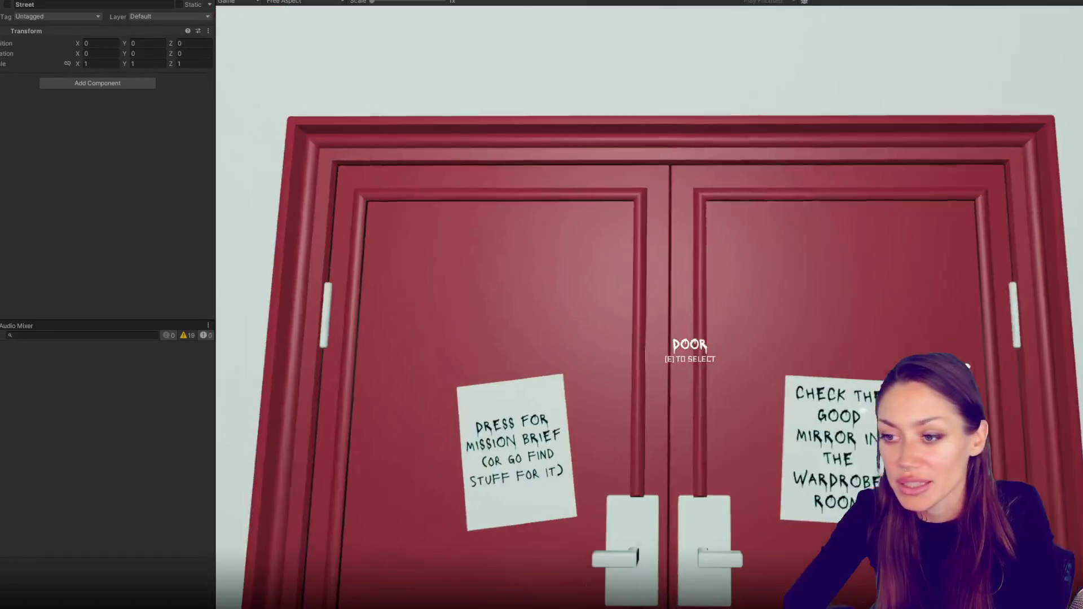
key("e")
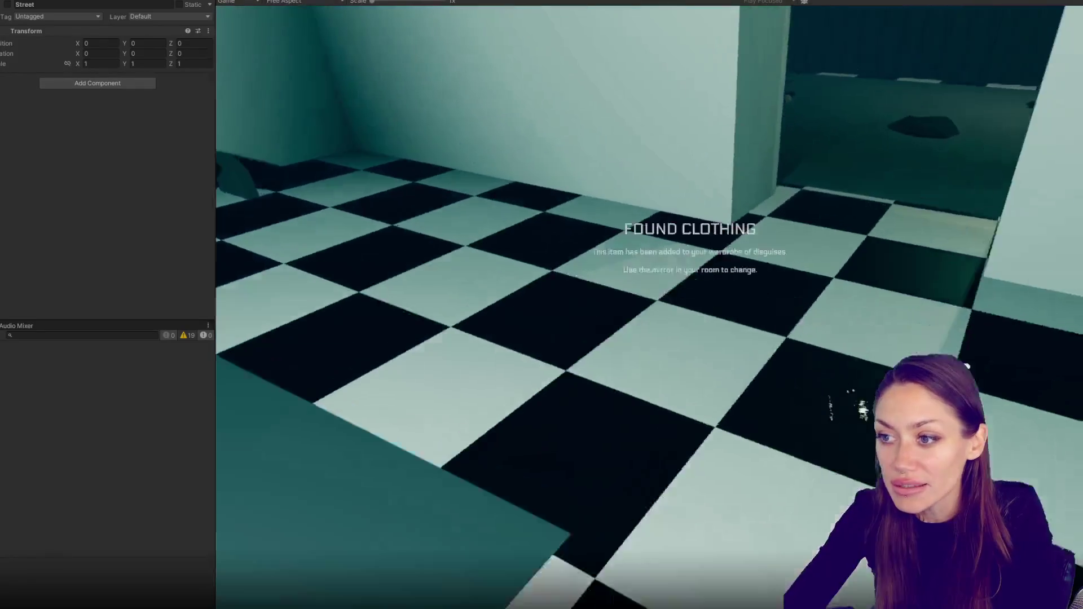
key("e")
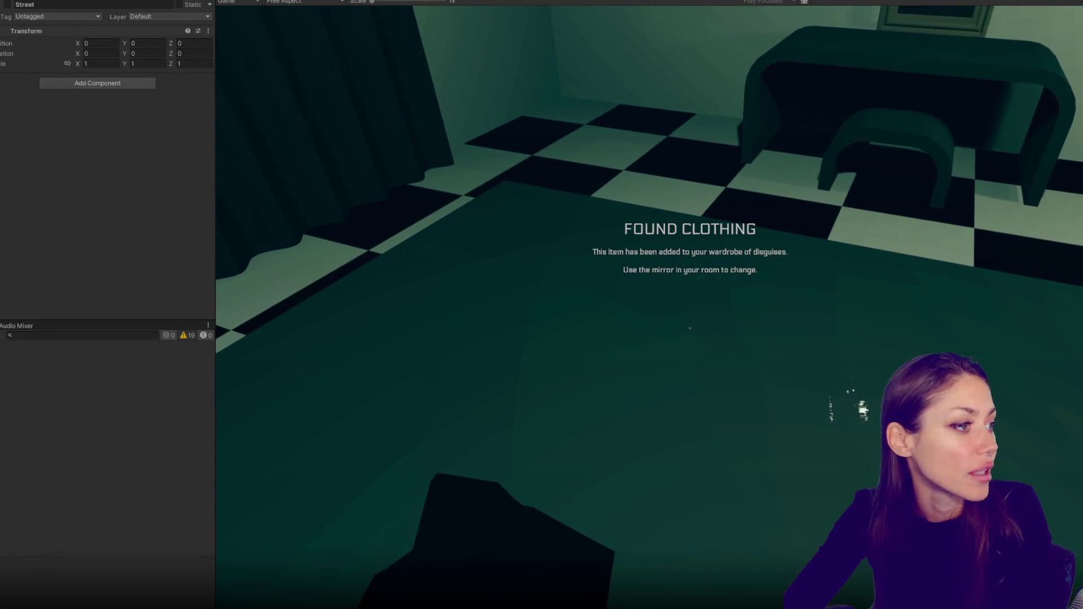
key("e")
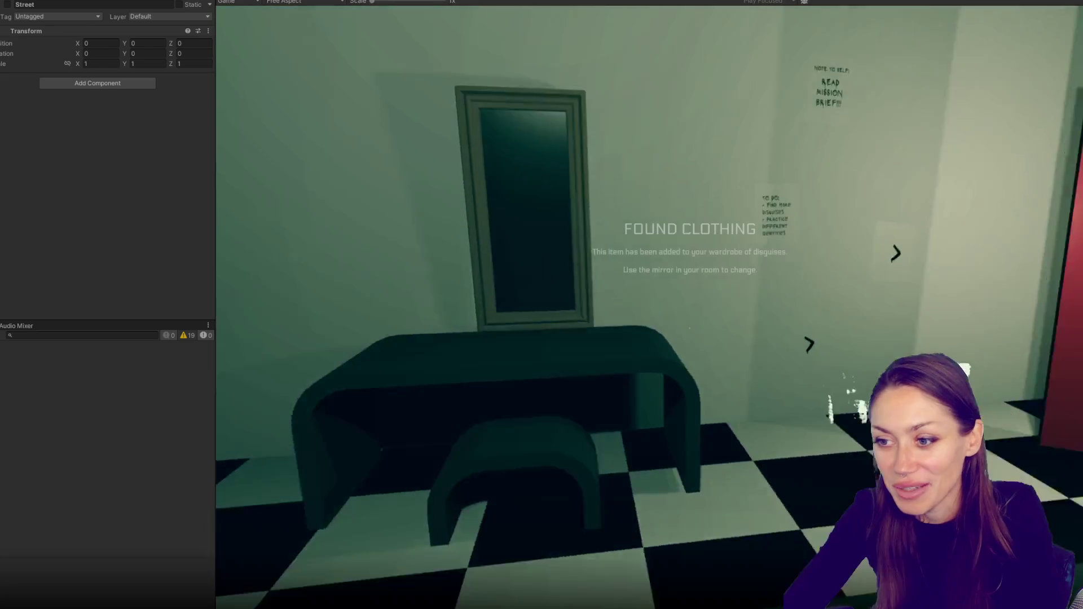
- At the mirror, pick plain hair and the pink top for the disguise and confirm it
key("e")
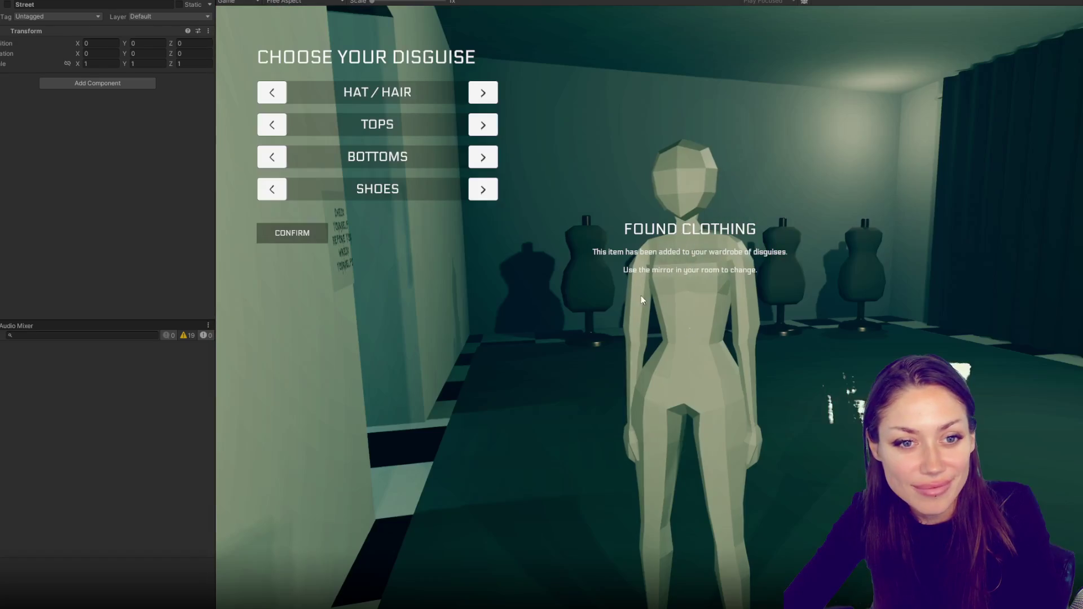
left_click(483, 92)
left_click(487, 126)
left_click(484, 157)
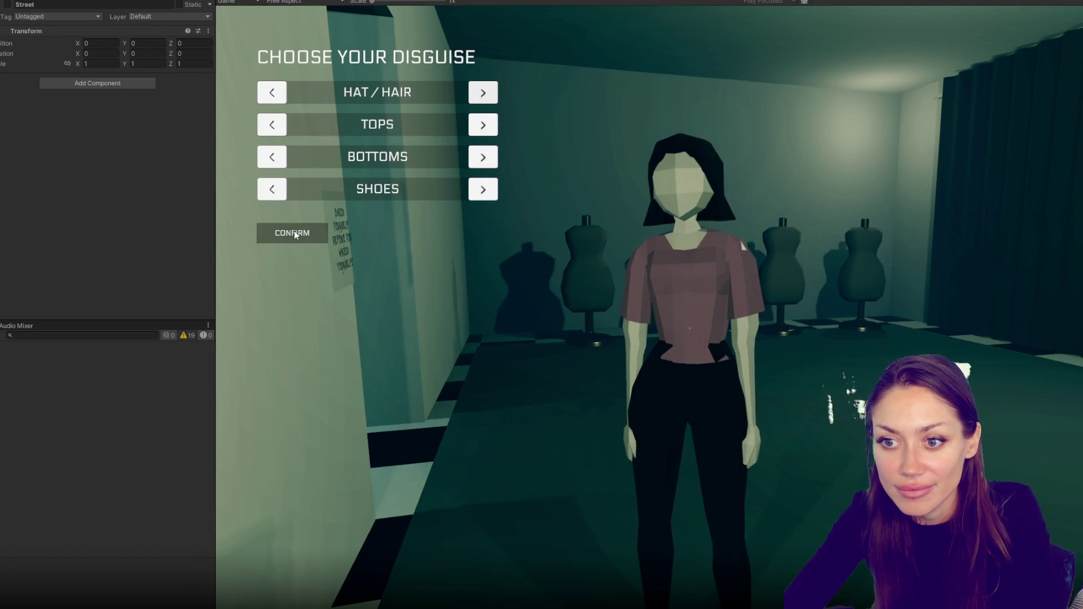
left_click(291, 240)
- Walk down the hallway and stairwell, through the red door and courtyard, and open the green-lit door
key("w")
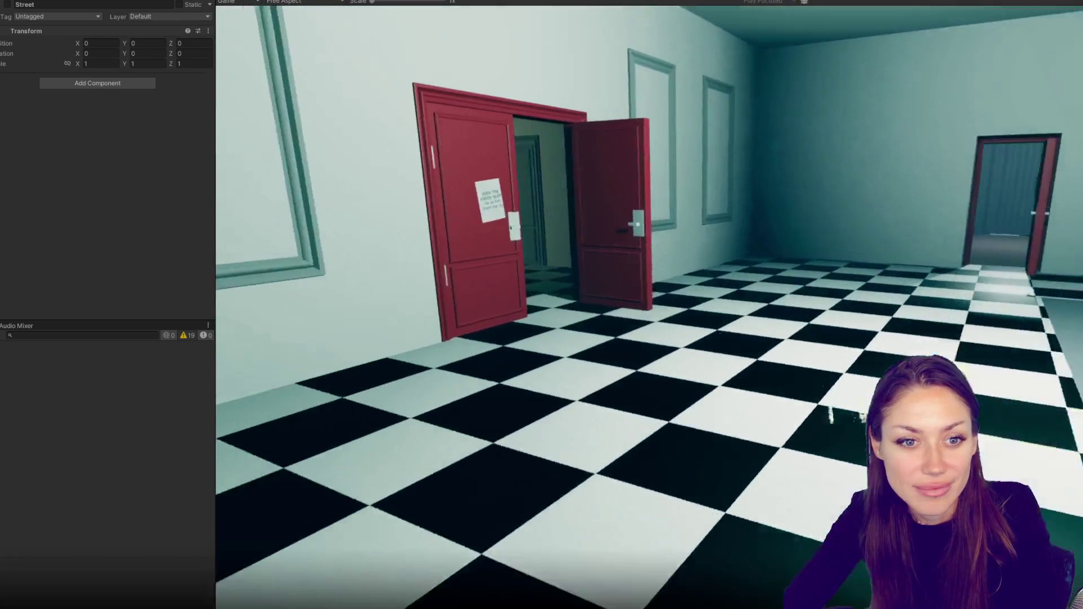
key("w")
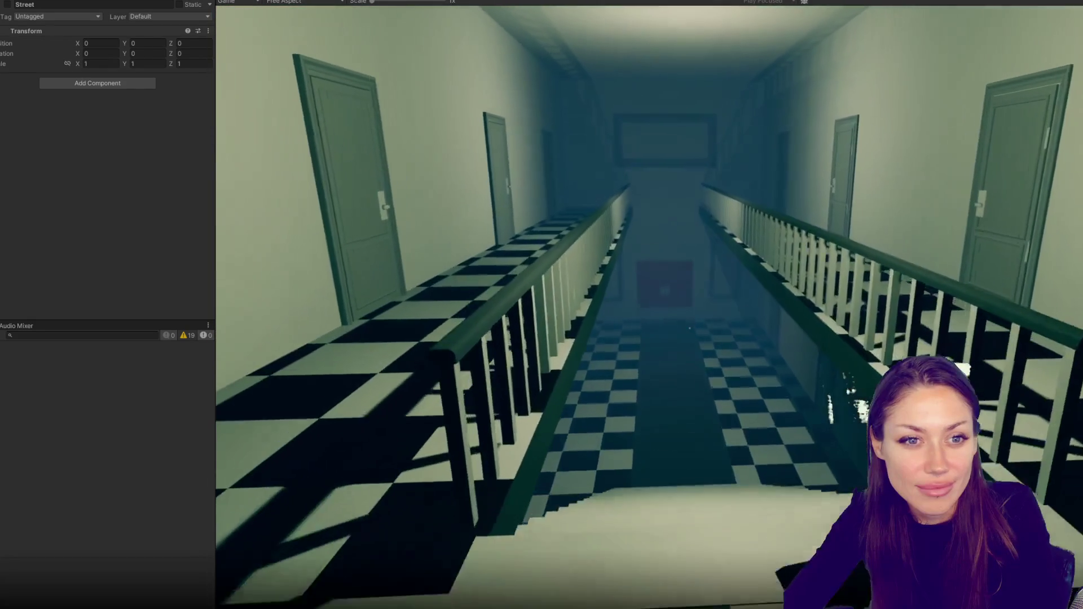
key("w")
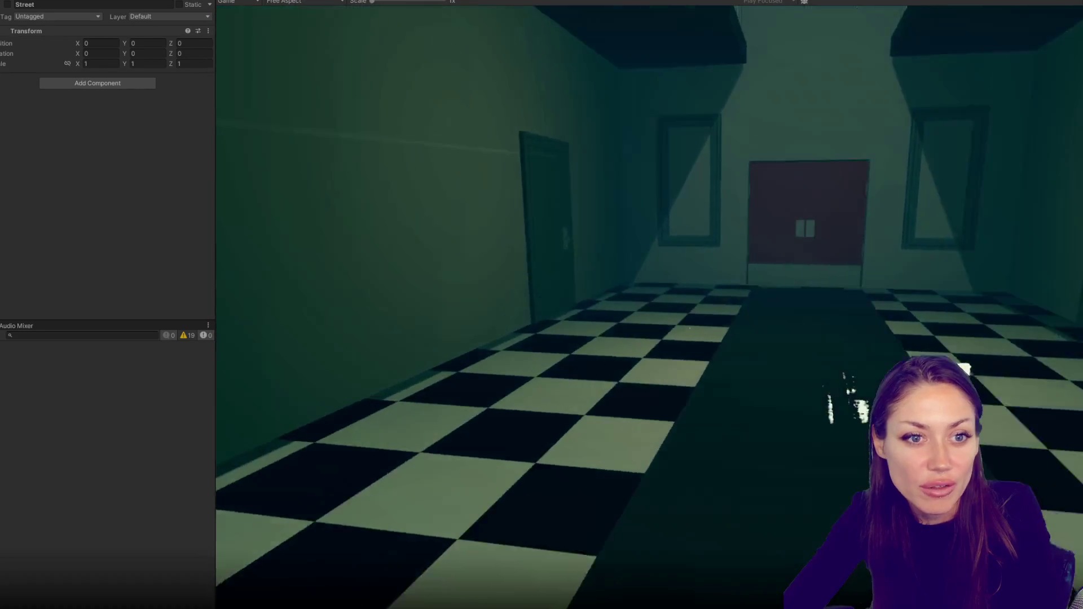
key("w")
key("e")
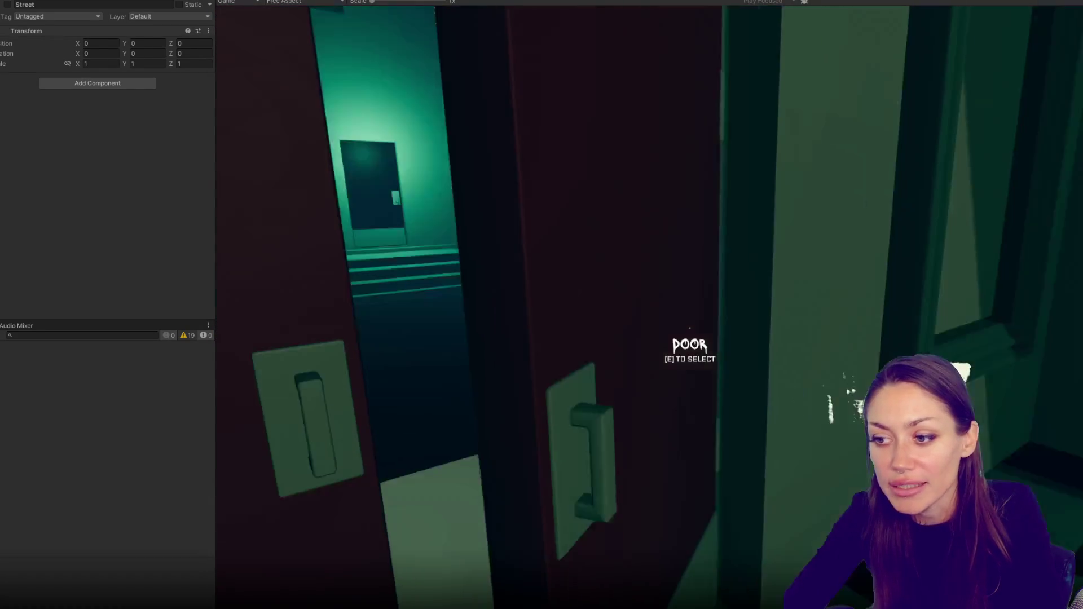
key("w")
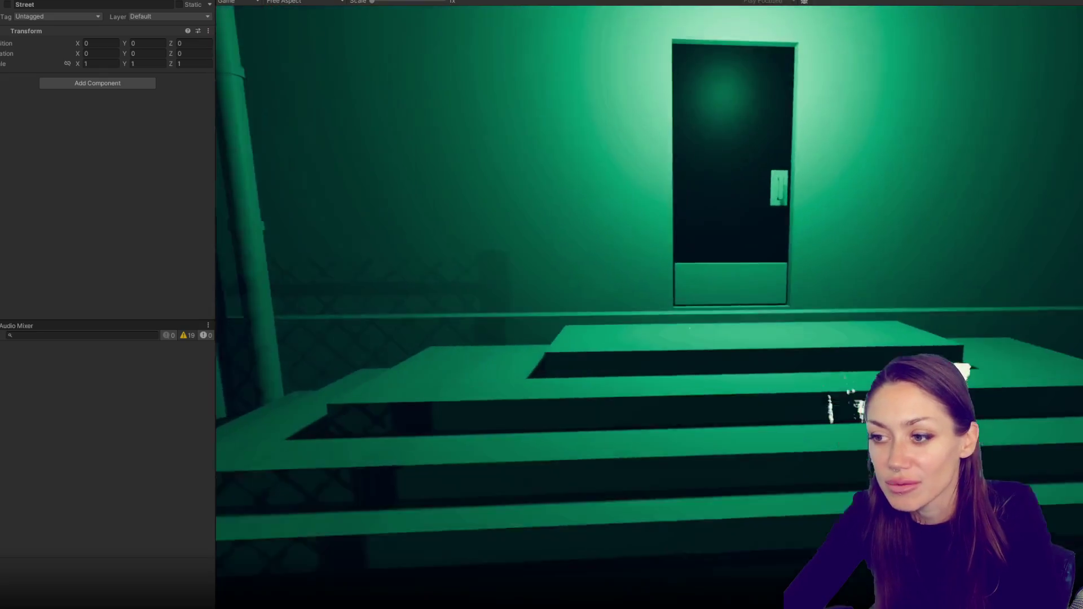
key("w")
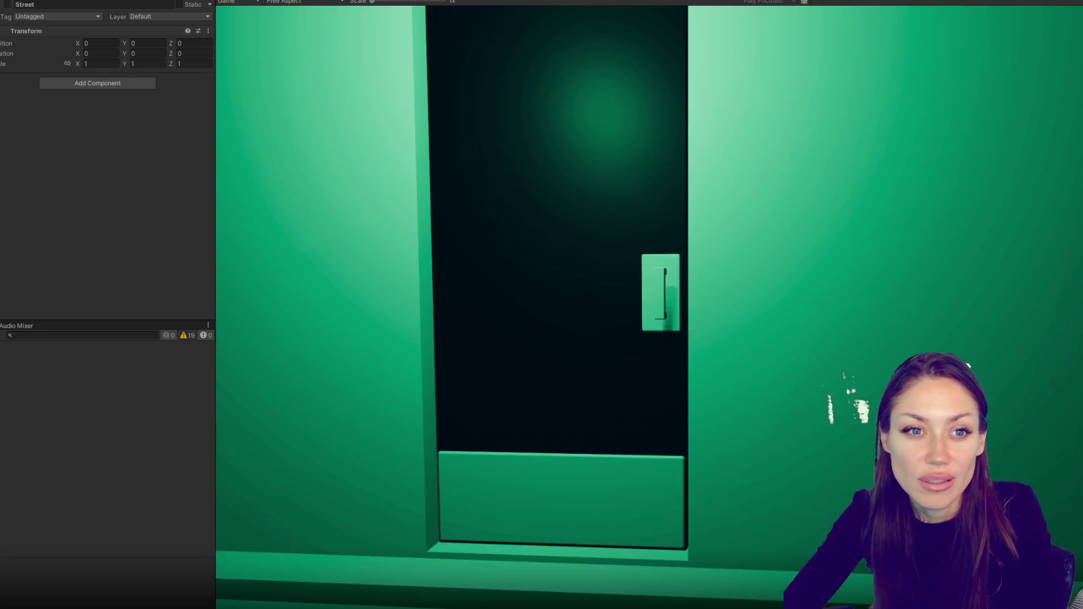
key("w")
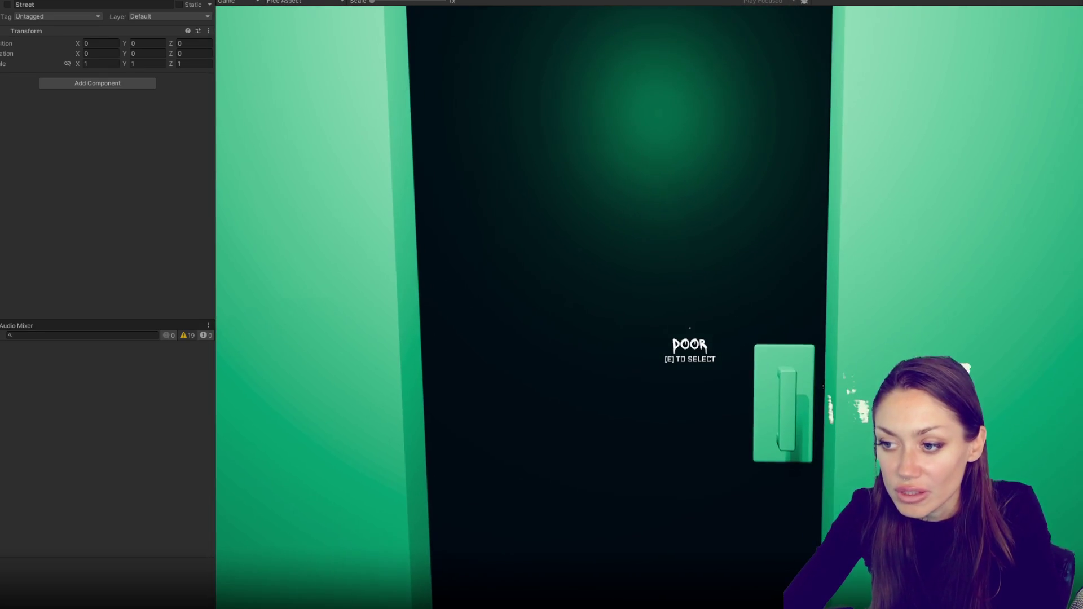
key("w")
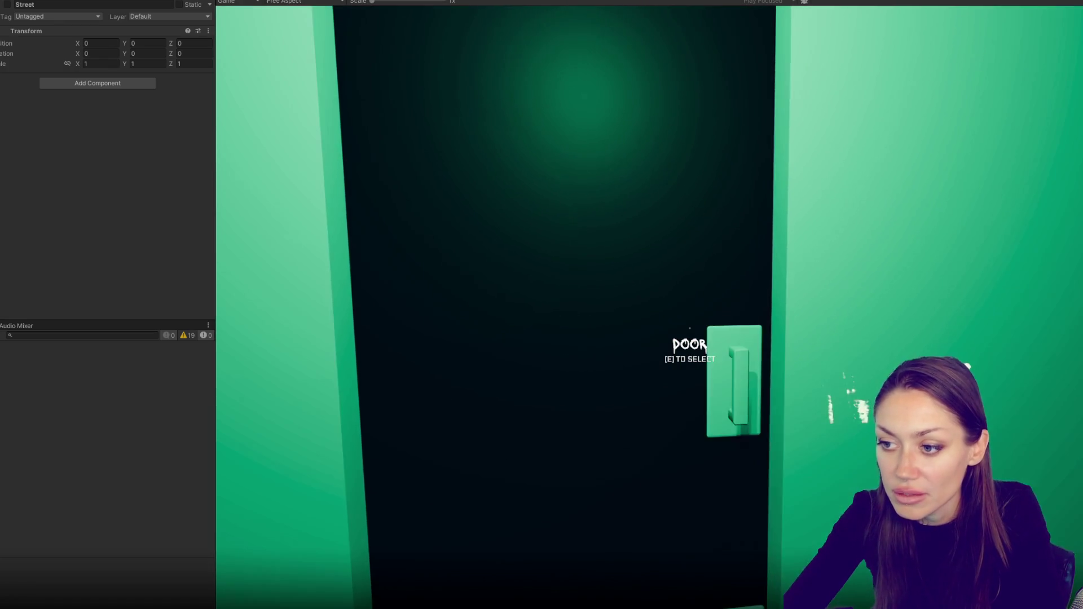
key("e")
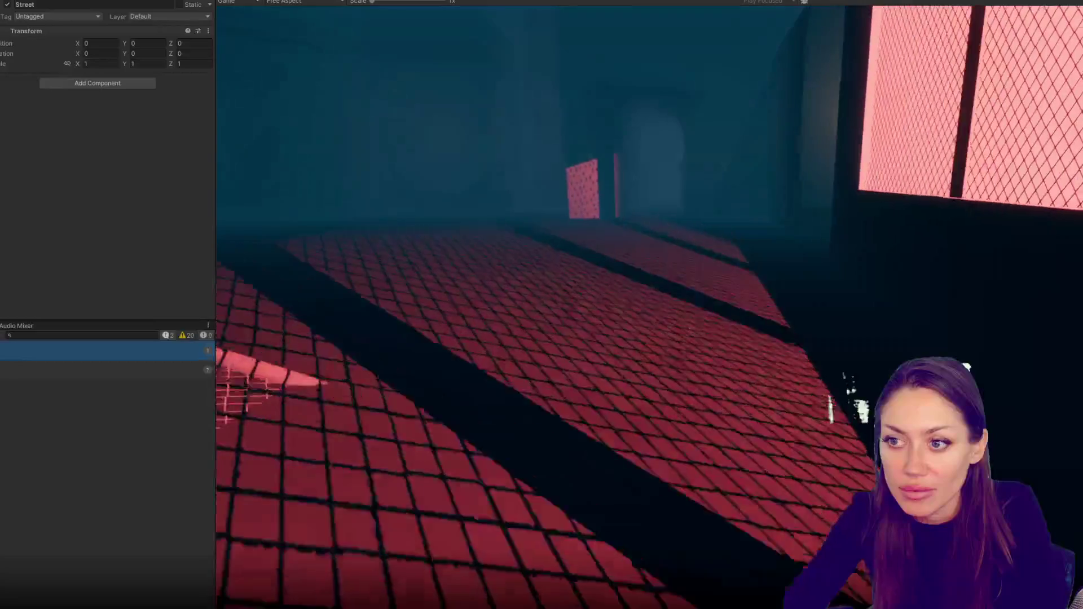
- Exit Play mode and tune the street audio: max distance 80, AUDIO Street Main volume 0.078
key("Escape")
key("ctrl+p")
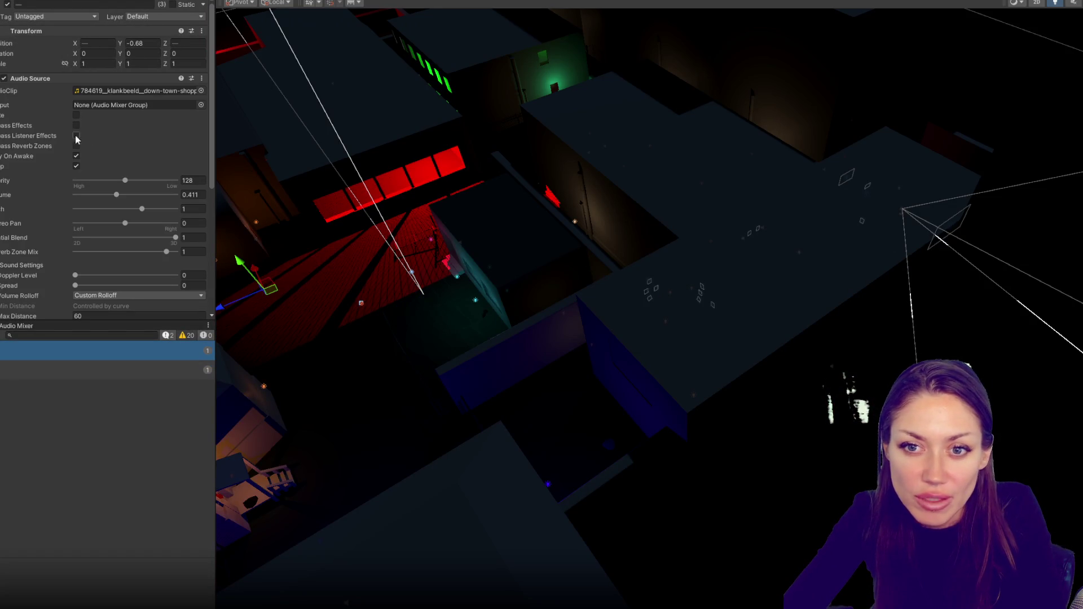
scroll(310, 185, "down", 5)
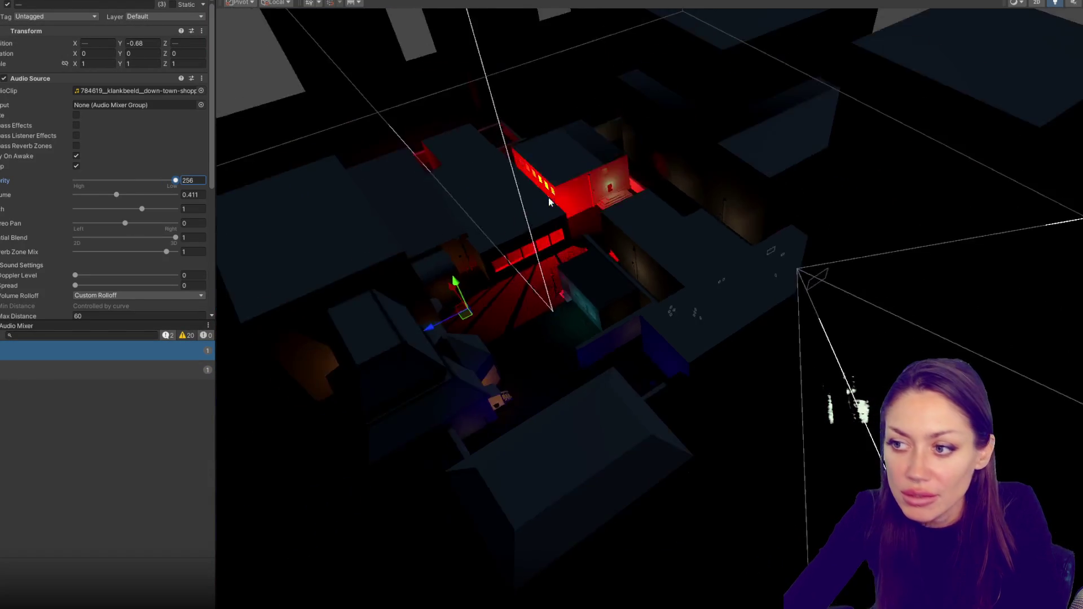
scroll(117, 264, "down", 3)
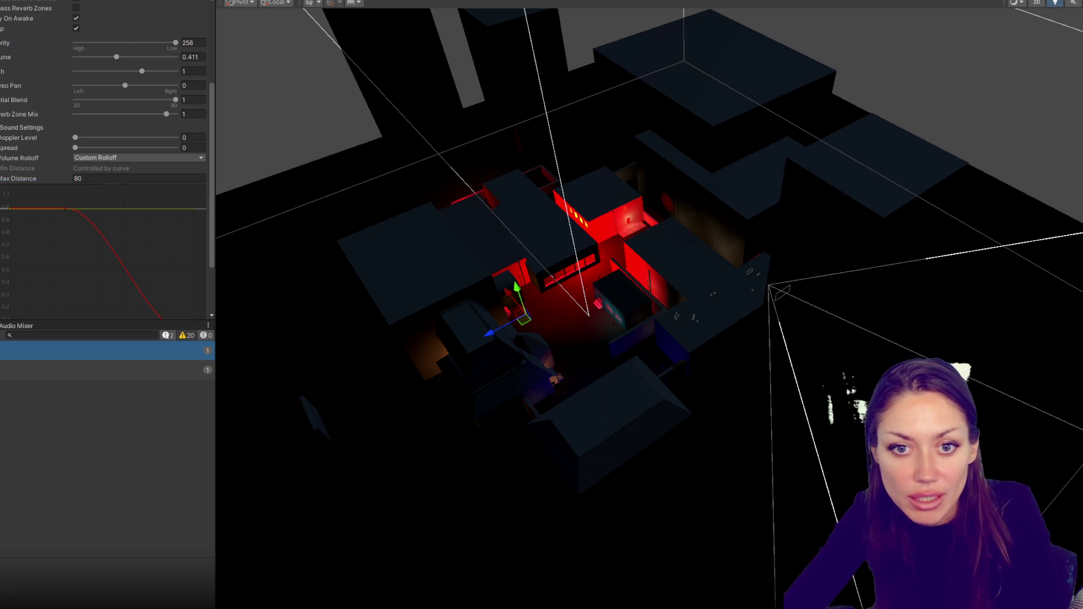
key("ctrl+z")
scroll(35, 153, "up", 3)
left_click(8, 5)
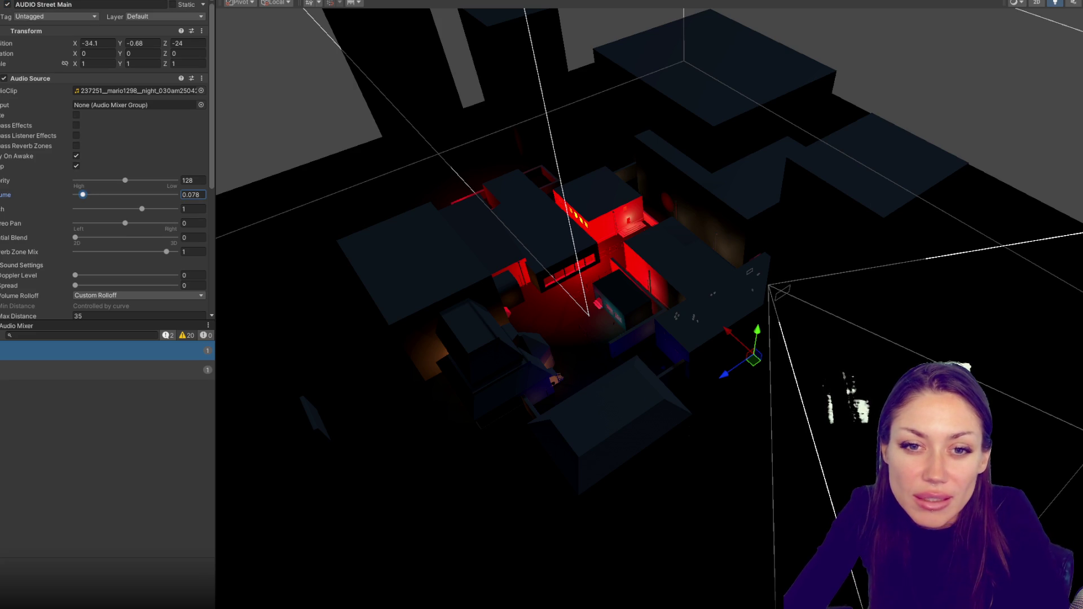
scroll(520, 290, "up", 3)
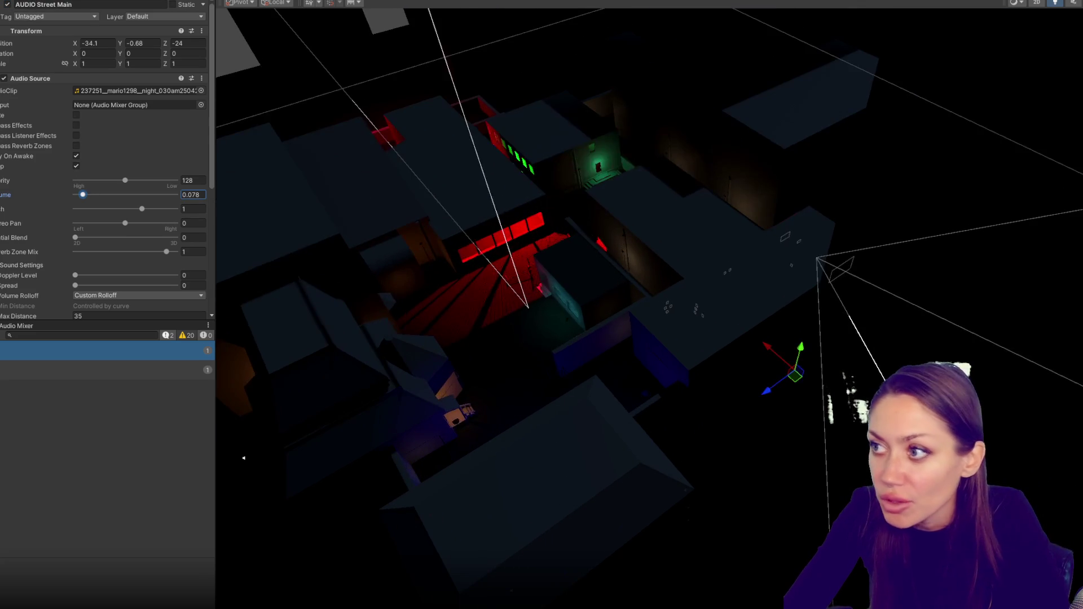
- Select the Lab (1) trigger box, move it onto the lab building and shorten it along Z
left_click(1056, 6)
scroll(832, 272, "up", 5)
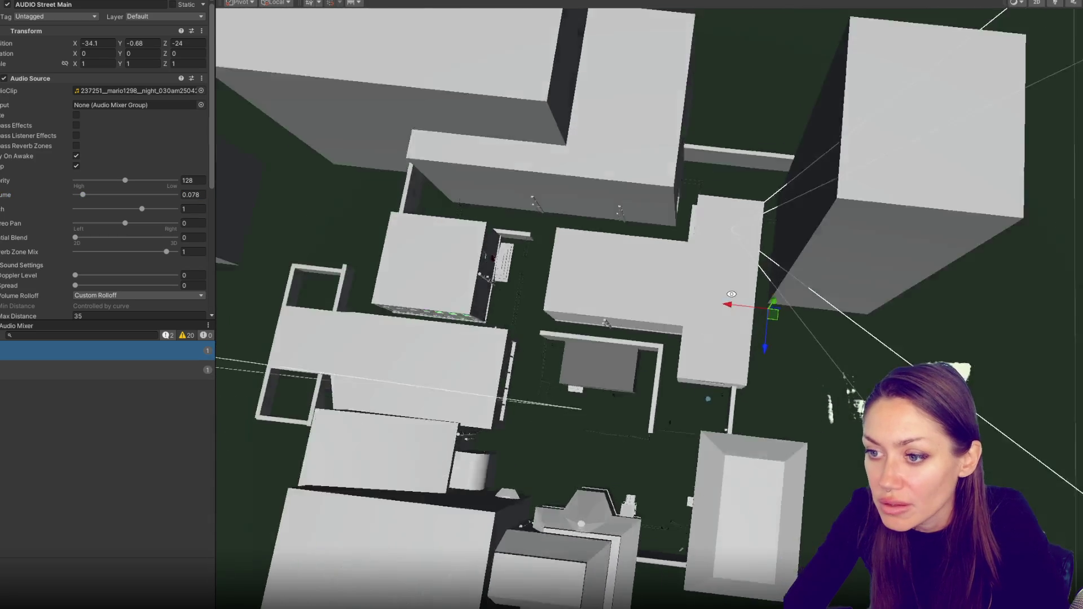
scroll(832, 271, "up", 3)
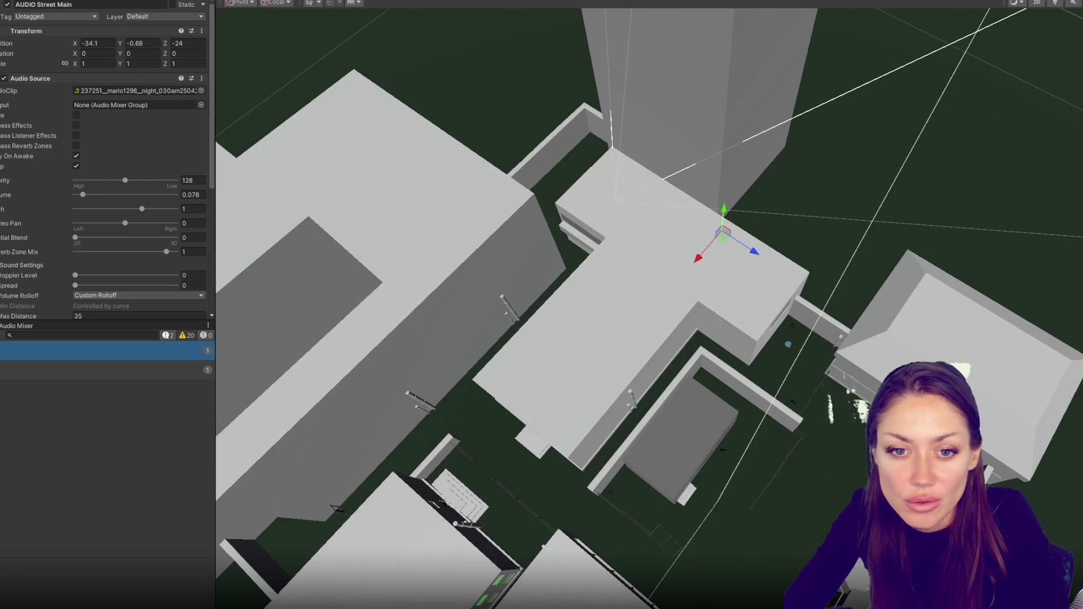
left_click(476, 373)
key("f")
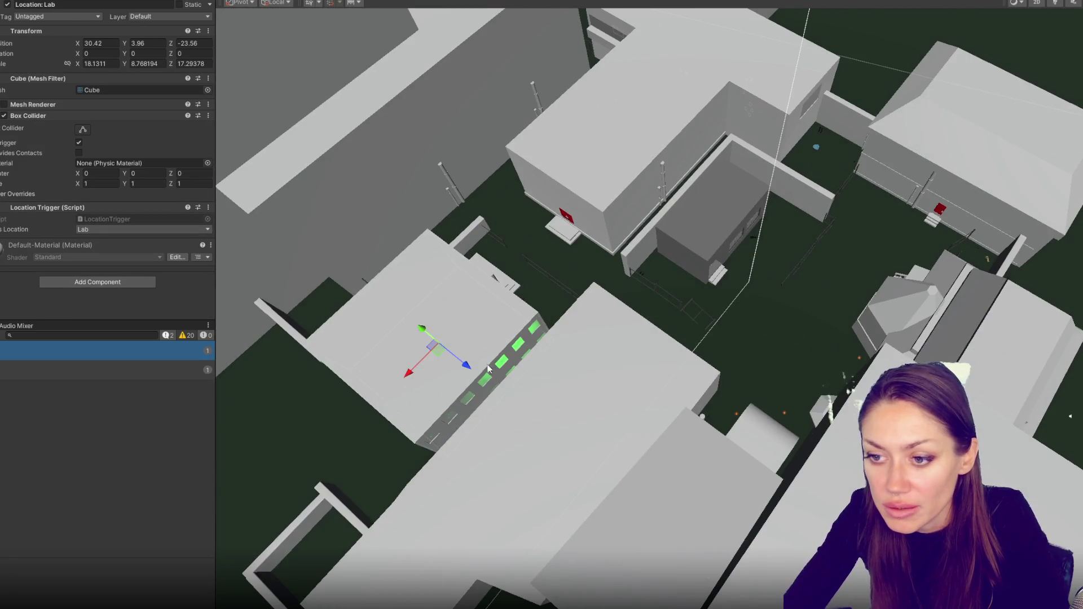
mouse_move(467, 370)
left_mouse_down()
mouse_move(553, 418)
mouse_move(598, 469)
mouse_move(736, 252)
mouse_move(742, 262)
mouse_move(723, 265)
left_mouse_up()
key("w")
key("f")
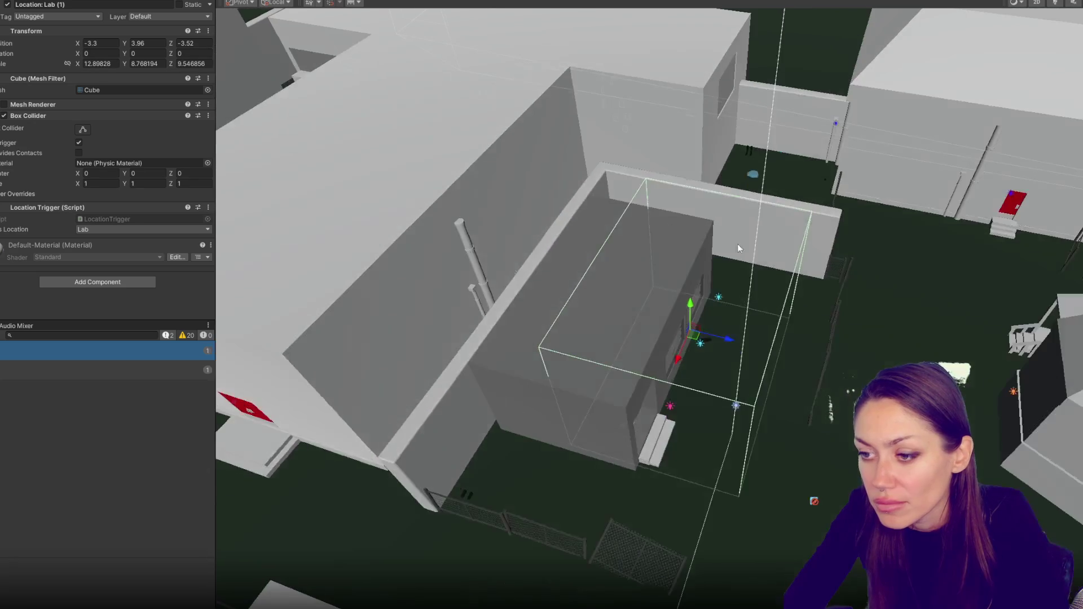
mouse_move(727, 343)
left_mouse_down()
mouse_move(647, 334)
mouse_move(657, 331)
mouse_move(621, 379)
mouse_move(657, 299)
mouse_move(666, 310)
mouse_move(658, 298)
left_mouse_up()
key("f")
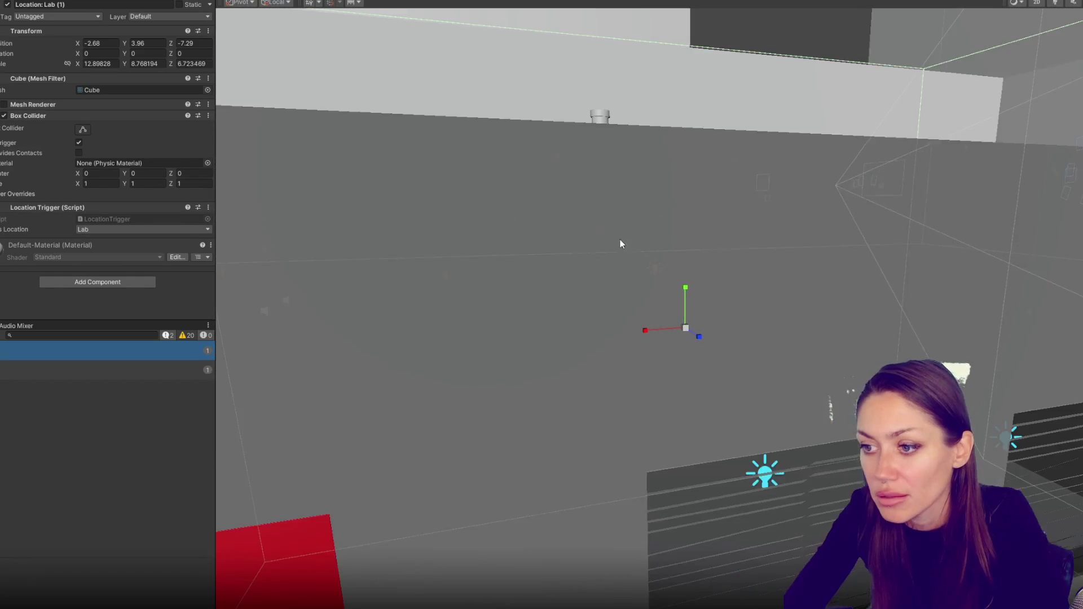
- Narrow and lower the trigger box to scale 13.41809 × 5.915003 × 7.770531 around the building
scroll(618, 251, "down", 5)
left_click_drag(614, 259, 832, 303)
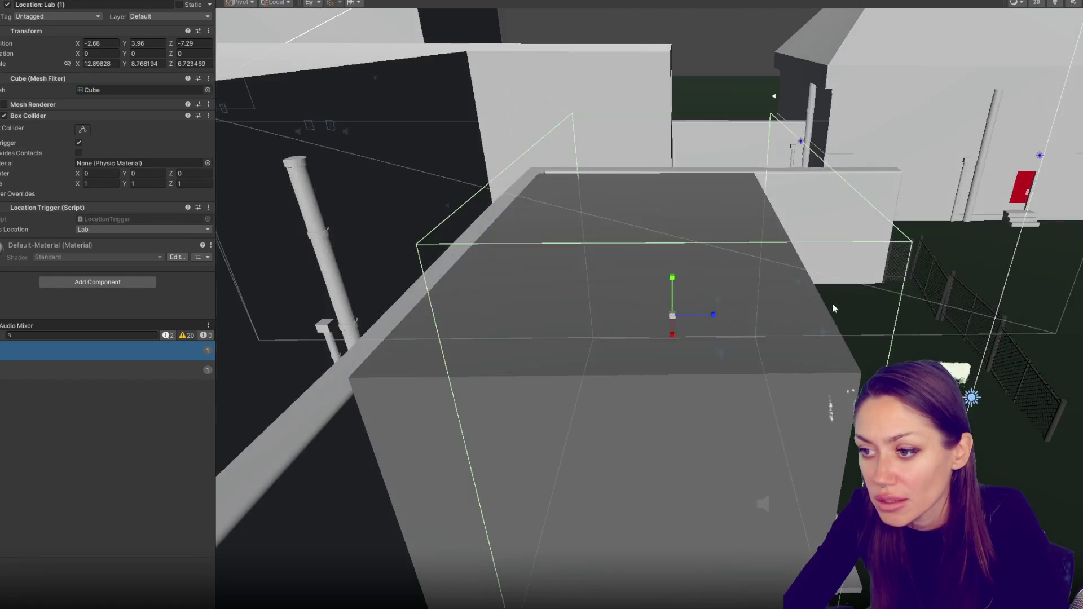
left_click_drag(704, 313, 685, 318)
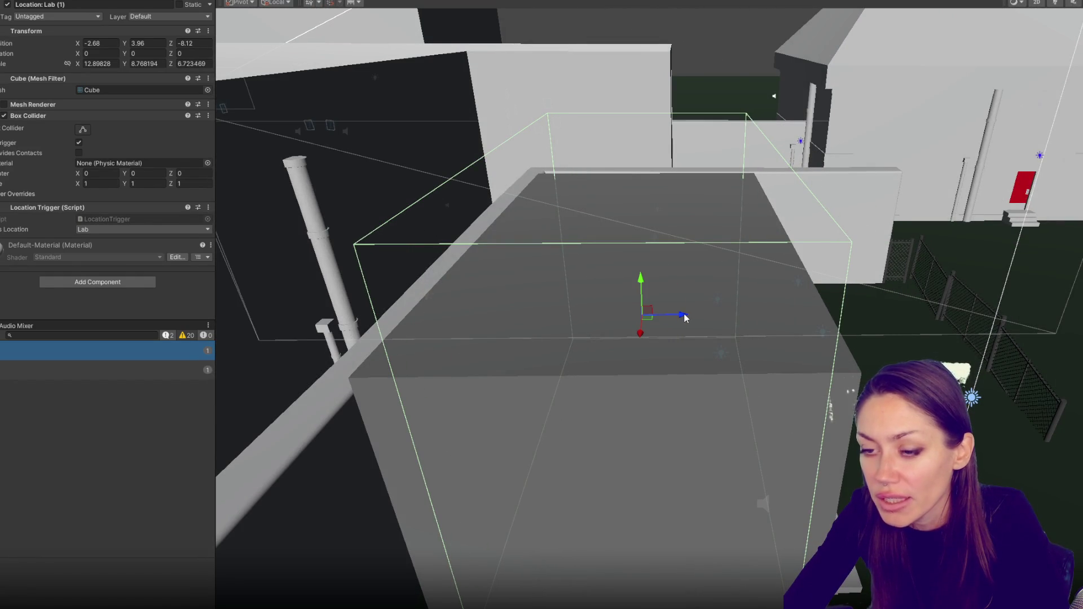
mouse_move(721, 348)
left_mouse_down()
mouse_move(616, 295)
mouse_move(726, 305)
left_mouse_up()
left_click_drag(657, 284, 662, 287)
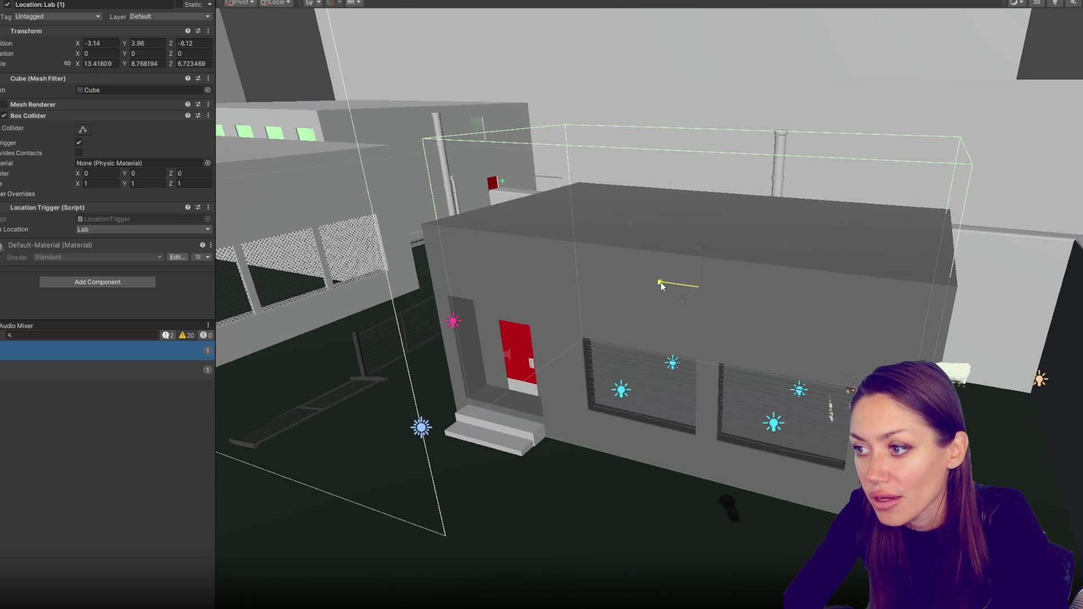
mouse_move(662, 286)
left_mouse_down()
mouse_move(740, 288)
mouse_move(677, 309)
left_mouse_up()
left_click_drag(748, 275, 642, 202)
mouse_move(672, 247)
left_mouse_down()
mouse_move(677, 291)
mouse_move(813, 314)
mouse_move(358, 279)
left_mouse_up()
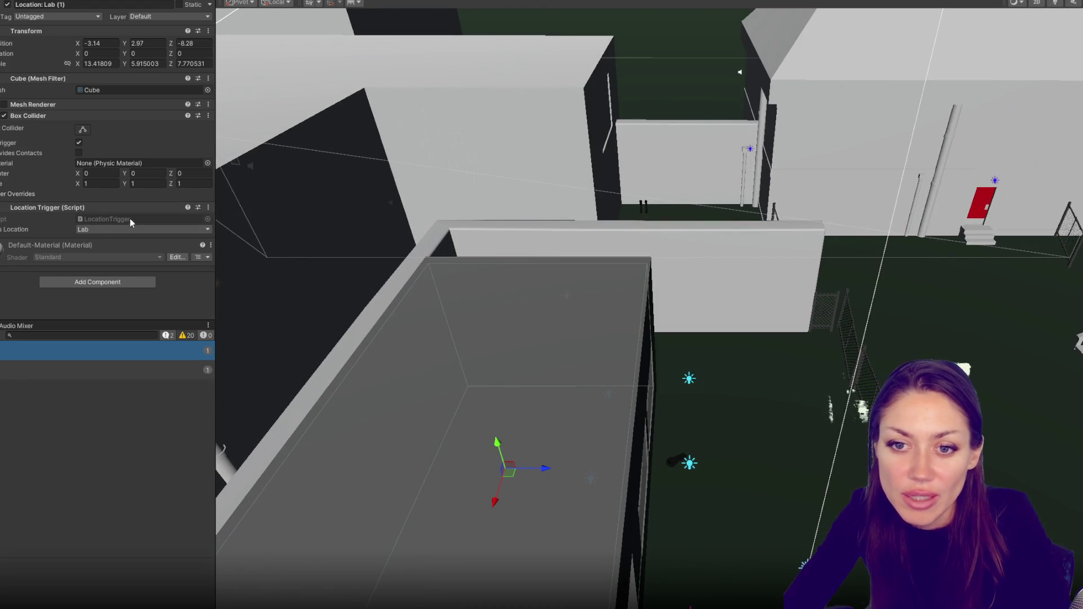
- Add a Laundromat value after Wedding in SceneControls.cs's Location enum and save the script
double_click(130, 218)
left_click(430, 38)
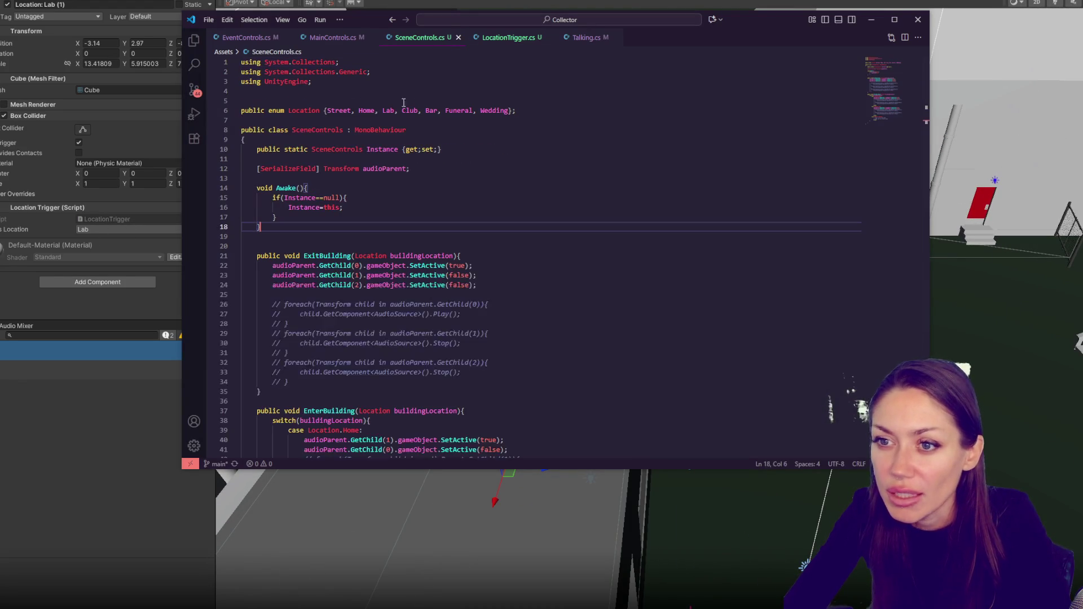
left_click(513, 111)
type(", Laun")
type("t")
key("ctrl+s")
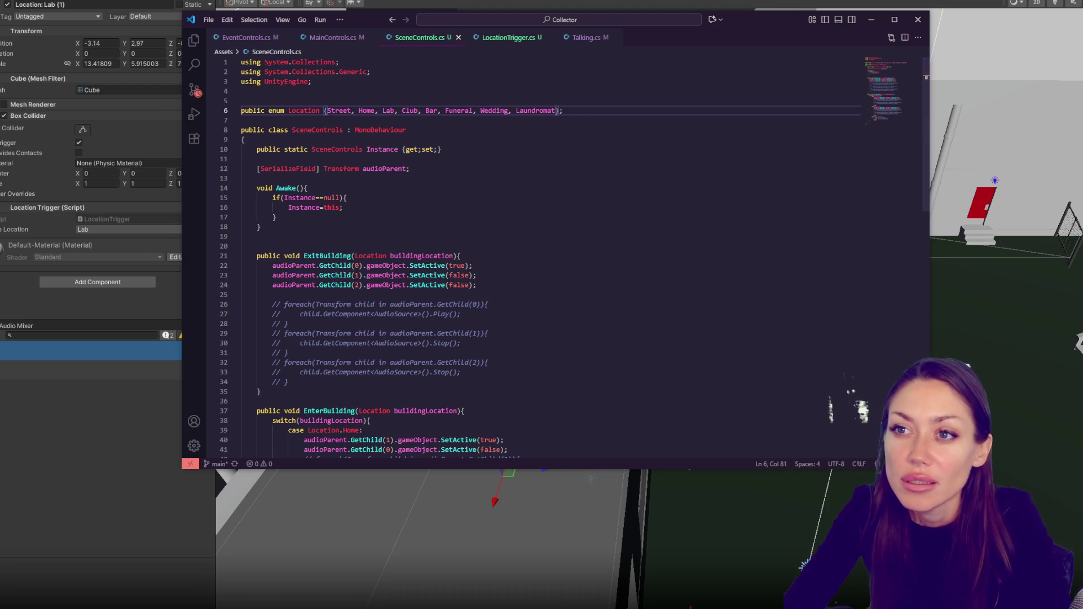
key("alt+Tab")
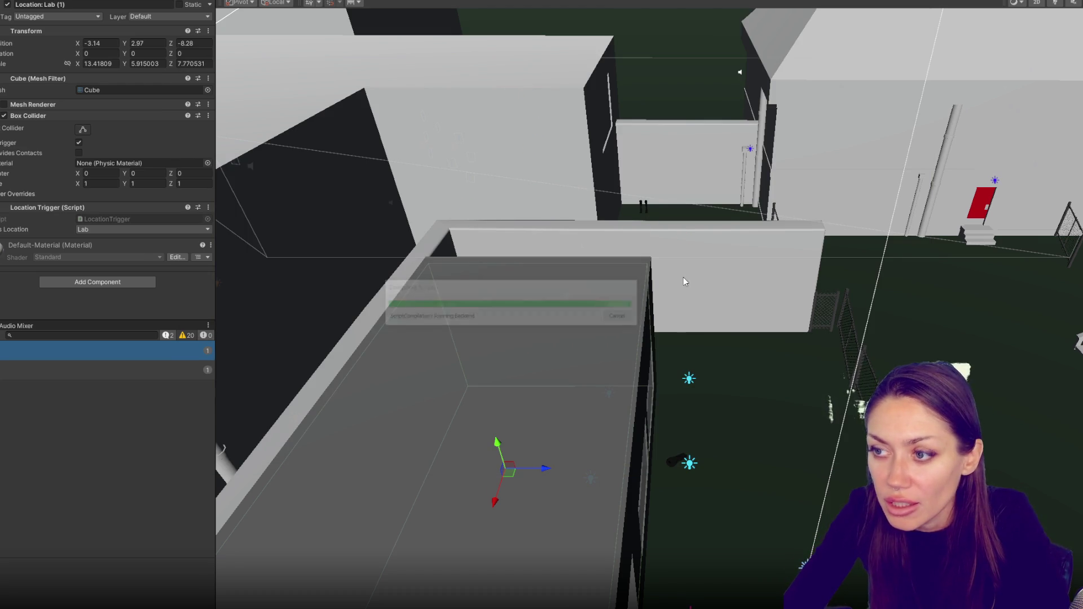
- Set the trigger's Location to Laundromat
mouse_move(743, 254)
left_mouse_down()
mouse_move(797, 151)
mouse_move(709, 265)
mouse_move(756, 321)
mouse_move(889, 242)
mouse_move(446, 282)
left_mouse_up()
type("undromat")
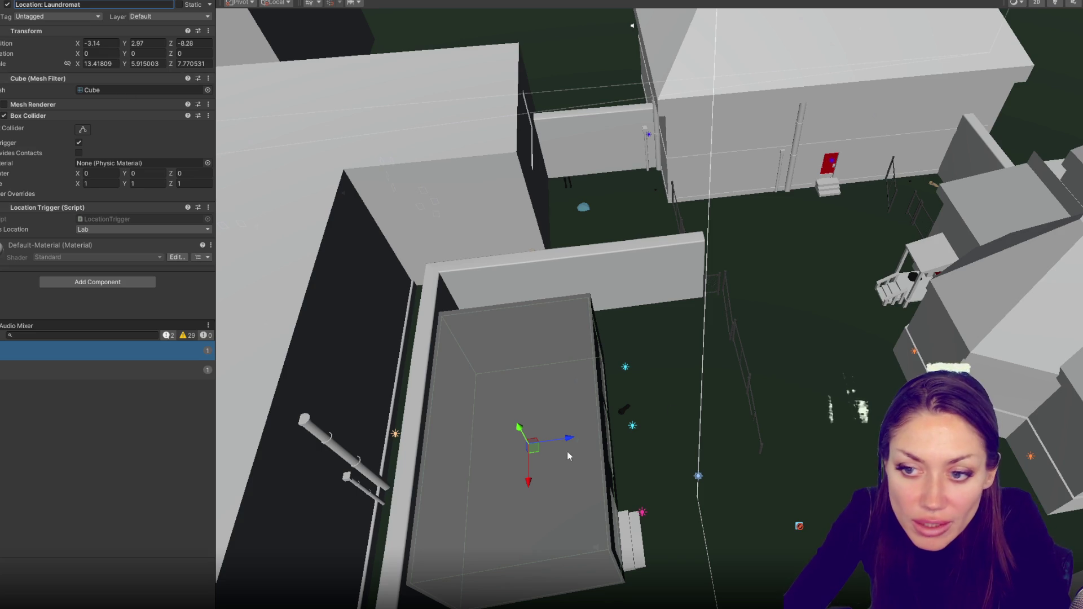
left_click(141, 229)
left_click(107, 309)
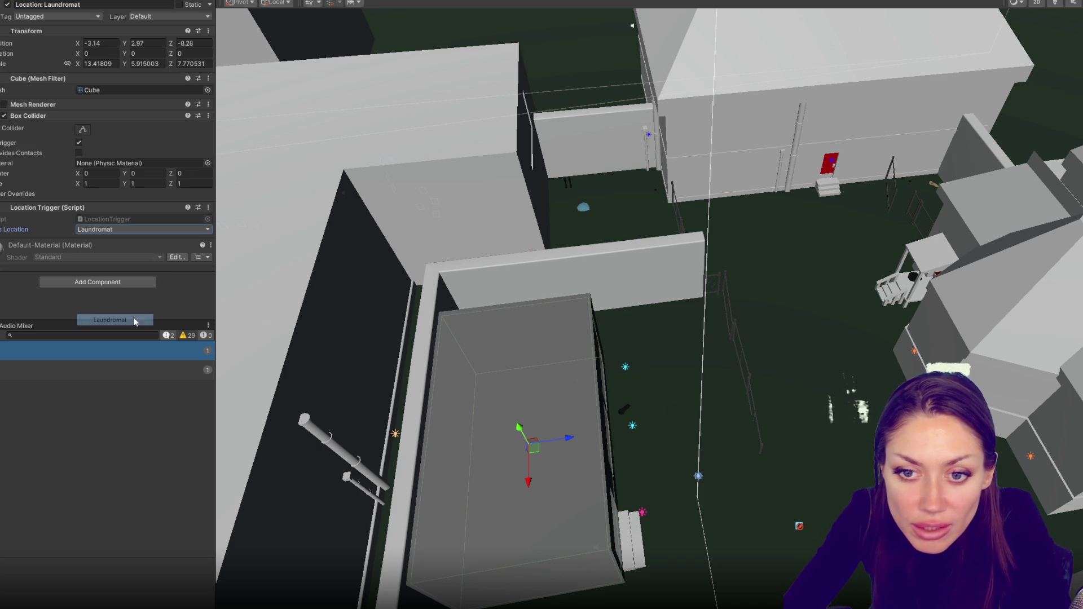
- Select and frame the Lab (1) trigger area in the Scene view
left_click(573, 421)
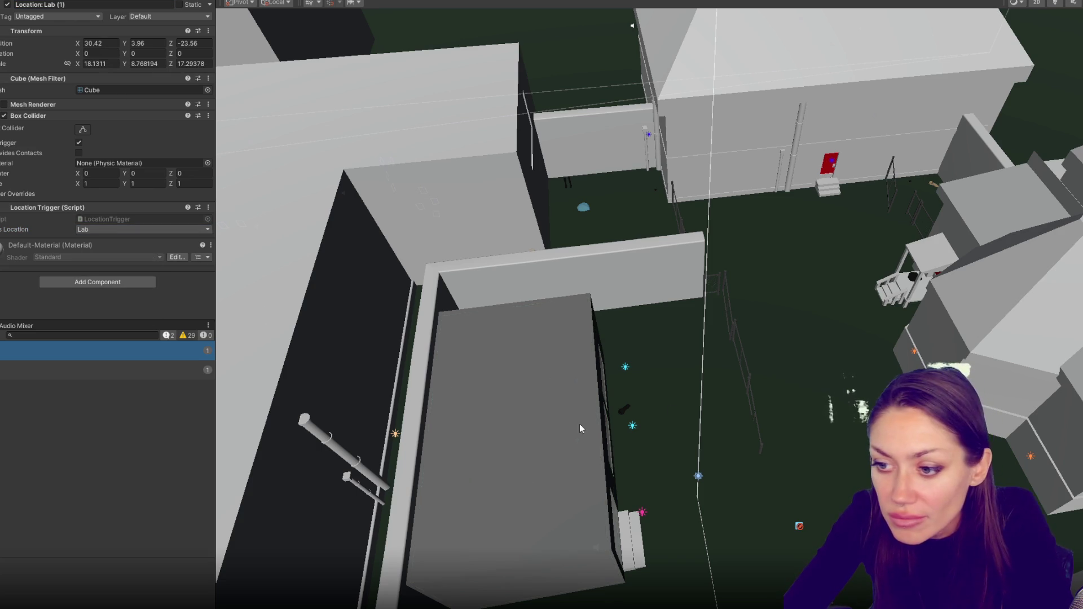
key("f")
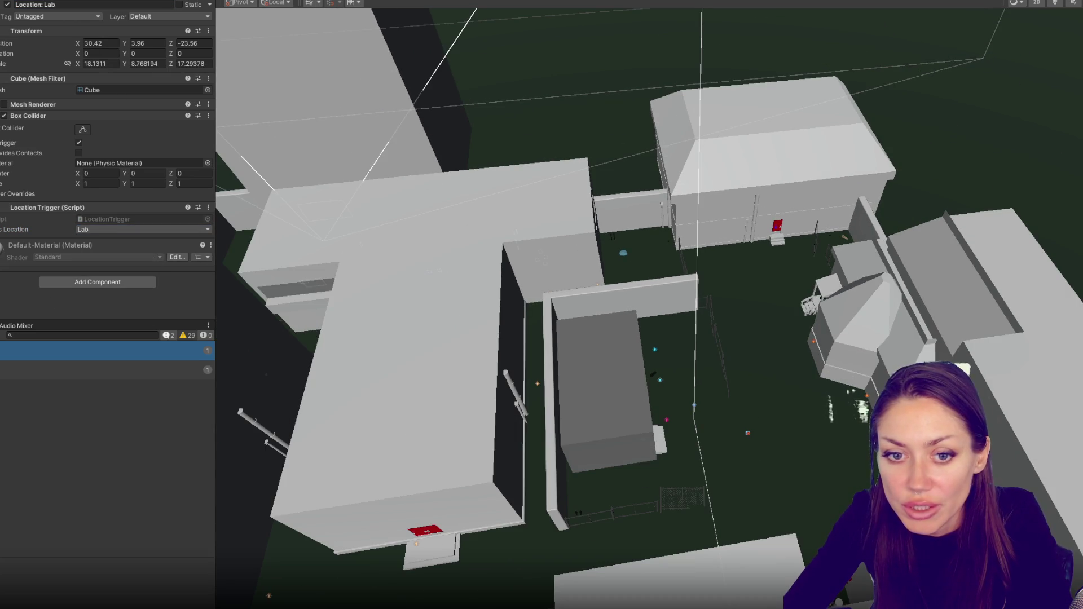
scroll(581, 345, "down", 3)
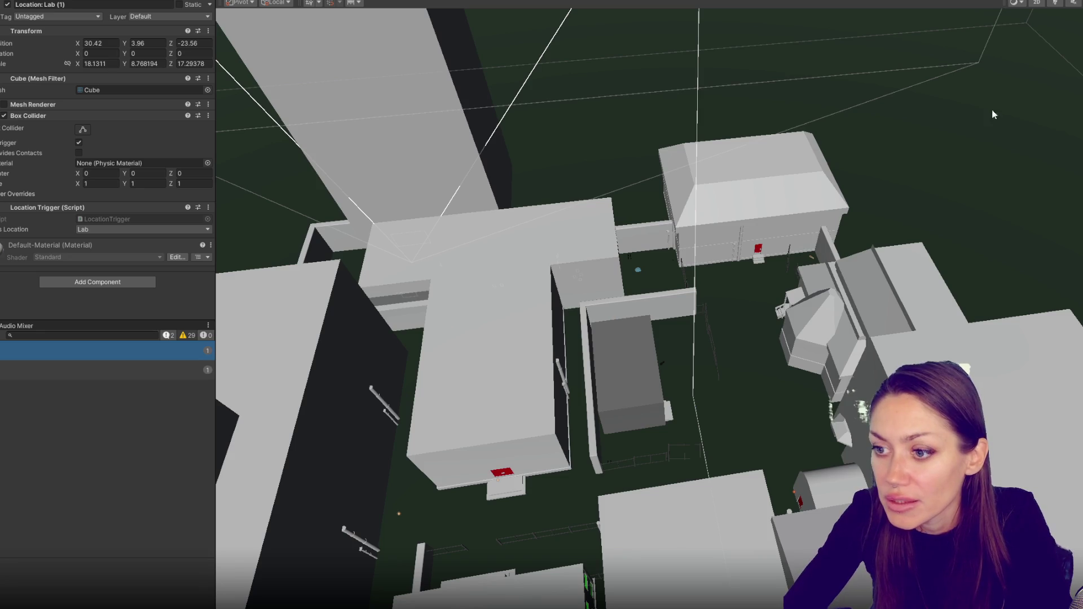
scroll(746, 293, "down", 1)
key("BackSpace")
key("BackSpace")
key("BackSpace")
key("Return")
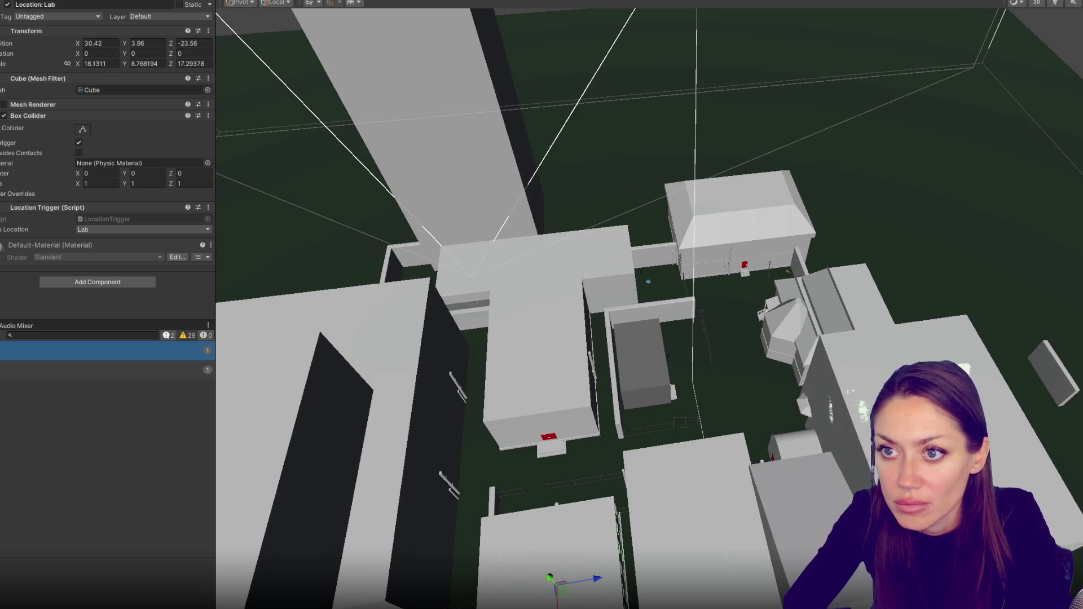
key("f")
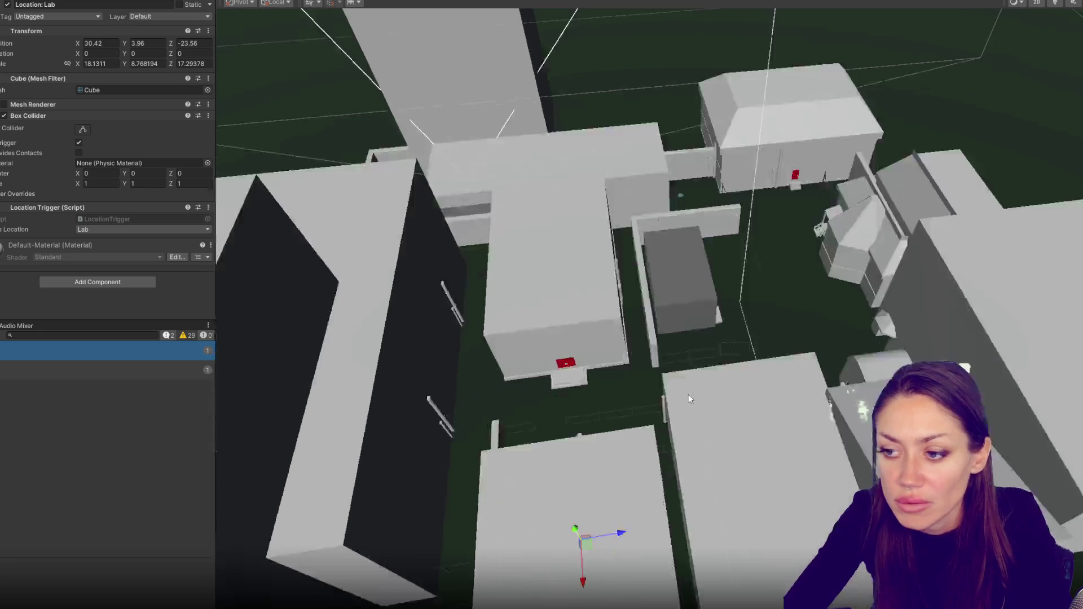
- Duplicate the Laundromat trigger and enable the copy's Mesh Renderer so it shows
key("ctrl+d")
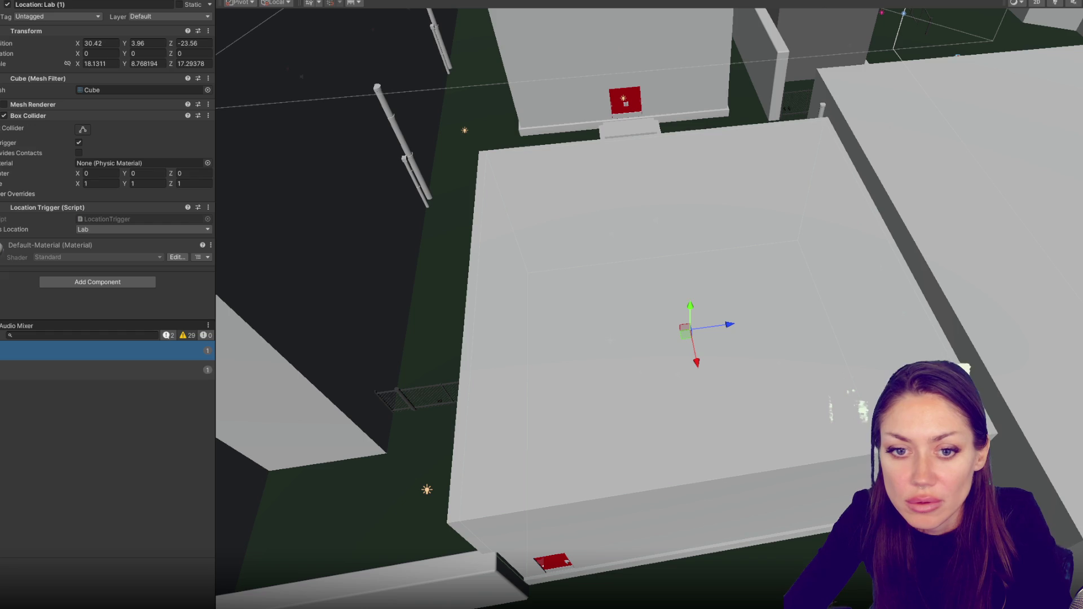
key("f")
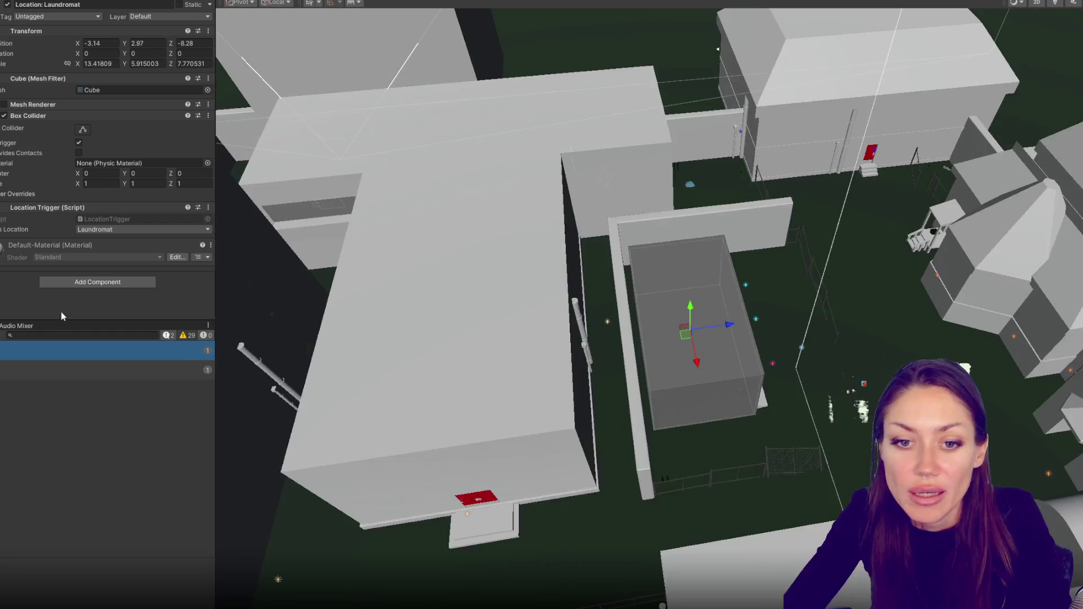
key("Escape")
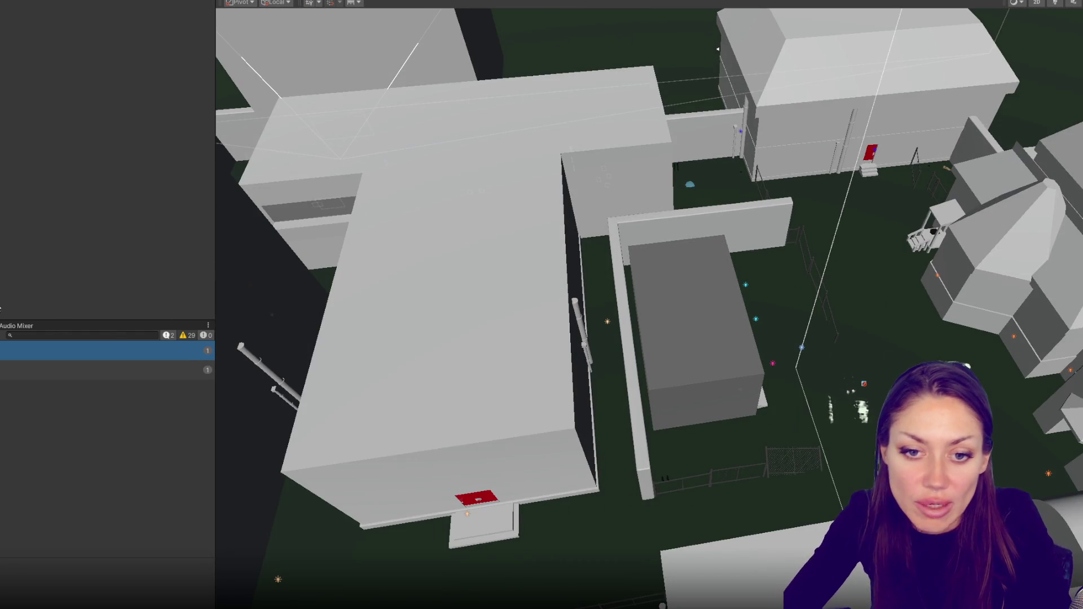
left_click(702, 333)
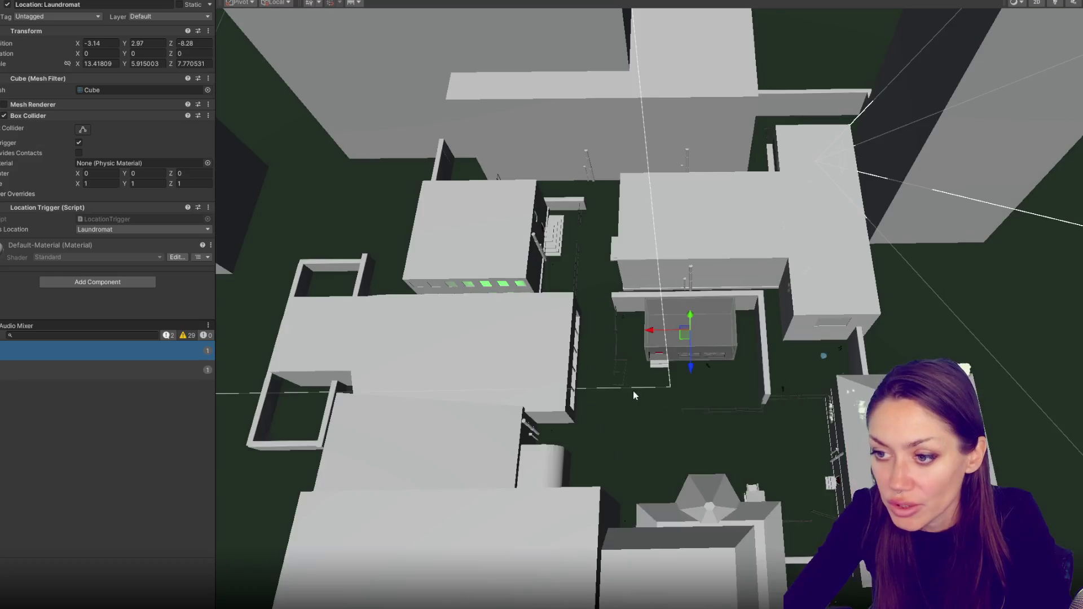
mouse_move(702, 334)
left_mouse_down()
mouse_move(599, 315)
mouse_move(685, 410)
left_mouse_up()
key("ctrl+d")
left_click(3, 104)
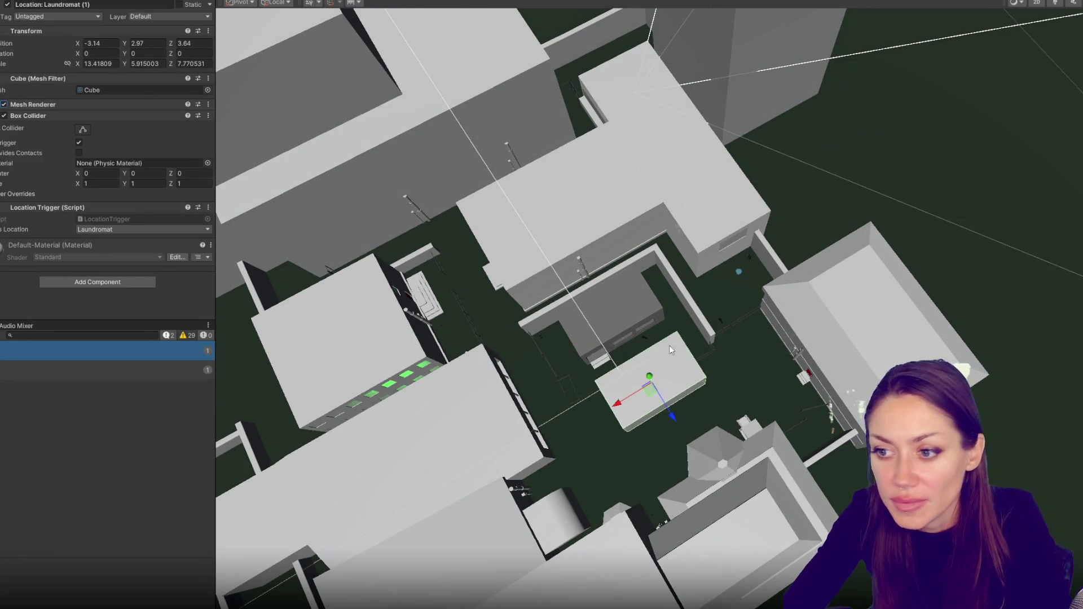
- Move the Laundromat (1) copy along X onto another building and stretch it along Z
left_click_drag(623, 400, 805, 336)
key("f")
scroll(783, 360, "down", 5)
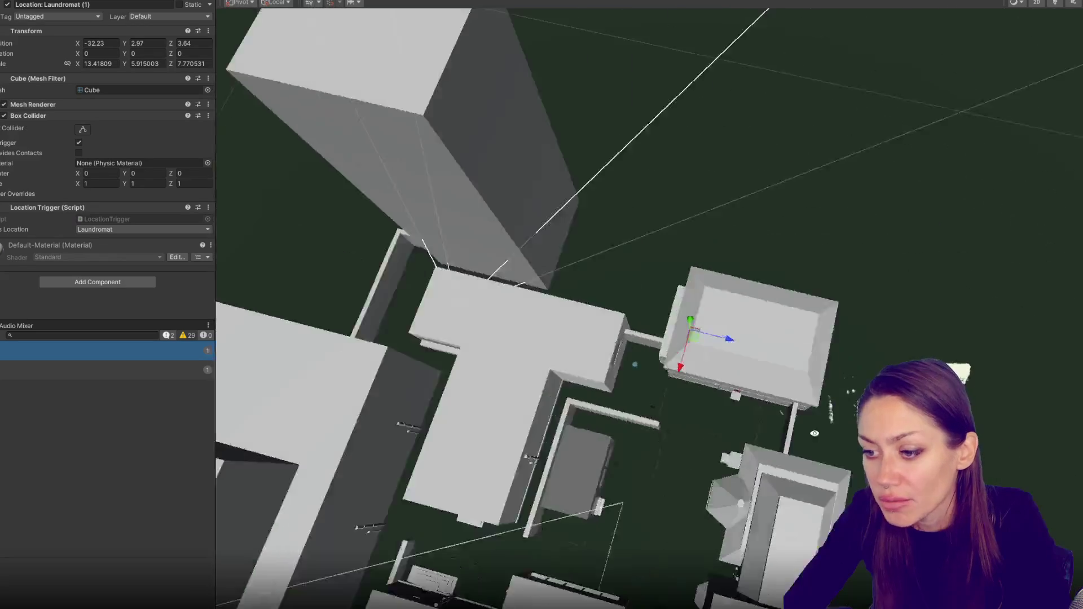
scroll(705, 350, "up", 5)
key("t")
mouse_move(575, 309)
left_mouse_down()
mouse_move(701, 331)
mouse_move(672, 337)
mouse_move(661, 315)
mouse_move(671, 317)
mouse_move(696, 356)
mouse_move(740, 360)
mouse_move(631, 327)
mouse_move(650, 313)
left_mouse_up()
key("w")
- Fit the box to 17.27042 × 8.262302 × 25.42423 at Y 5.02 and set its location to Bar
left_click_drag(650, 313, 707, 291)
key("w")
mouse_move(647, 320)
left_mouse_down()
mouse_move(852, 304)
mouse_move(792, 355)
left_mouse_up()
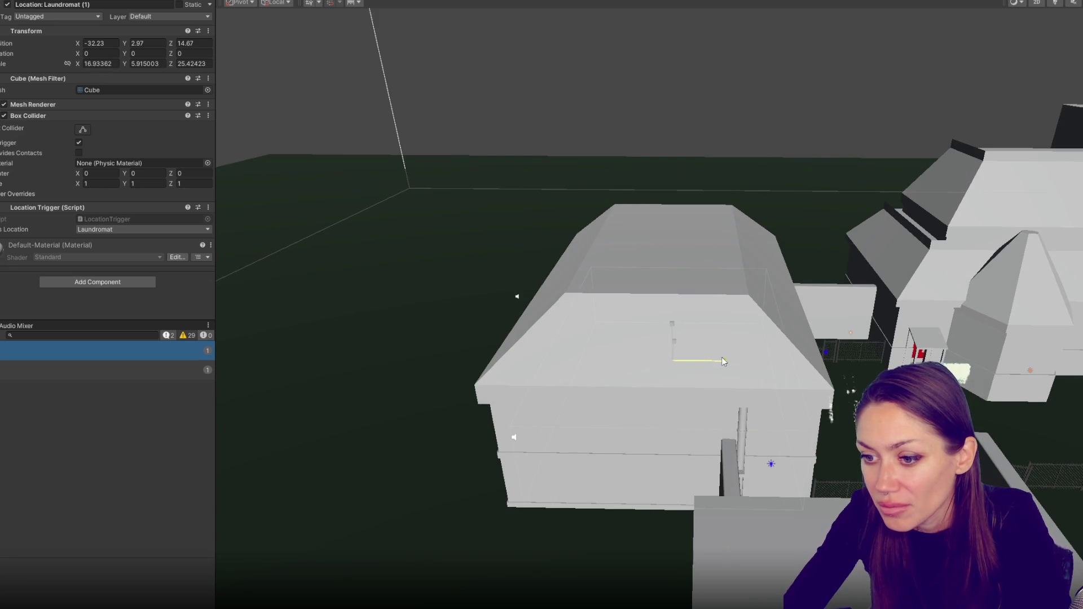
left_click_drag(722, 359, 711, 365)
key("w")
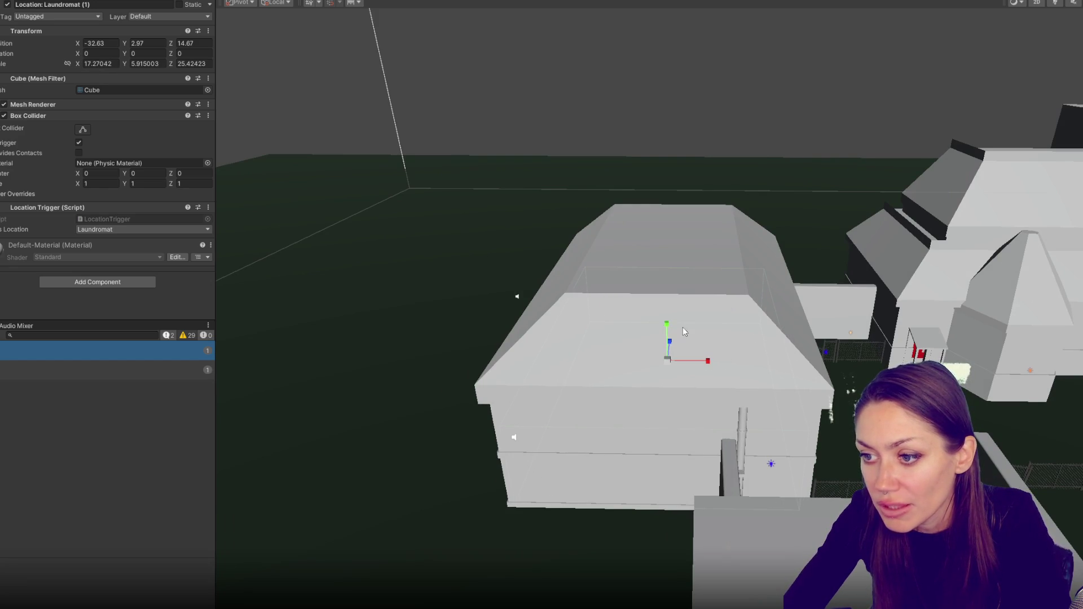
mouse_move(666, 326)
left_mouse_down()
mouse_move(671, 302)
mouse_move(109, 205)
left_mouse_up()
key("w")
left_click(112, 229)
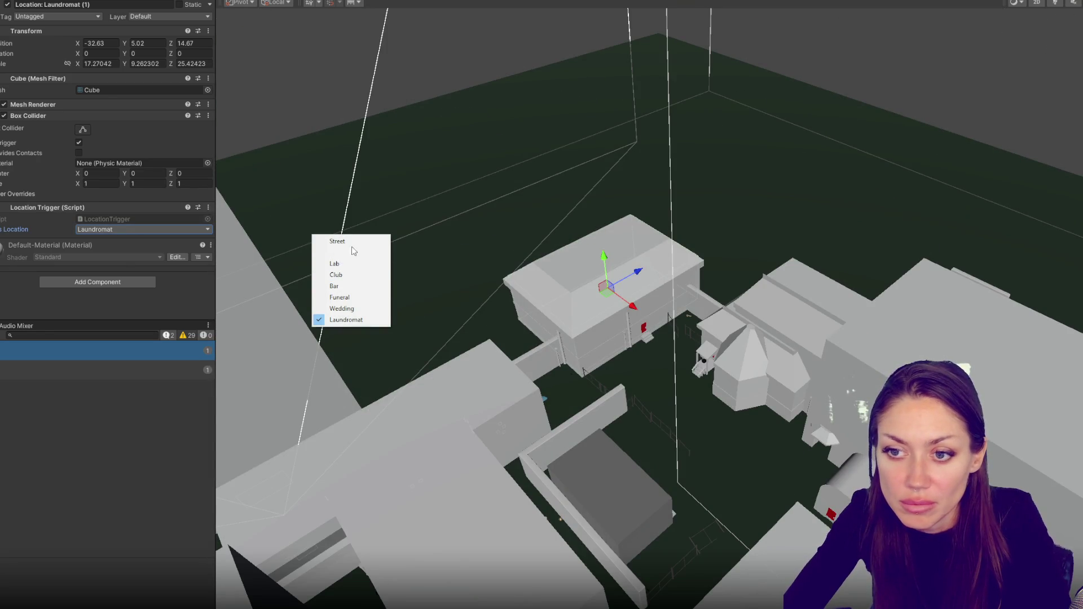
left_click(352, 285)
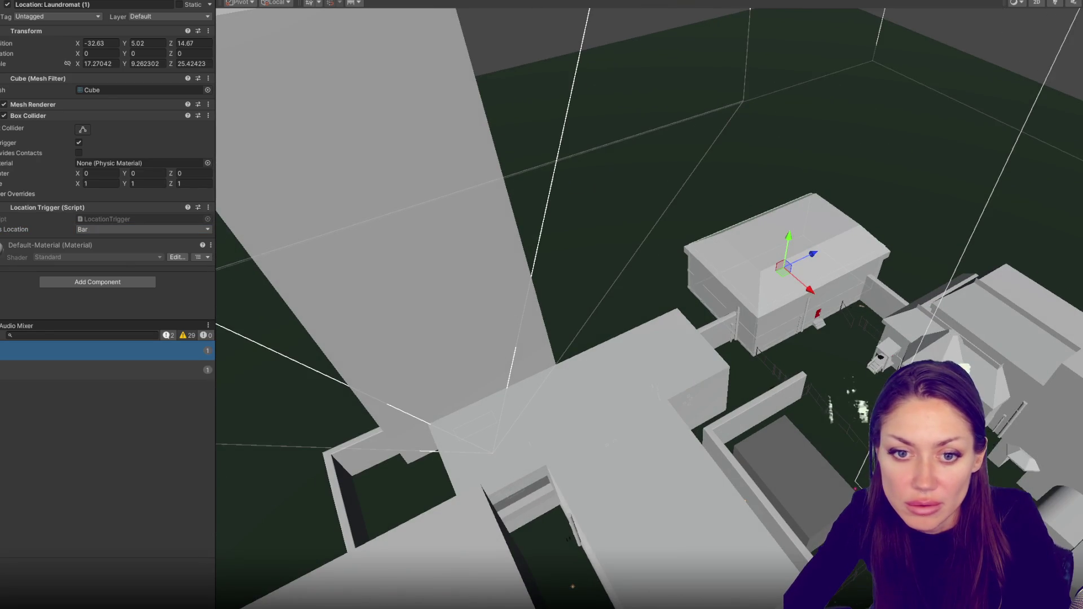
- Rename the trigger object to 'Location: Bar'
left_click_drag(43, 4, 157, 5)
key("BackSpace")
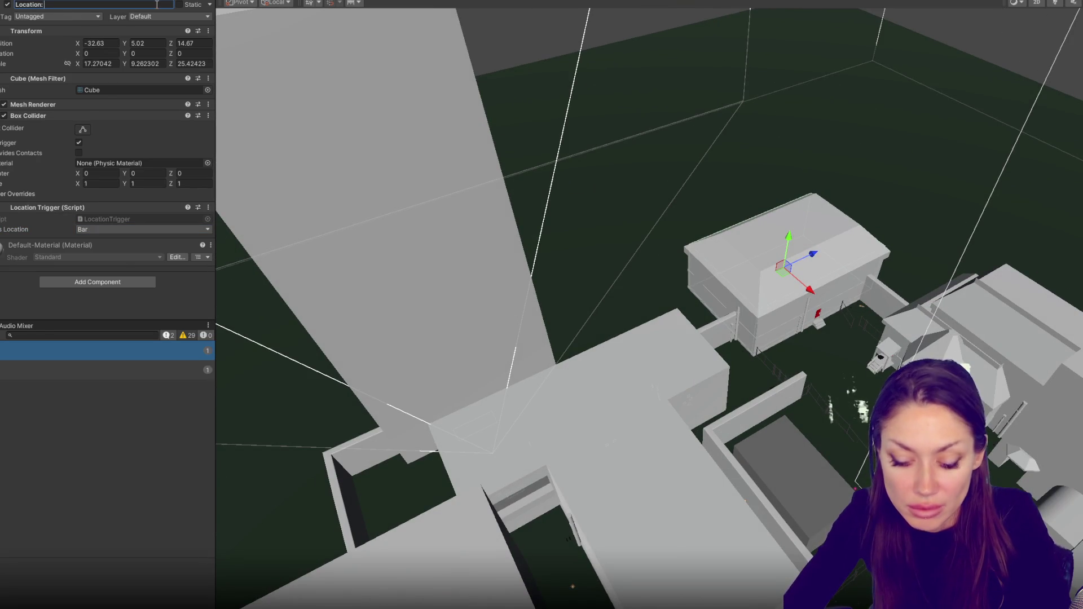
type("VBar")
key("Return")
- Duplicate the Bar trigger and move the copy along Z onto the left building
mouse_move(348, 350)
left_mouse_down()
mouse_move(634, 282)
mouse_move(626, 350)
mouse_move(623, 335)
mouse_move(776, 465)
left_mouse_up()
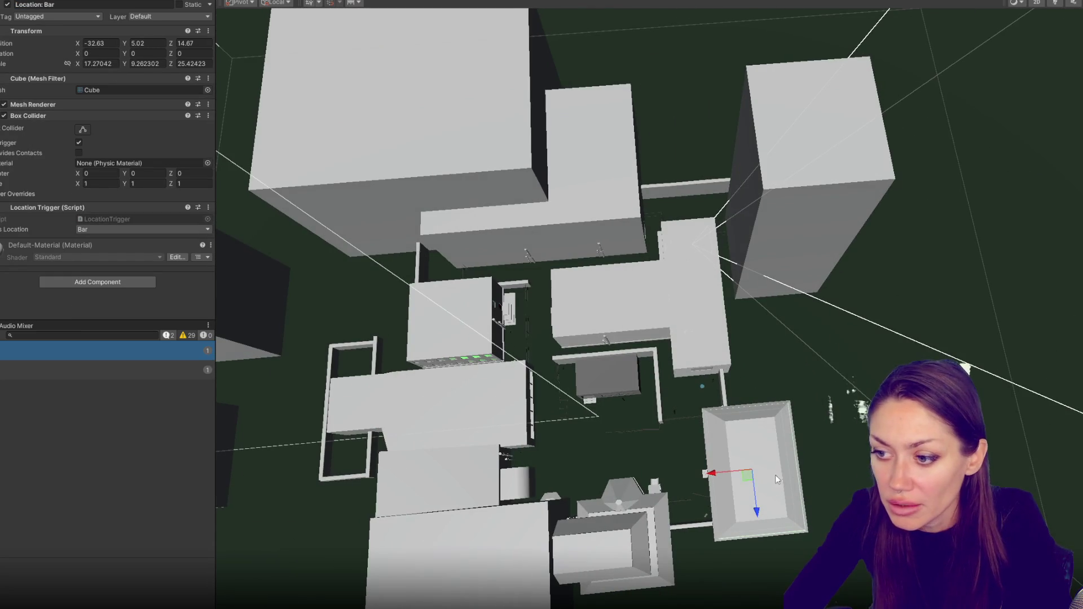
key("ctrl+d")
mouse_move(757, 513)
left_mouse_down()
mouse_move(760, 293)
mouse_move(729, 192)
mouse_move(568, 205)
left_mouse_up()
key("r")
mouse_move(612, 242)
left_mouse_down()
mouse_move(614, 221)
mouse_move(615, 249)
left_mouse_up()
key("w")
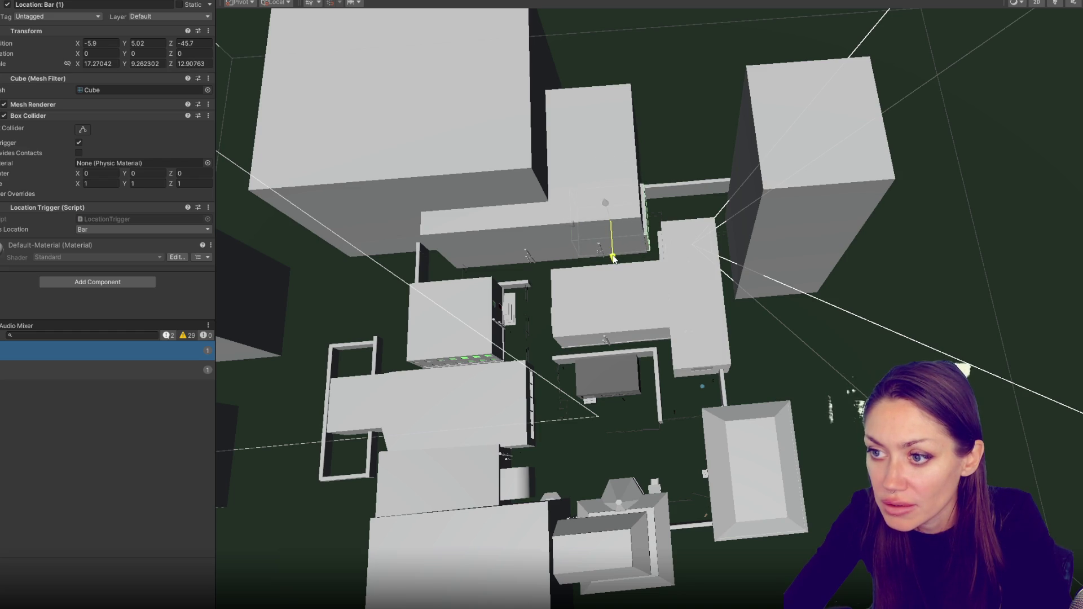
key("f")
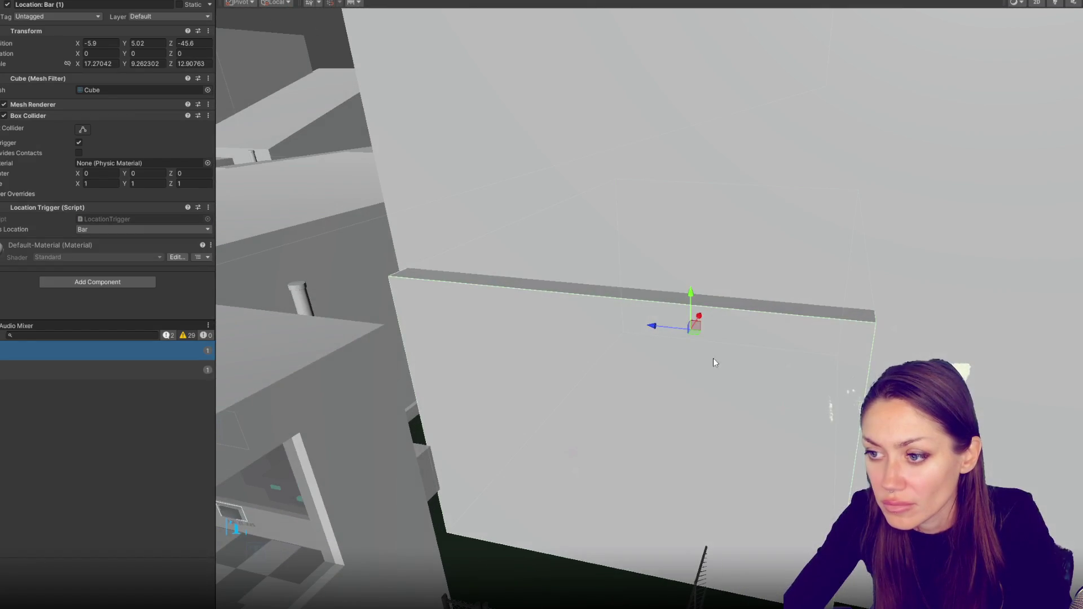
- Place Bar (1) at X -3.07, Z -46.62, scale 17.02489 × 7.870549 × 14.77826, mesh hidden
key("r")
left_click_drag(691, 328, 690, 333)
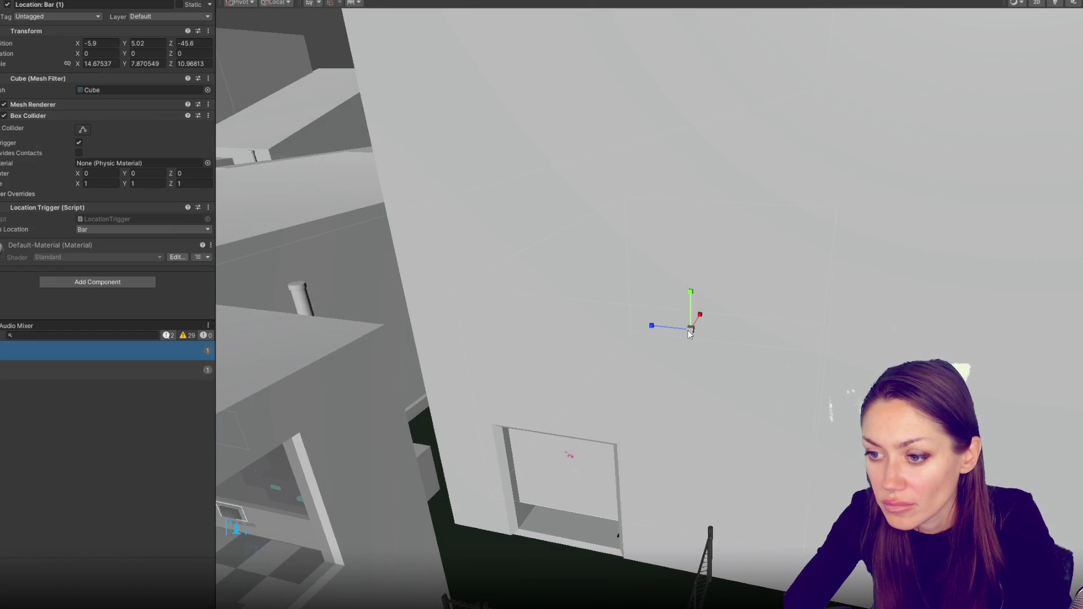
mouse_move(692, 293)
left_mouse_down()
mouse_move(690, 317)
mouse_move(709, 332)
mouse_move(702, 347)
mouse_move(660, 387)
mouse_move(640, 387)
left_mouse_up()
key("f")
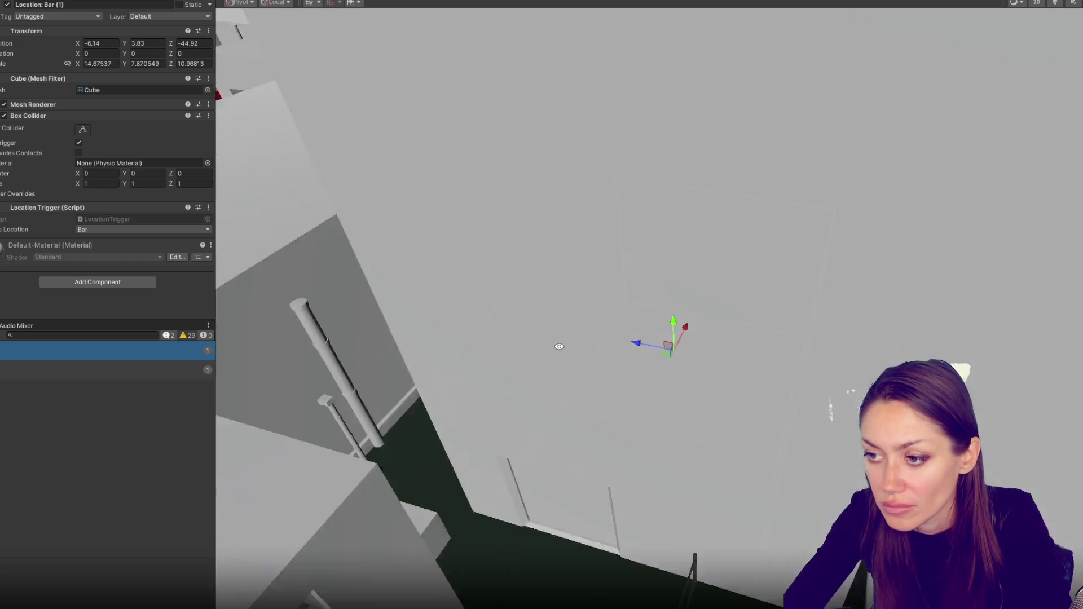
scroll(341, 339, "down", 5)
mouse_move(697, 334)
left_mouse_down()
mouse_move(733, 361)
mouse_move(757, 363)
mouse_move(737, 331)
mouse_move(719, 361)
mouse_move(824, 348)
mouse_move(666, 344)
left_mouse_up()
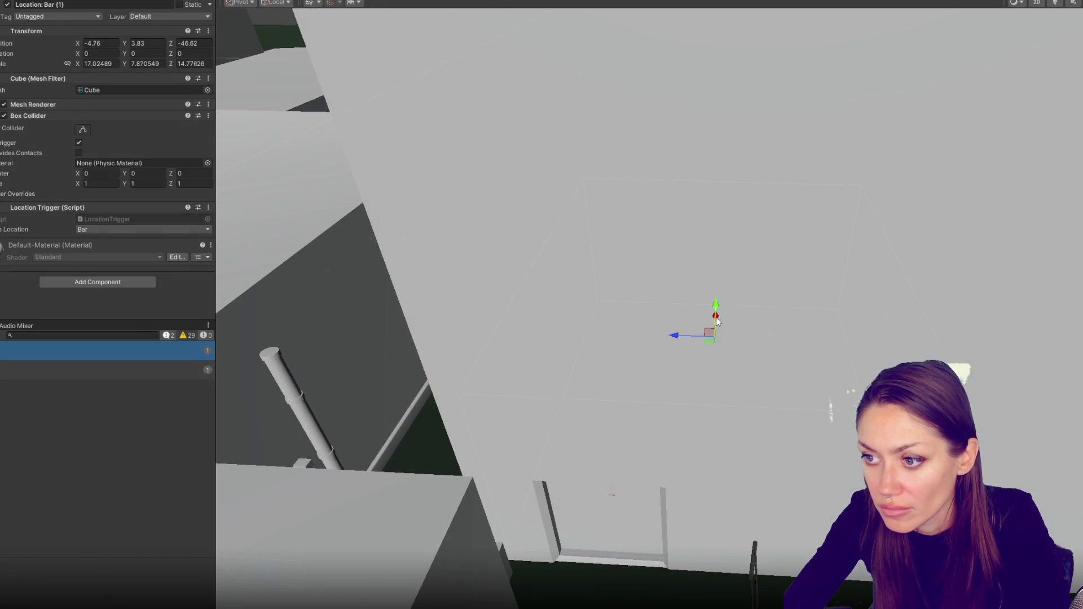
scroll(715, 321, "down", 2)
mouse_move(733, 320)
left_mouse_down()
mouse_move(732, 330)
mouse_move(761, 311)
mouse_move(718, 320)
mouse_move(551, 310)
mouse_move(598, 313)
left_mouse_up()
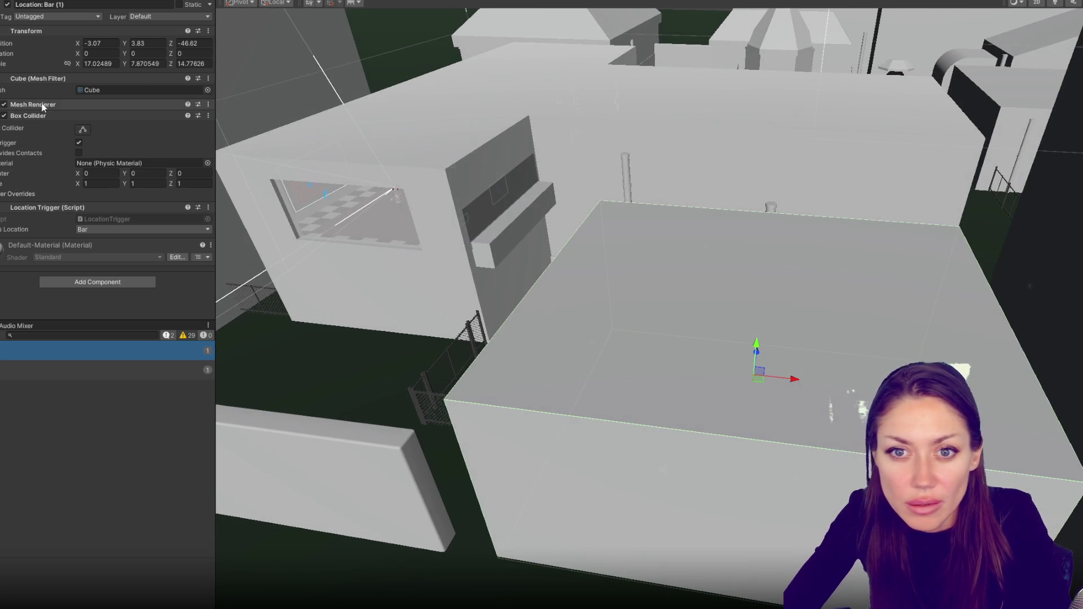
left_click(4, 104)
- Set the copied trigger's Location to Wedding and rename it 'Location: Wedding'
left_click(141, 230)
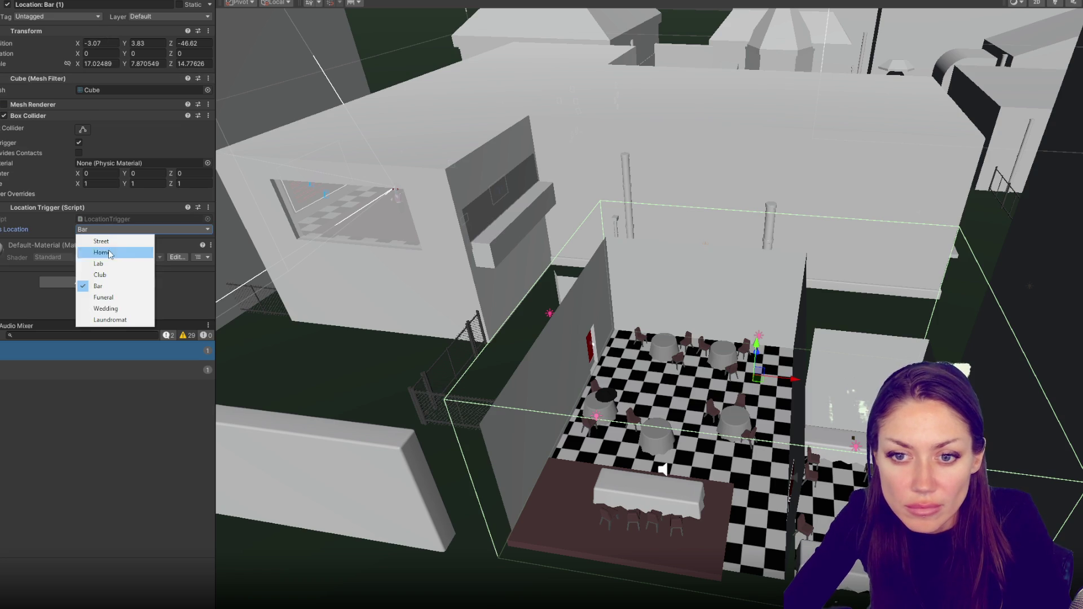
left_click(116, 310)
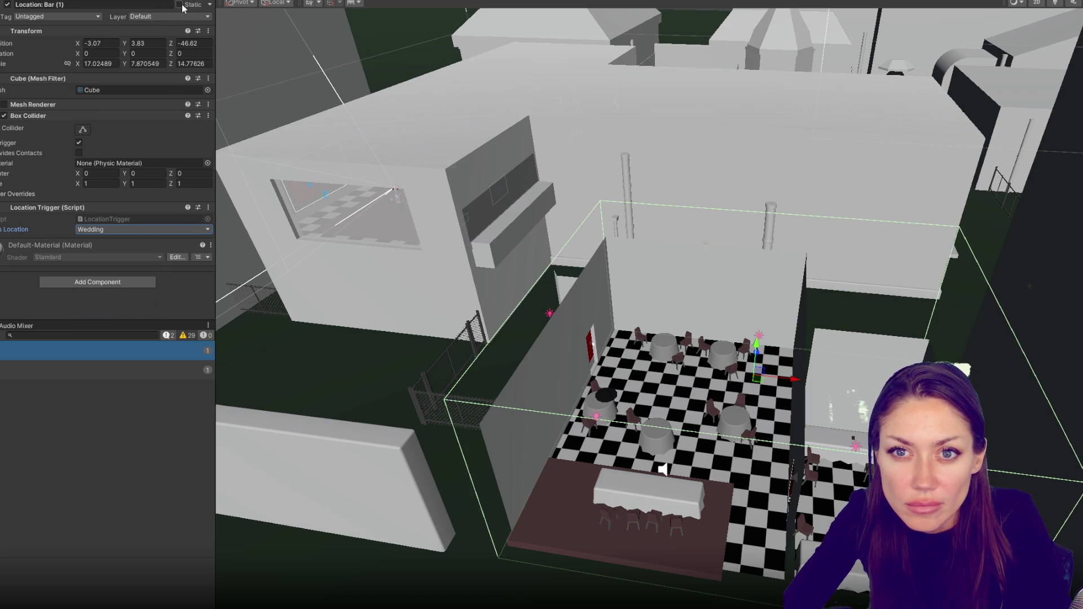
left_click(164, 4)
key("BackSpace")
key("BackSpace")
key("BackSpace")
type("W")
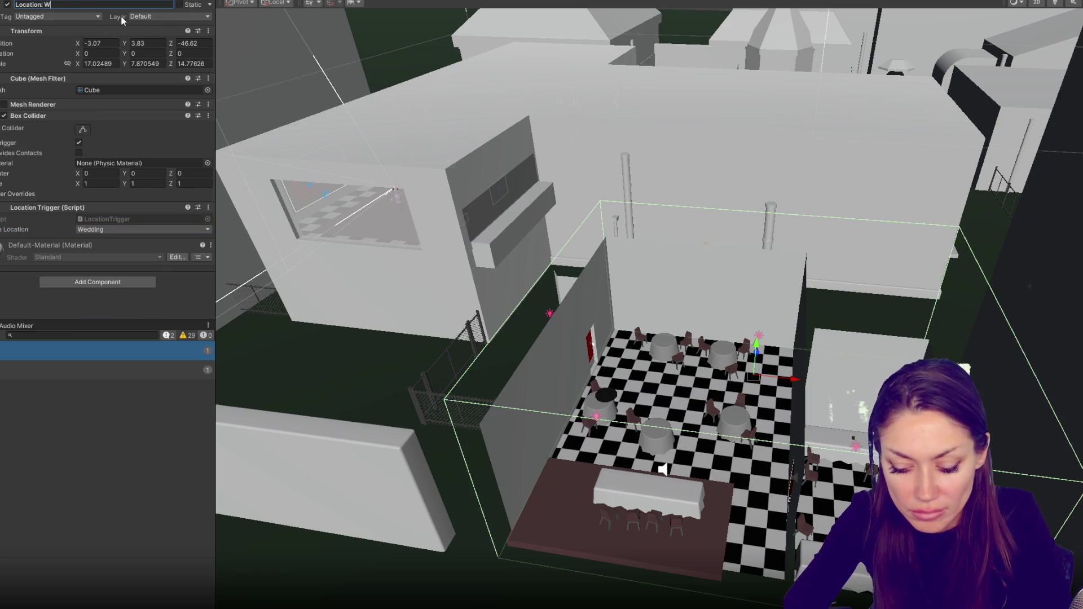
type("edding")
key("Return")
- Hide the Location: Bar trigger's mesh, reselect Location: Wedding, and open File Explorer
left_click(576, 51)
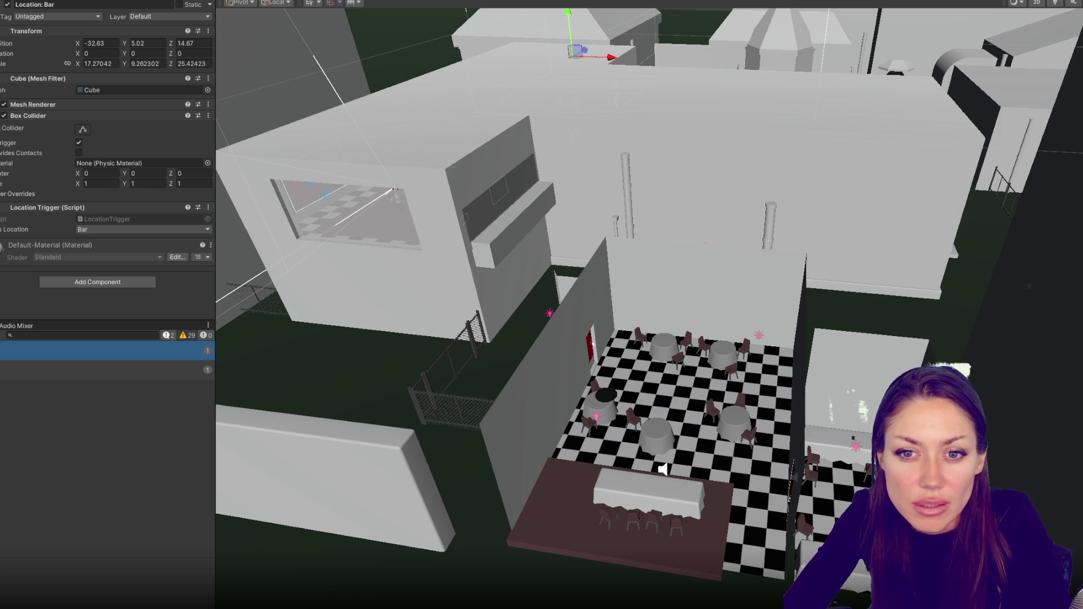
left_click(4, 104)
left_click(790, 126)
left_click(757, 372)
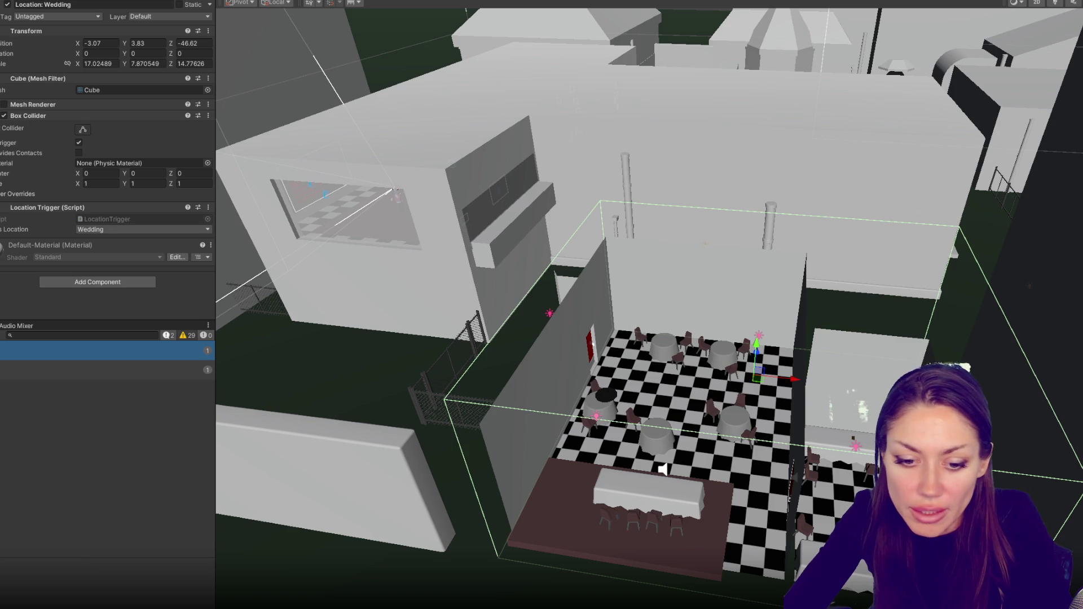
key("super+e")
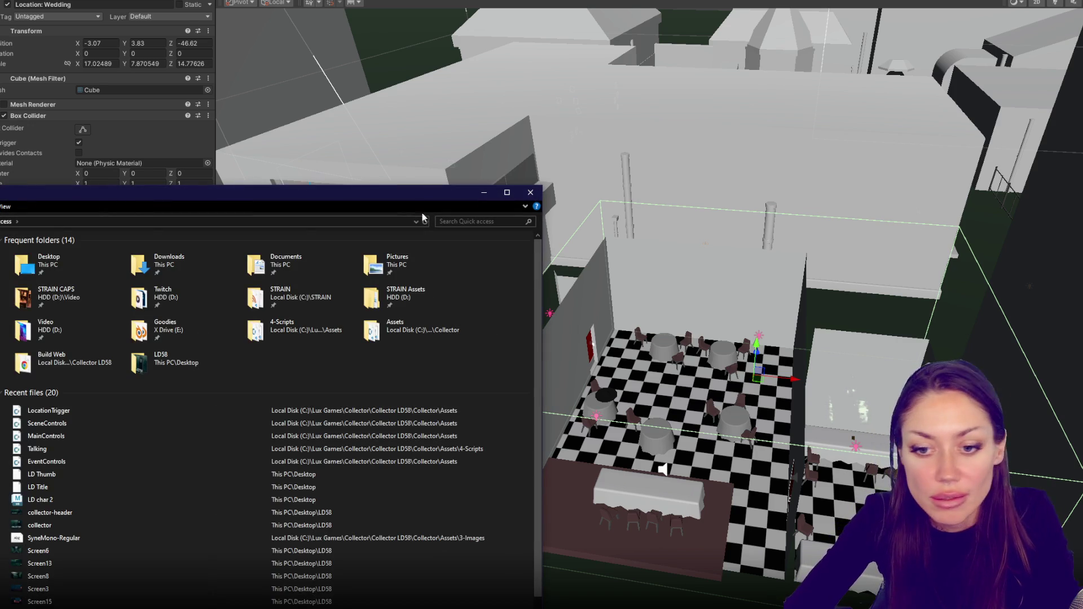
- Drag the Explorer Quick access window off screen so the Maya city scene shows
left_click_drag(71, 191, 0, 194)
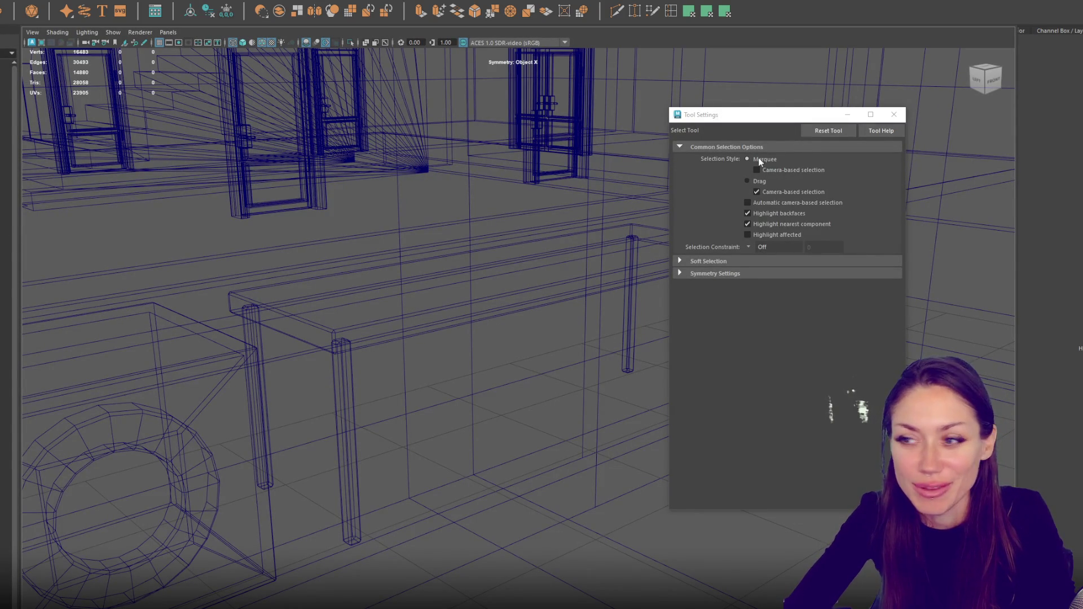
- Duplicate the cube with Ctrl+D, then move and scale the copy into a flat slab over the long room
left_click(894, 115)
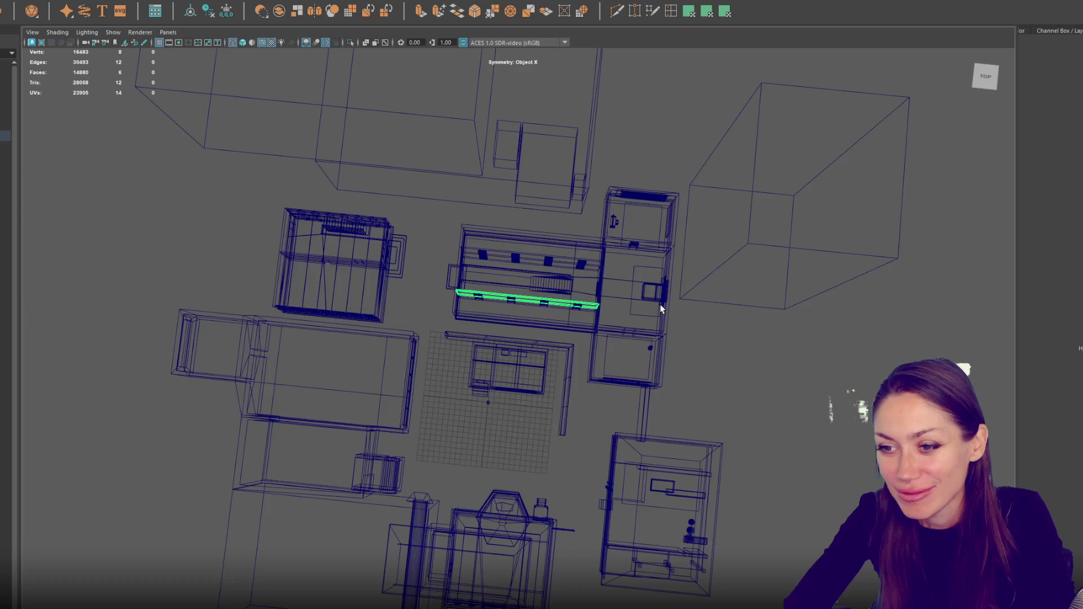
scroll(647, 346, "up", 3)
mouse_move(678, 390)
left_mouse_down("alt")
mouse_move(632, 422)
mouse_move(621, 404)
mouse_move(811, 393)
mouse_move(568, 398)
mouse_move(519, 455)
mouse_move(564, 353)
left_mouse_up("alt")
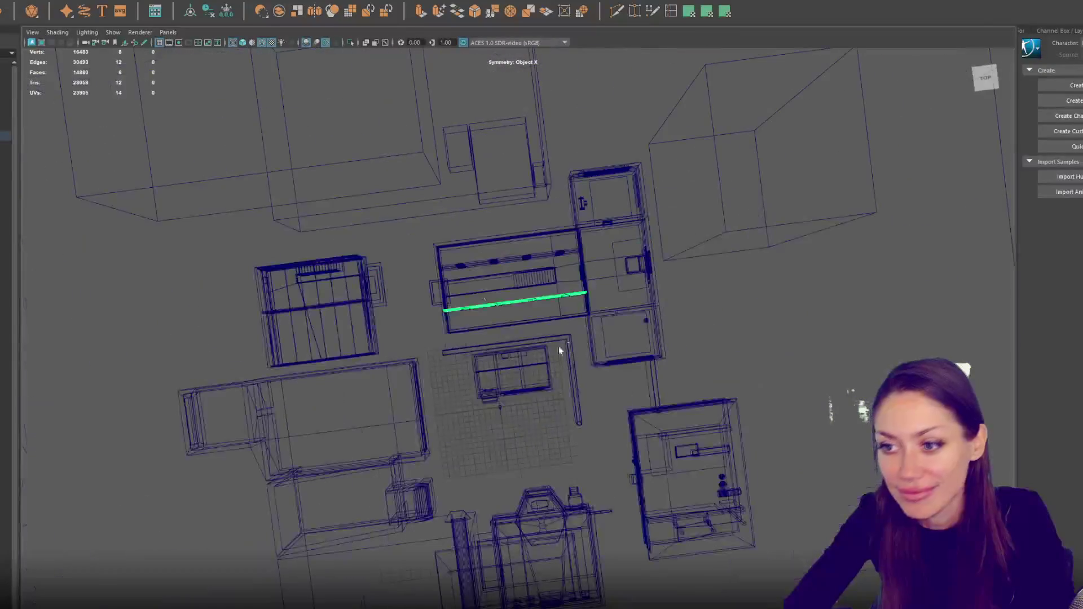
key("ctrl+d")
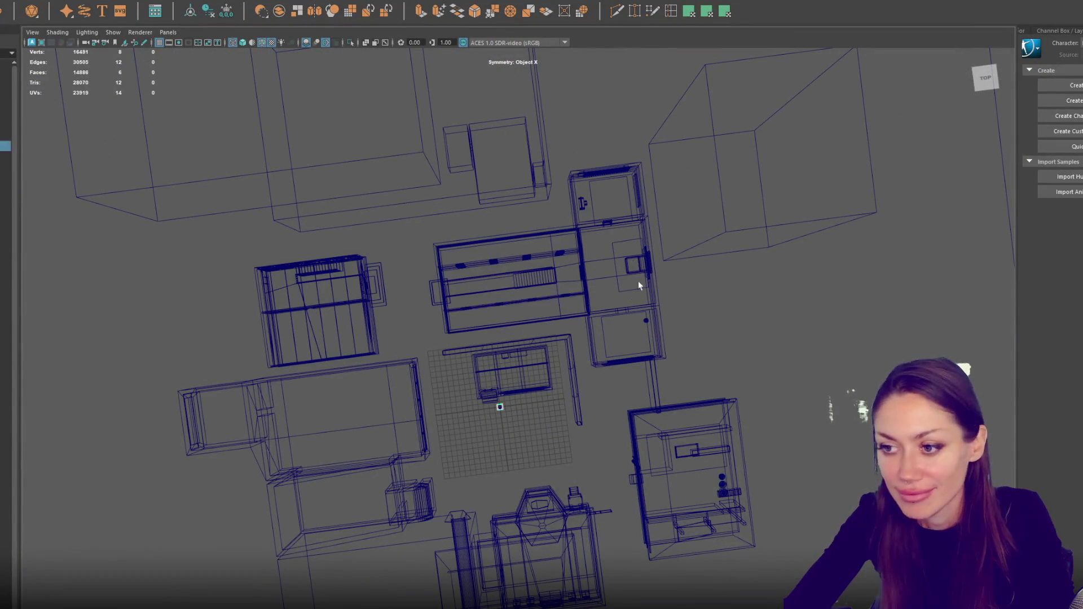
mouse_move(500, 406)
left_mouse_down()
mouse_move(655, 394)
mouse_move(632, 414)
mouse_move(626, 256)
mouse_move(614, 264)
mouse_move(728, 250)
left_mouse_up()
key("w")
key("r")
left_click_drag(638, 265, 599, 268)
key("r")
left_click_drag(548, 293, 574, 489)
left_click_drag(543, 291, 569, 587)
key("w")
key("r")
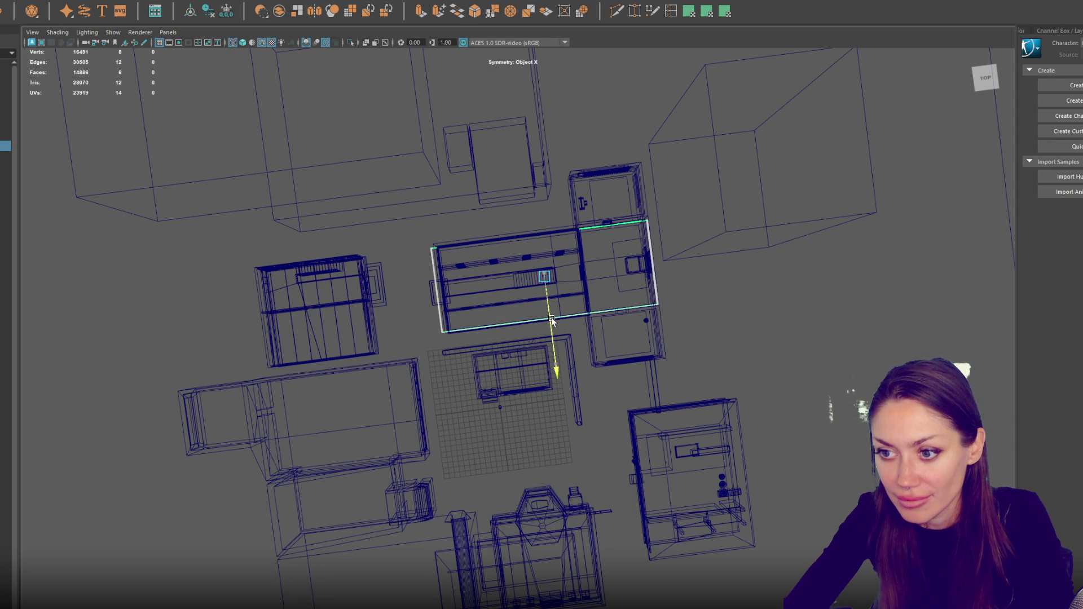
- Activate Insert Edge Loop, tilt into a perspective of the building, and pick a slab face
left_click(671, 10)
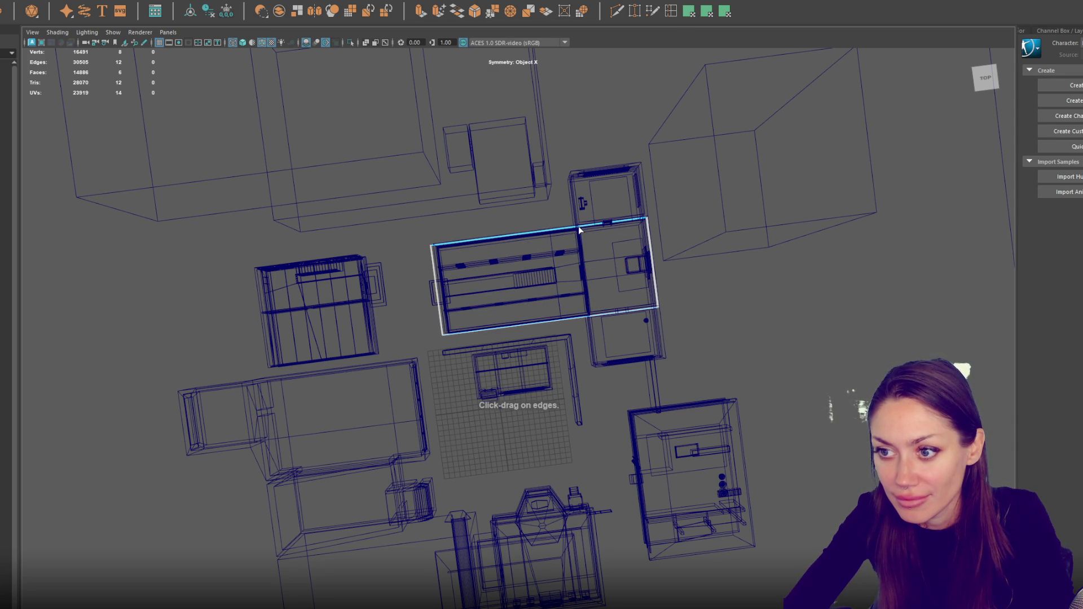
double_click(670, 11)
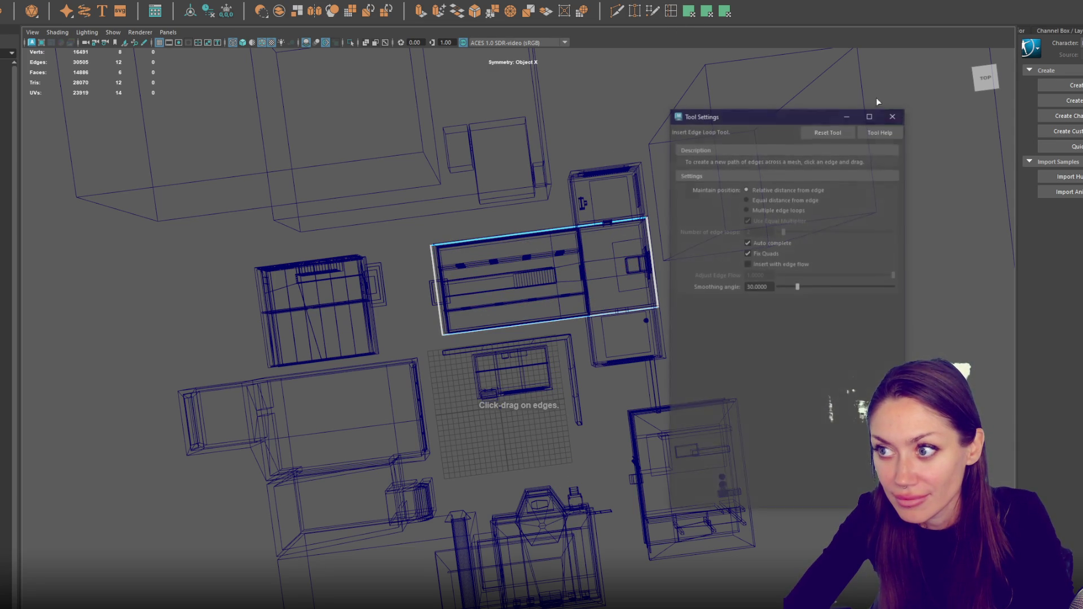
left_click(885, 114)
scroll(603, 223, "up", 3)
left_click_drag(602, 223, 630, 146)
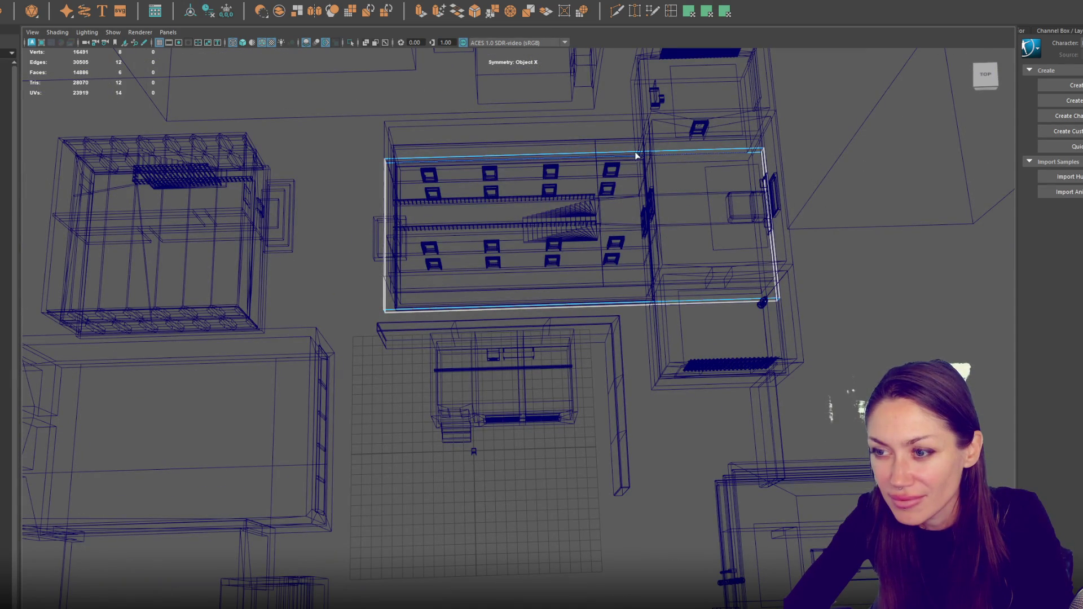
mouse_move(615, 57)
left_mouse_down()
mouse_move(694, 188)
mouse_move(653, 194)
left_mouse_up()
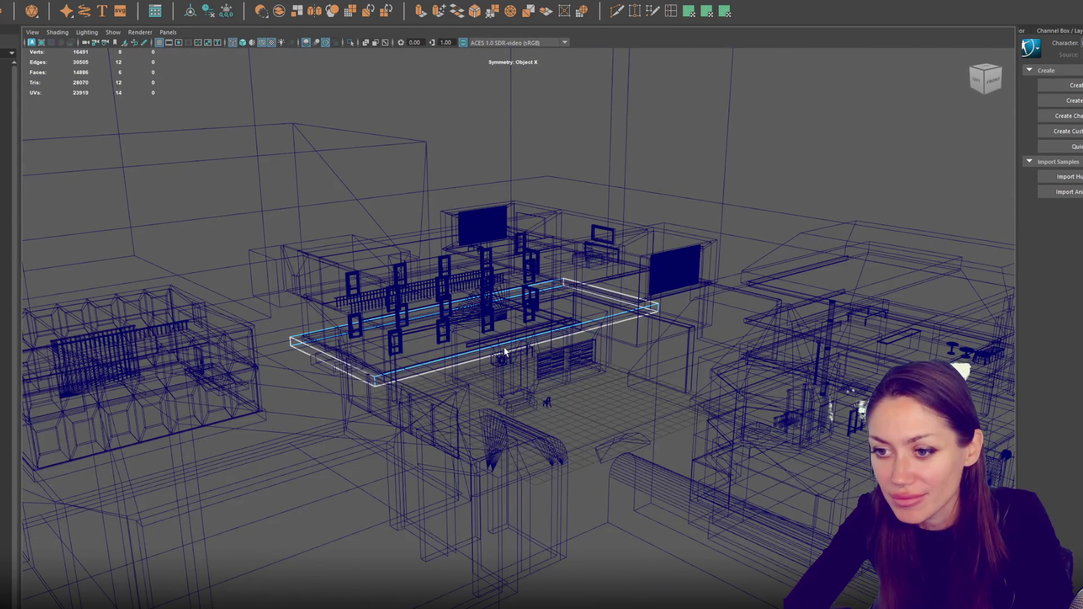
left_click(611, 264)
key("space")
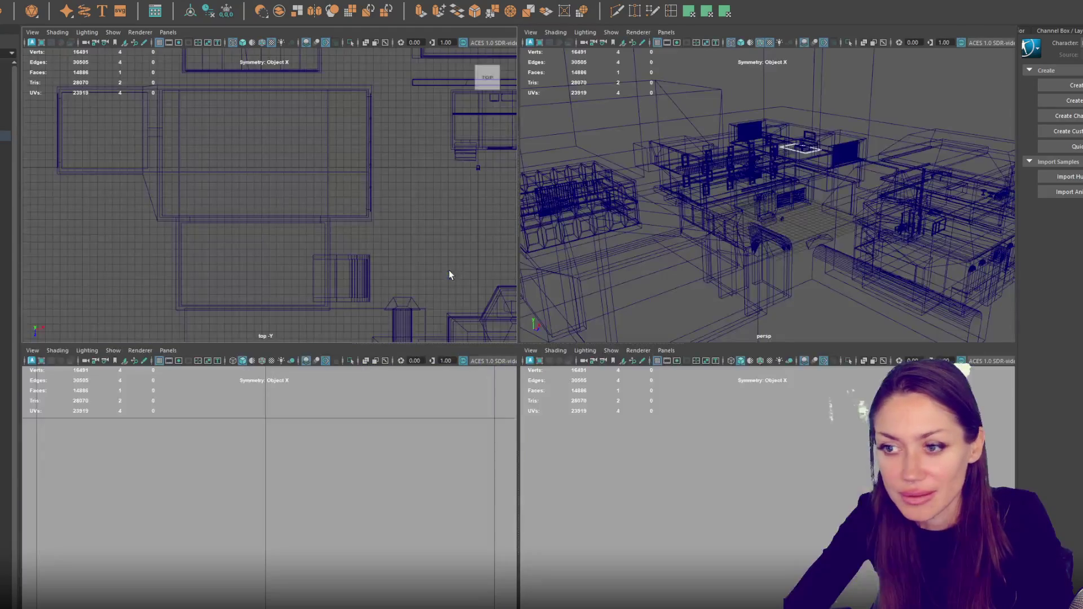
- Select the slab and raise it upward in the wireframe right view
left_click(352, 202)
key("f")
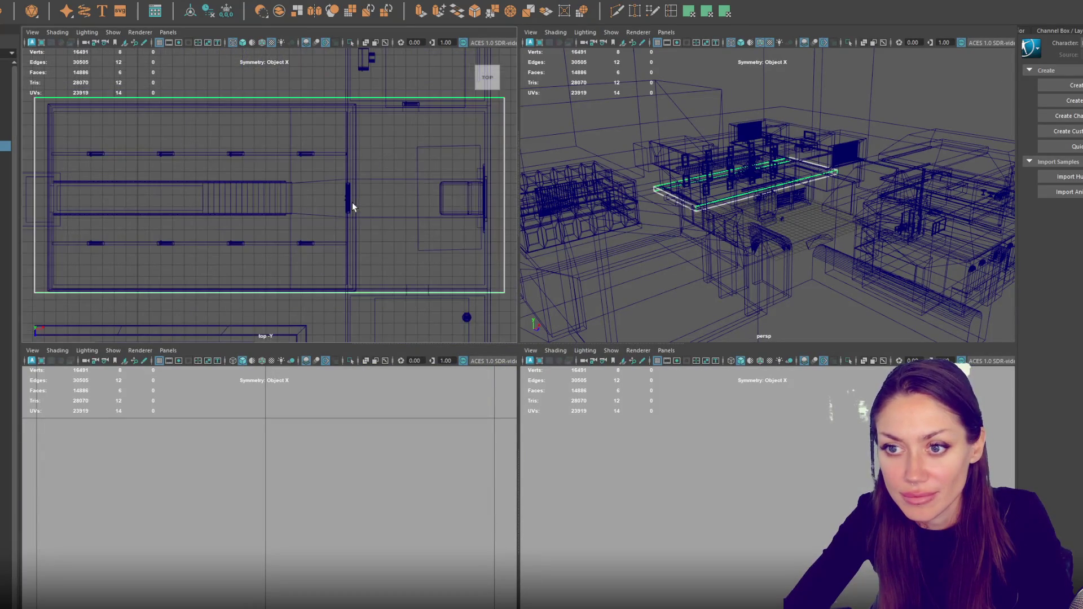
key("w")
left_click_drag(271, 236, 266, 239)
key("space")
key("space")
key("r")
key("space")
key("f")
key("space")
key("4")
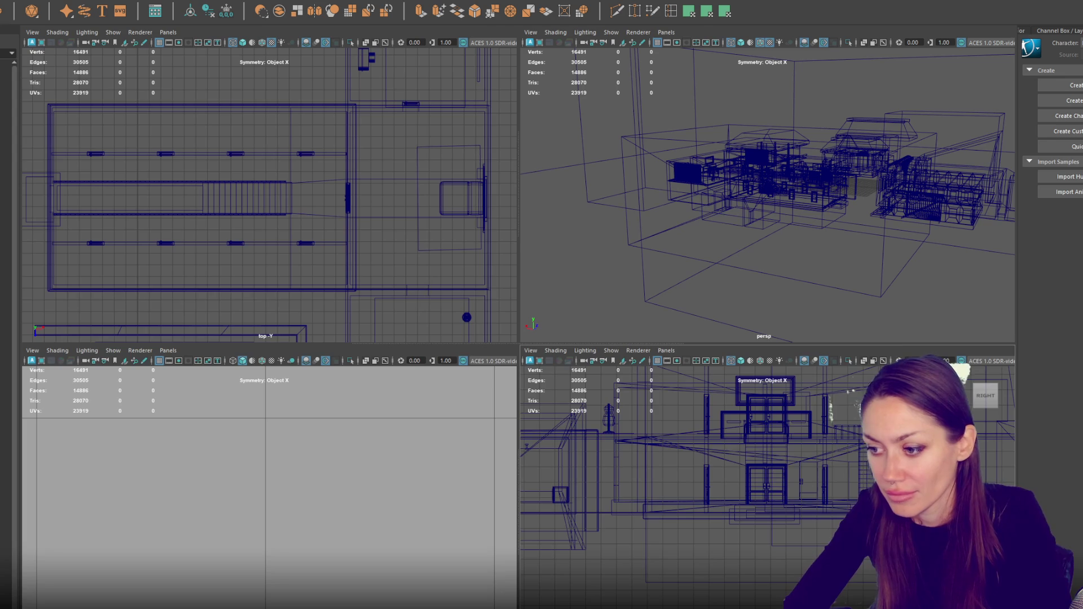
left_click_drag(735, 490, 751, 416)
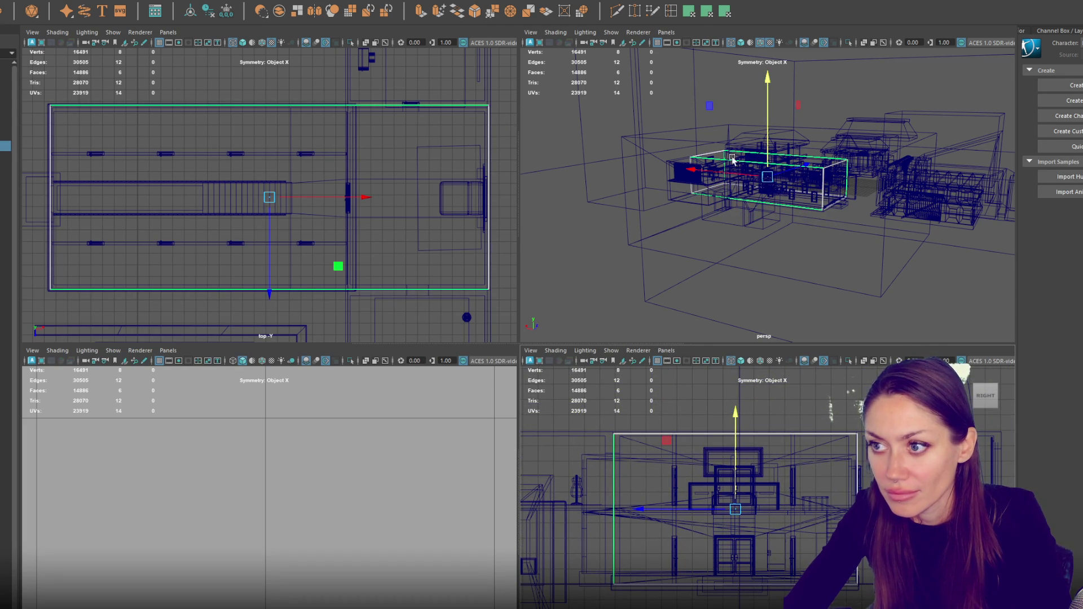
- Isolate the slab in the maximized perspective view with textured shading
key("space")
key("ctrl+1")
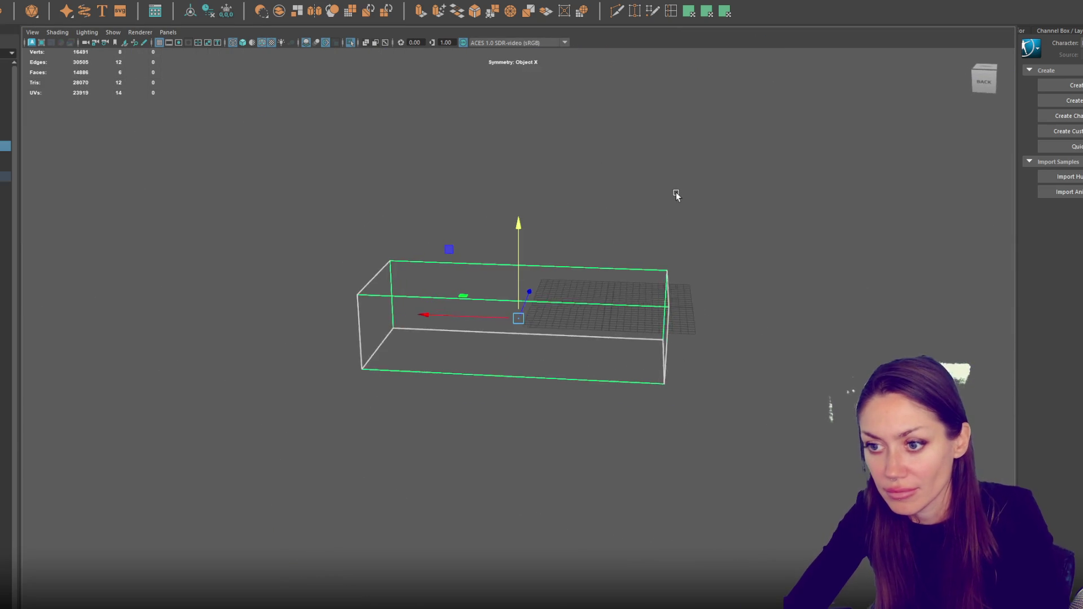
key("5")
key("6")
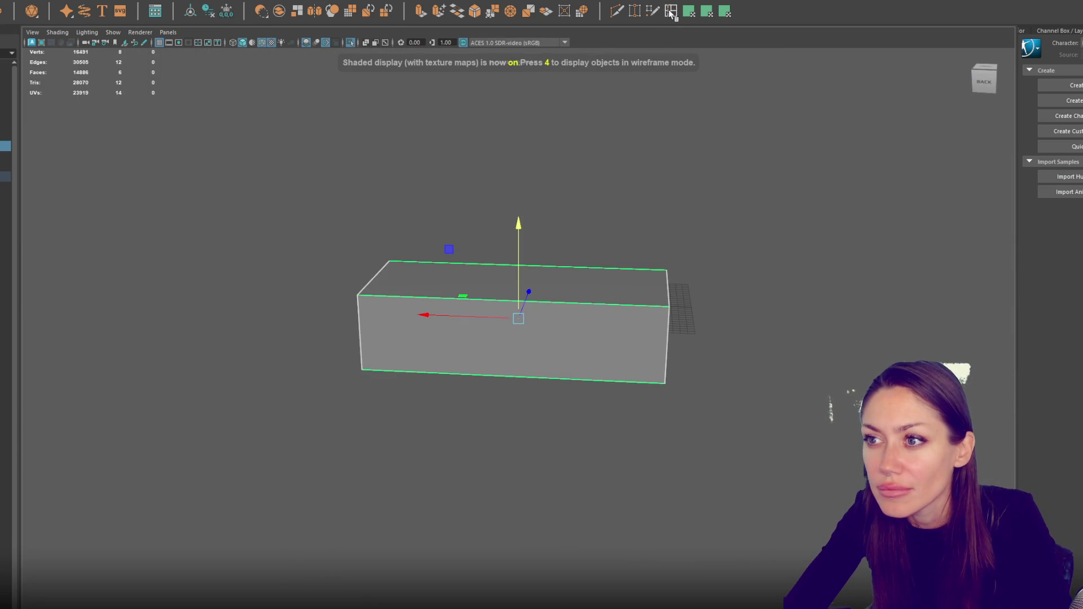
- Insert an edge loop across the slab, dividing it into two sections
left_click(670, 11)
key("f")
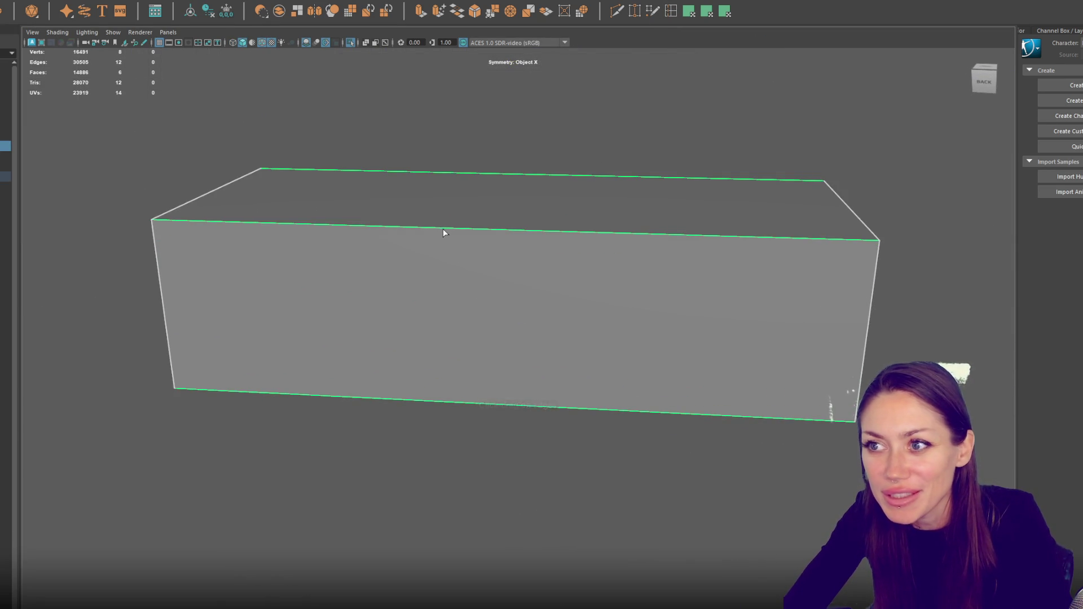
left_click_drag(442, 229, 566, 232)
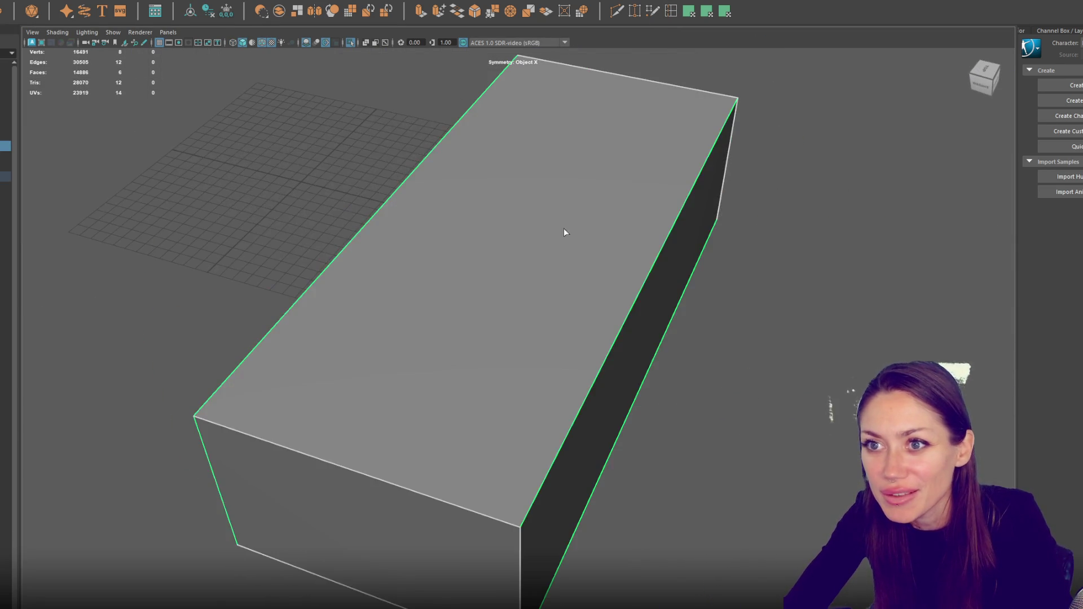
left_click(616, 339)
left_click_drag(616, 341, 615, 321)
key("ctrl+z")
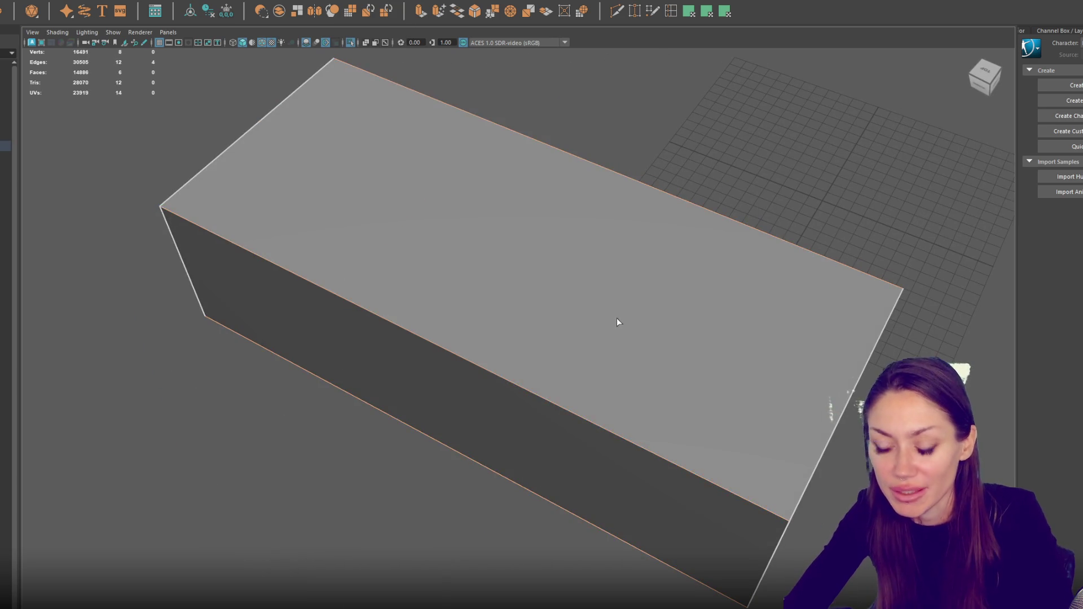
left_click(479, 367)
left_click(827, 56)
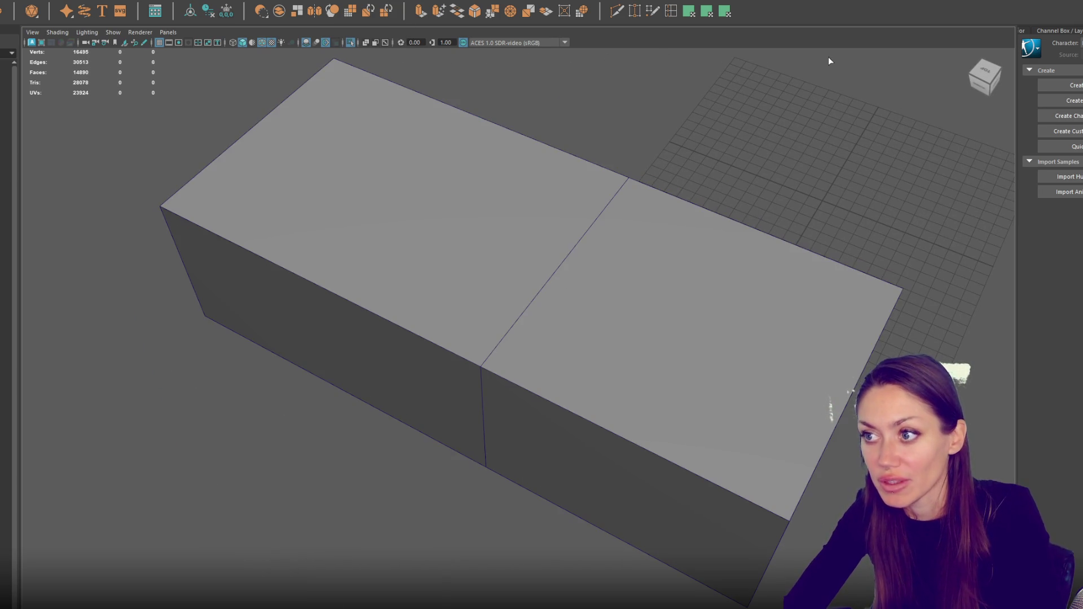
key("space")
left_click(742, 164)
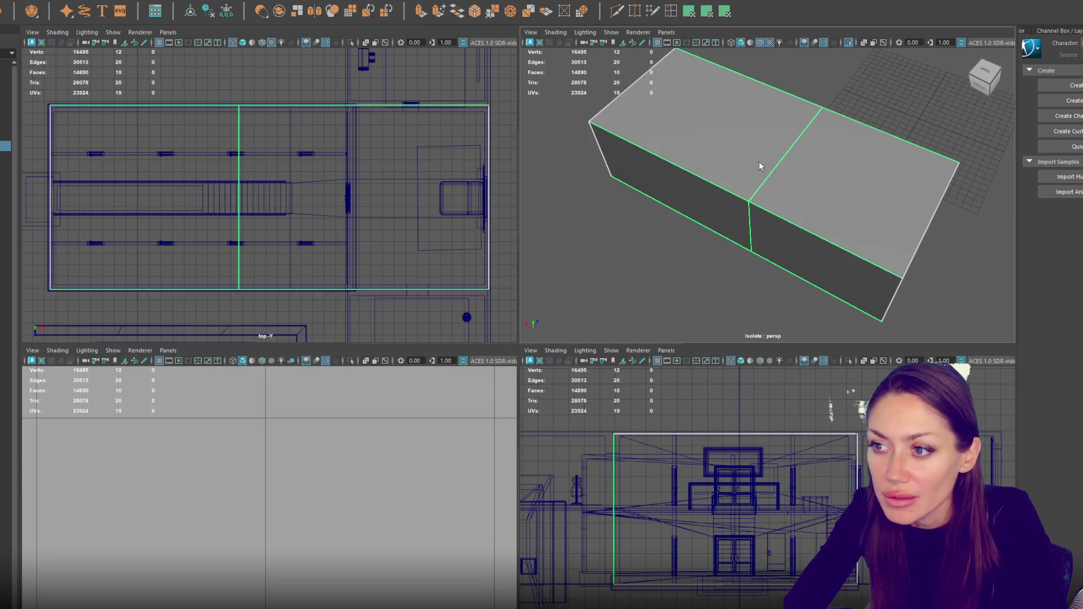
- Slide the box's middle edge-loop vertices to the right
key("F9")
left_click_drag(239, 88, 283, 296)
left_click_drag(278, 205, 391, 206)
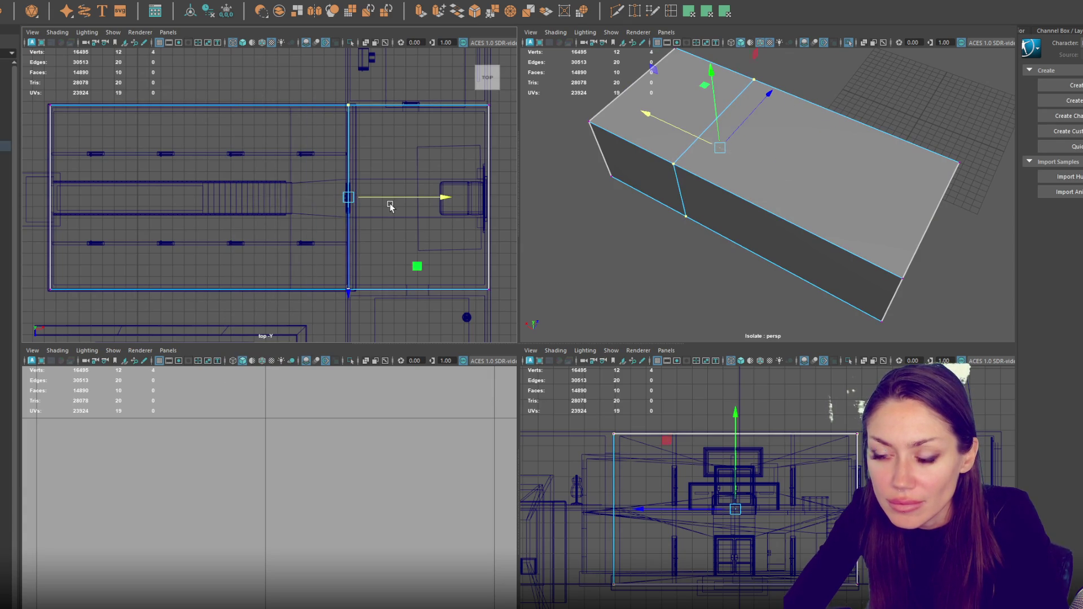
scroll(390, 206, "down", 3)
key("F8")
key("F11")
left_click(688, 181)
key("f")
left_click_drag(788, 94, 880, 79)
key("ctrl+z")
- Extrude the end faces outward along X into side wings, then duplicate the T-shaped block
left_click(420, 10)
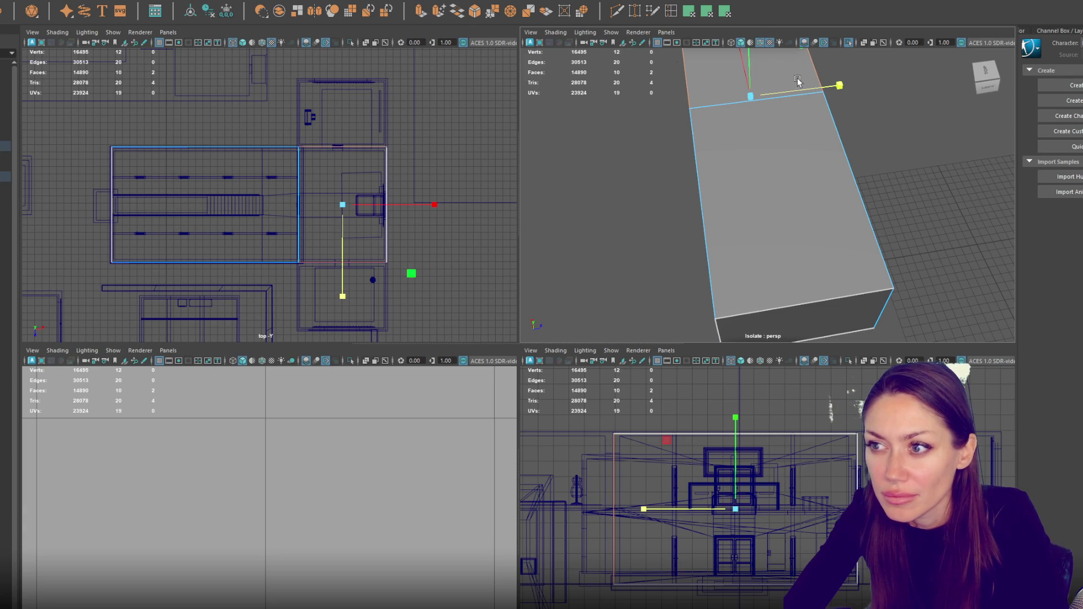
left_click_drag(819, 93, 873, 93)
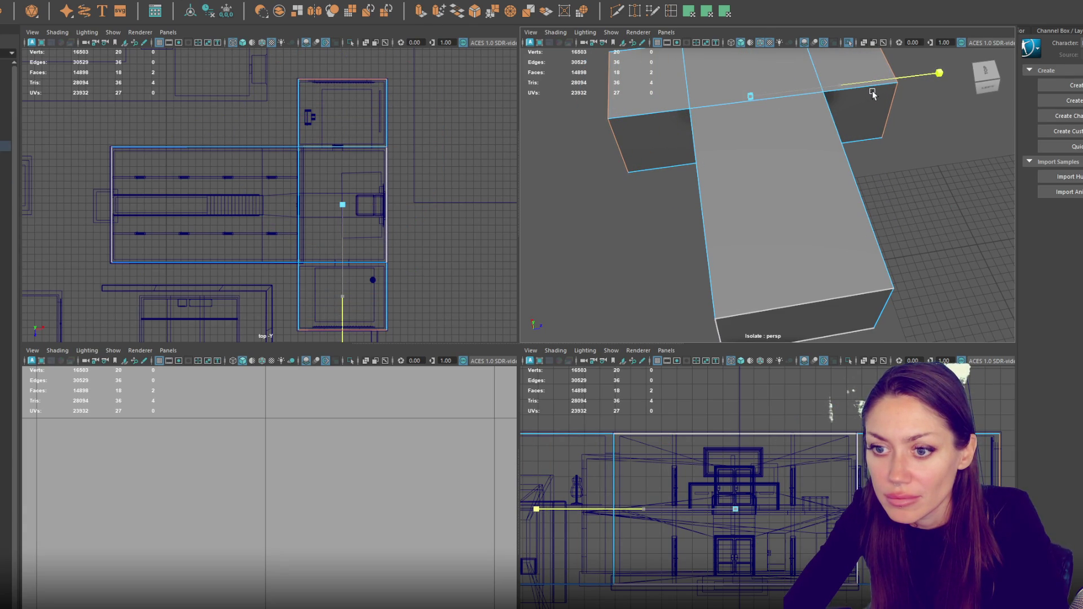
key("F8")
left_click(622, 155)
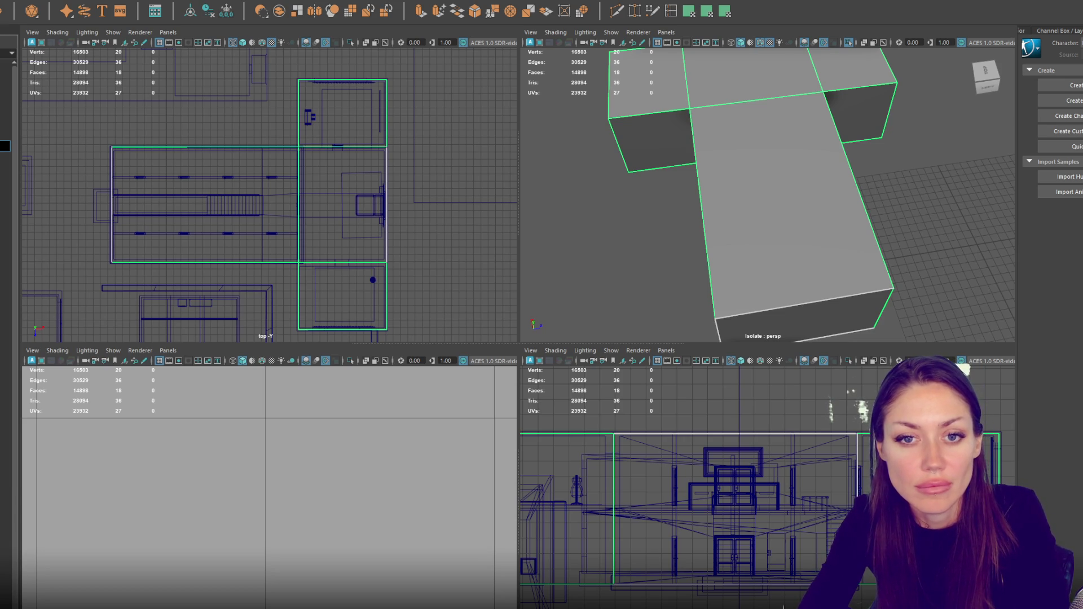
scroll(344, 222, "down", 4)
key("ctrl+d")
- Move the duplicate down and left over a neighbouring building and delete one of its faces
key("w")
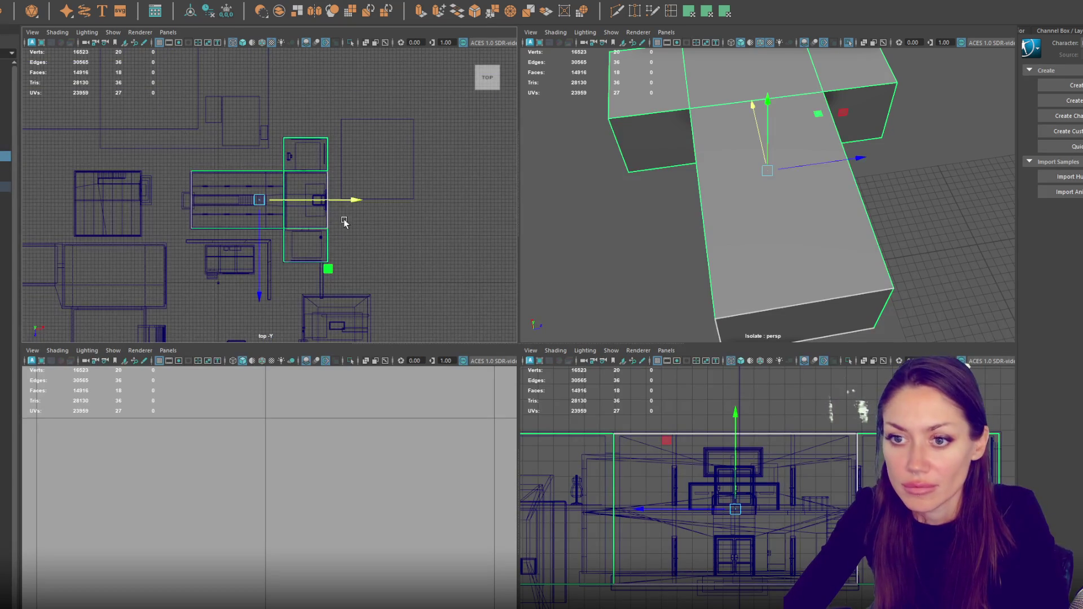
mouse_move(279, 106)
left_mouse_down()
mouse_move(294, 271)
mouse_move(286, 293)
left_mouse_up()
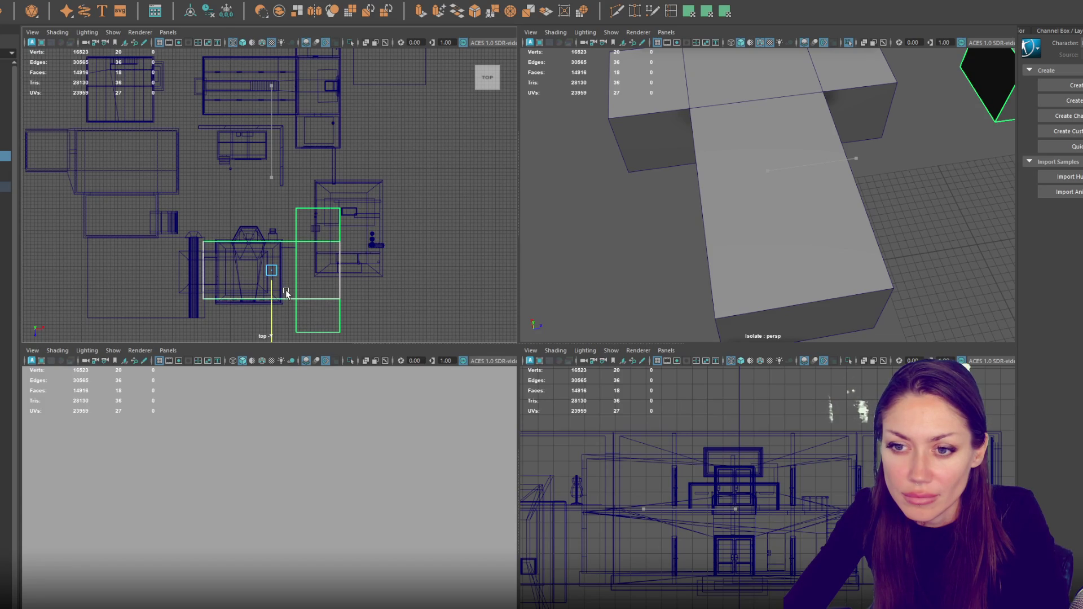
mouse_move(307, 272)
left_mouse_down()
mouse_move(236, 275)
mouse_move(251, 273)
left_mouse_up()
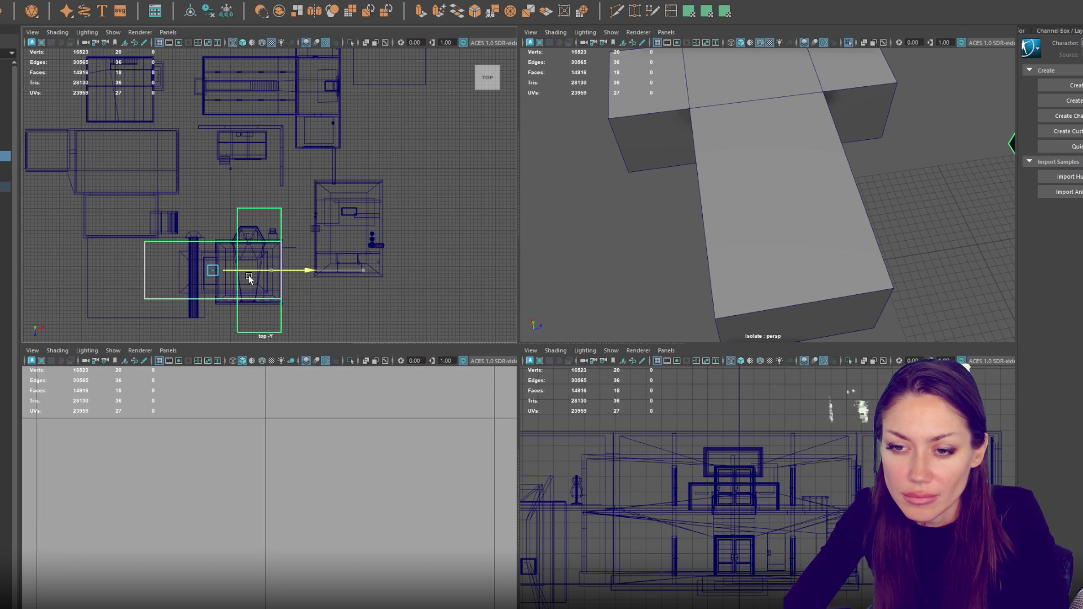
right_click(325, 310)
left_click(263, 316)
key("Delete")
- Pull the duplicate's bottom, left and right vertex groups in to trace the building's footprint walls
scroll(333, 172, "up", 5)
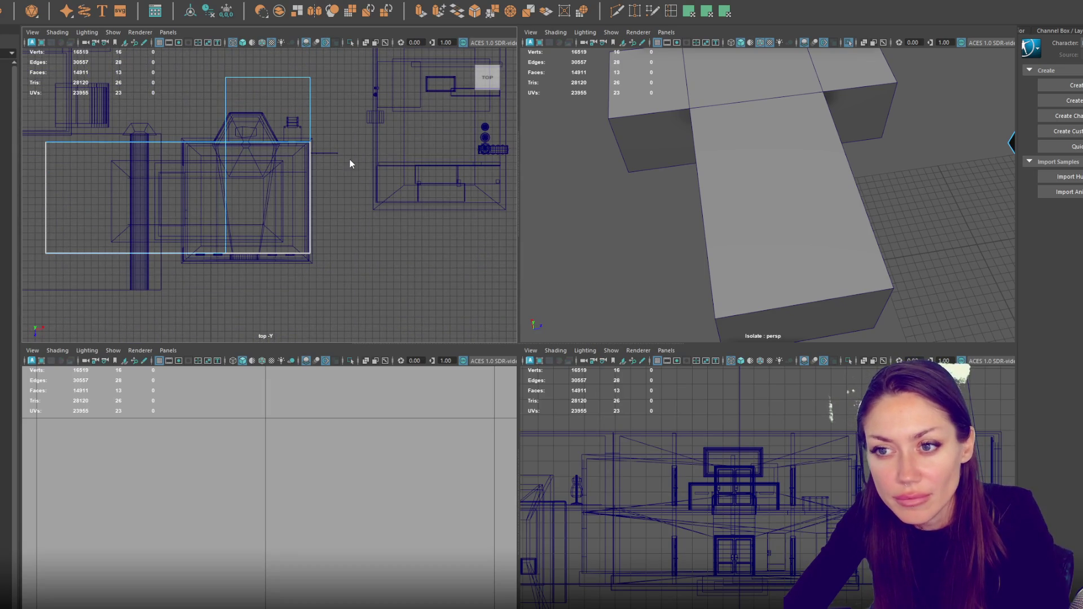
right_click(341, 186)
left_click_drag(338, 213, 39, 293)
left_click_drag(177, 253, 177, 261)
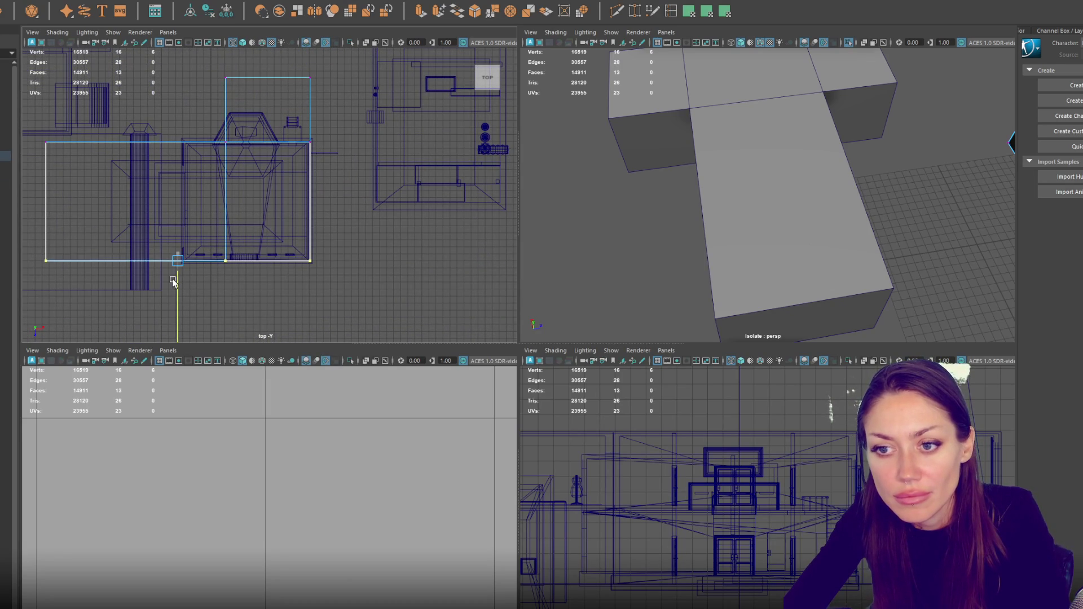
mouse_move(88, 126)
left_mouse_down()
mouse_move(24, 266)
mouse_move(24, 302)
left_mouse_up()
left_click_drag(67, 209, 210, 210)
scroll(212, 184, "up", 6)
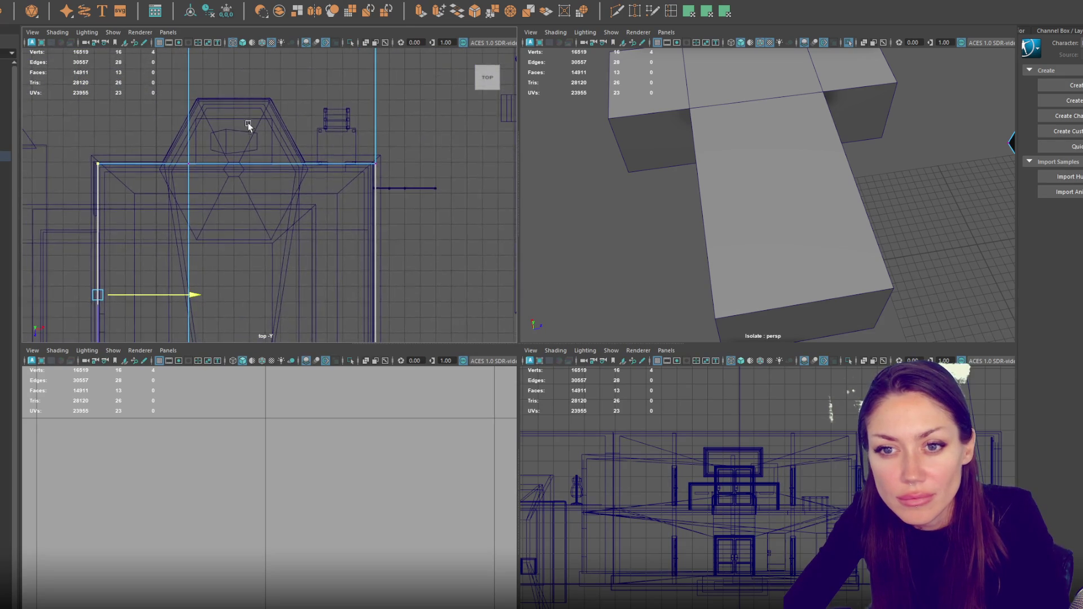
mouse_move(162, 106)
left_mouse_down()
mouse_move(302, 169)
mouse_move(373, 173)
left_mouse_up()
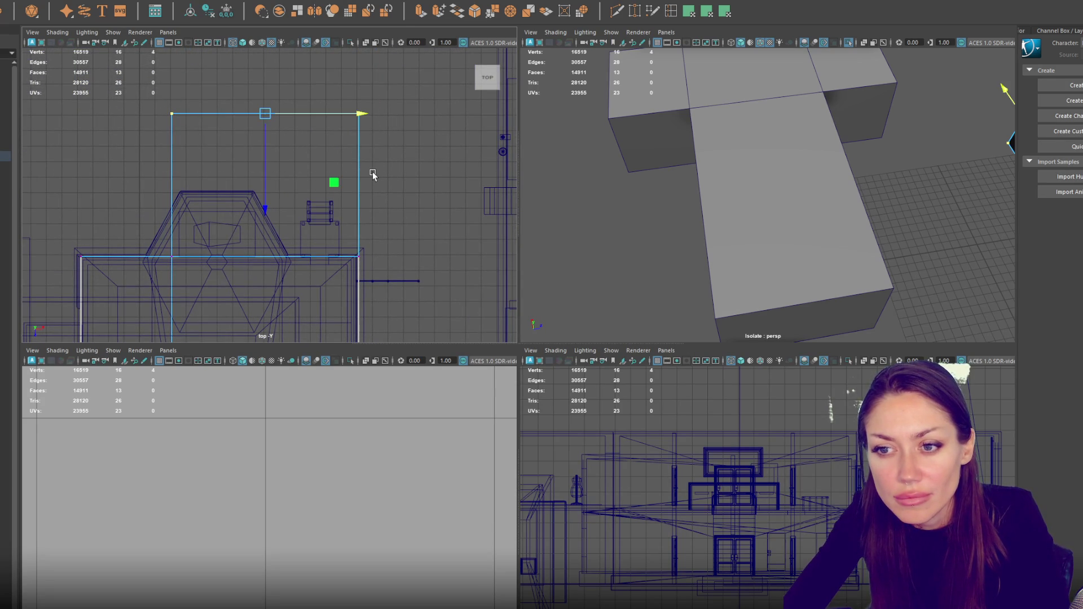
scroll(367, 177, "down", 4)
left_click_drag(217, 135, 239, 342)
left_click_drag(318, 252, 306, 252)
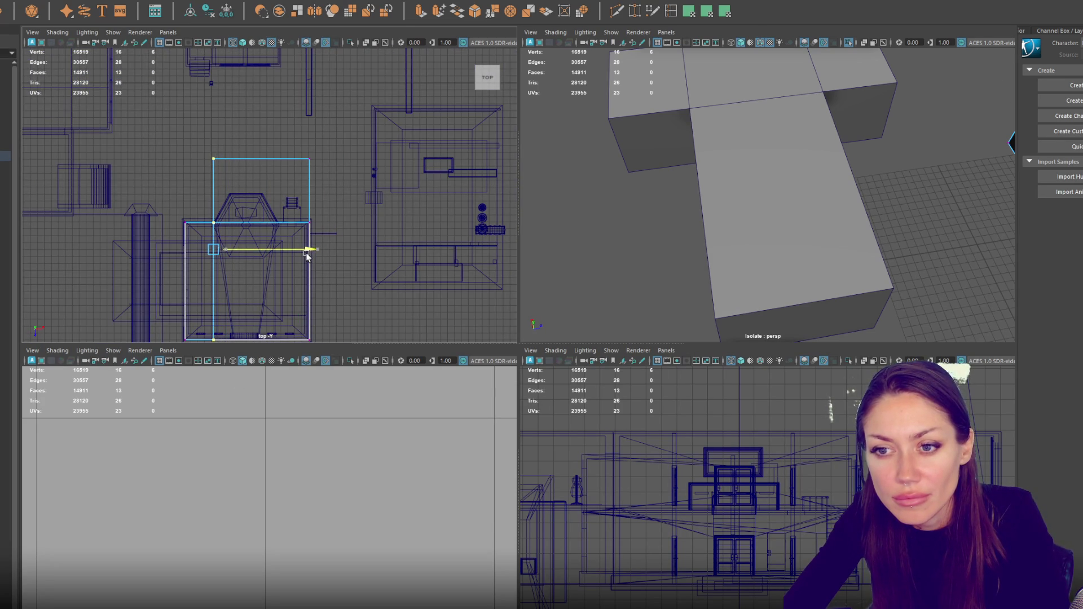
scroll(311, 240, "up", 3)
scroll(314, 231, "down", 3)
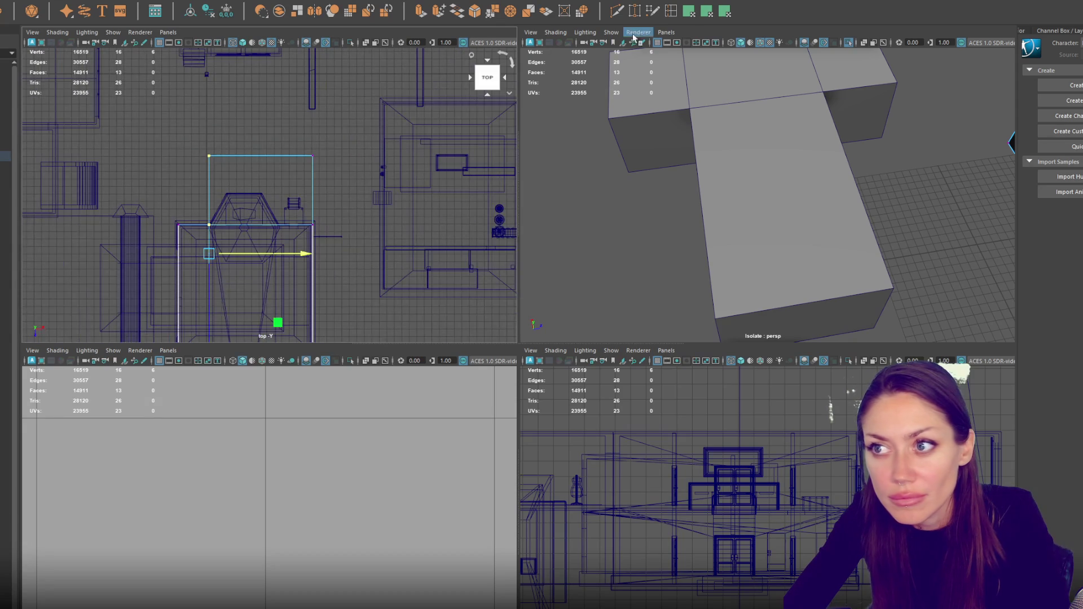
left_click(671, 12)
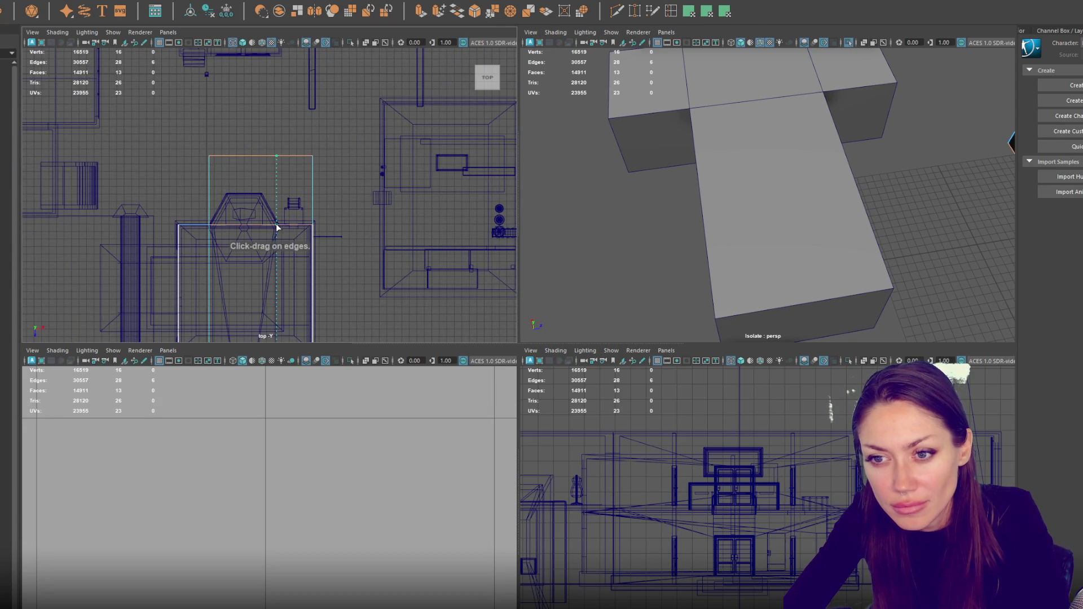
- Cut a new edge across the block and move its vertices to follow the angled roof corner
left_click(276, 227)
right_click(333, 167)
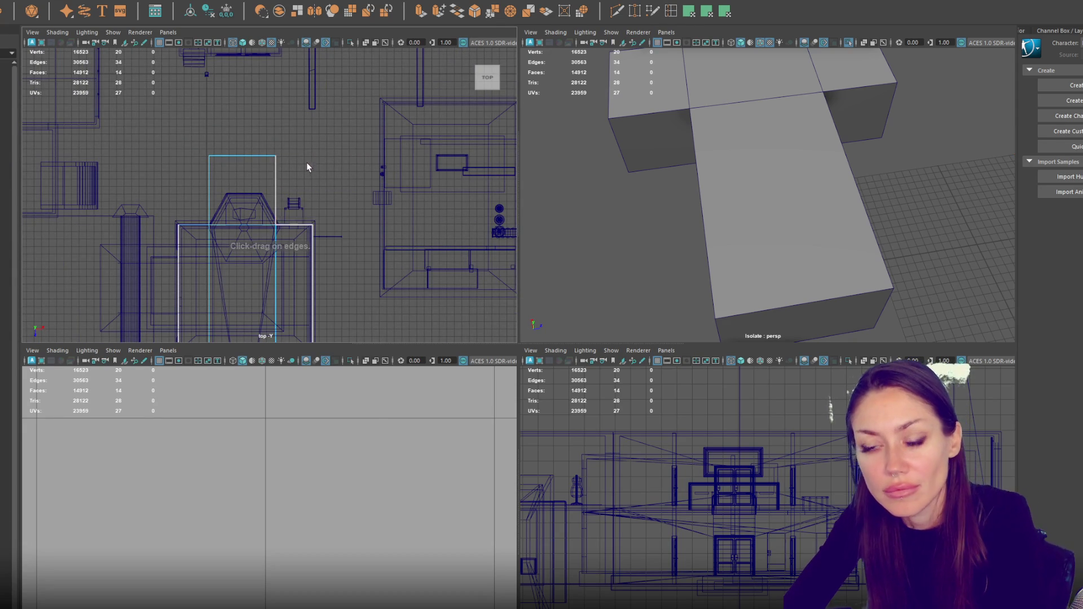
scroll(308, 164, "up", 2)
right_click(290, 155)
left_click(295, 133)
left_click_drag(266, 161, 229, 217)
mouse_move(257, 164)
left_mouse_down()
mouse_move(325, 224)
mouse_move(354, 195)
mouse_move(345, 201)
left_mouse_up()
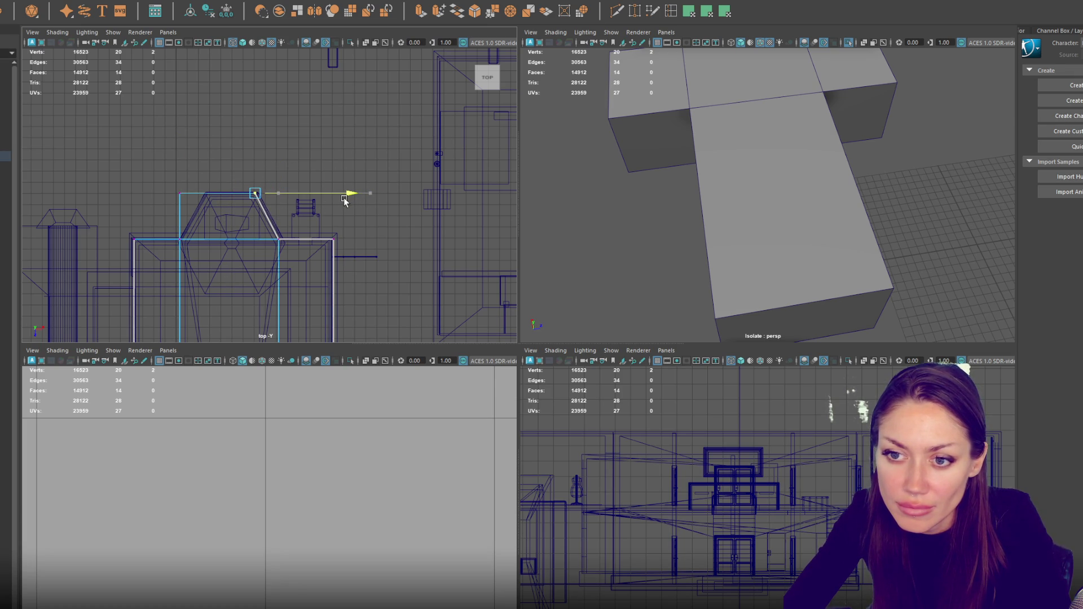
mouse_move(195, 178)
left_mouse_down()
mouse_move(168, 208)
mouse_move(251, 195)
left_mouse_up()
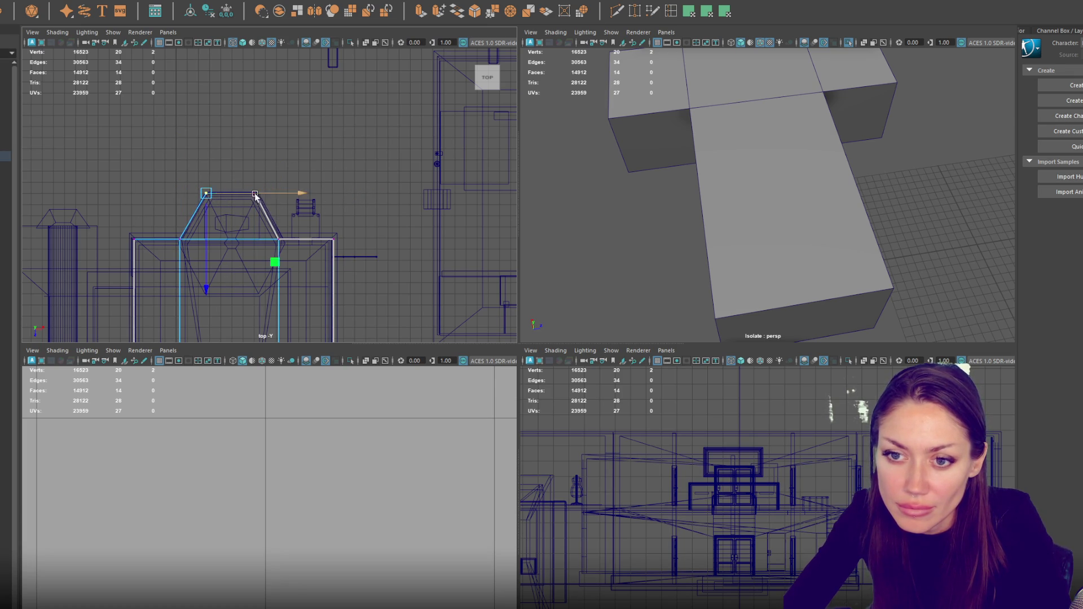
scroll(267, 233, "down", 3)
left_click(272, 210, "shift")
scroll(271, 197, "up", 3)
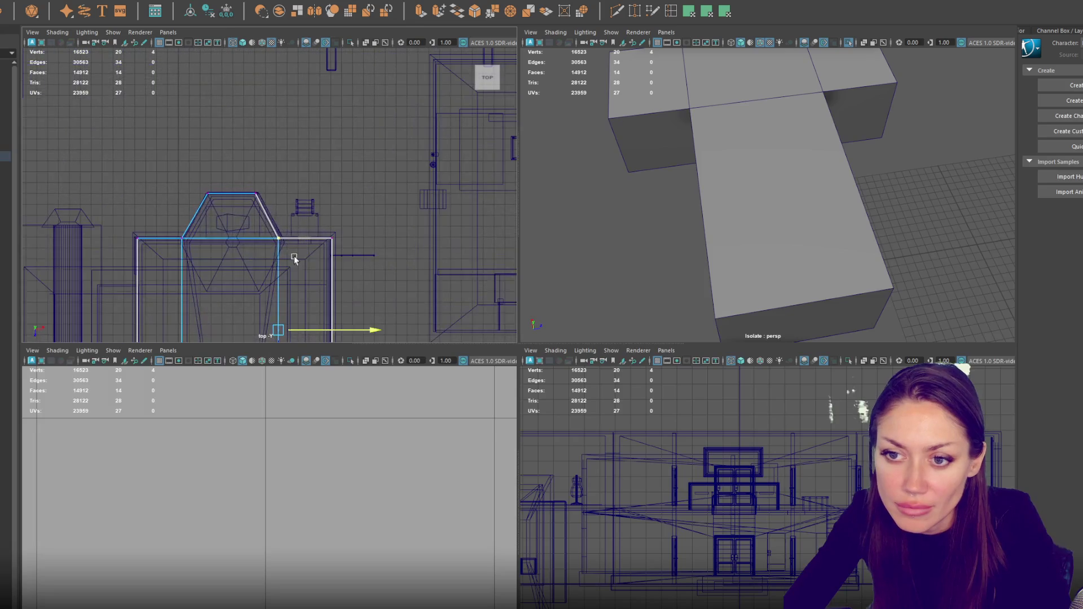
left_click_drag(300, 332, 303, 332)
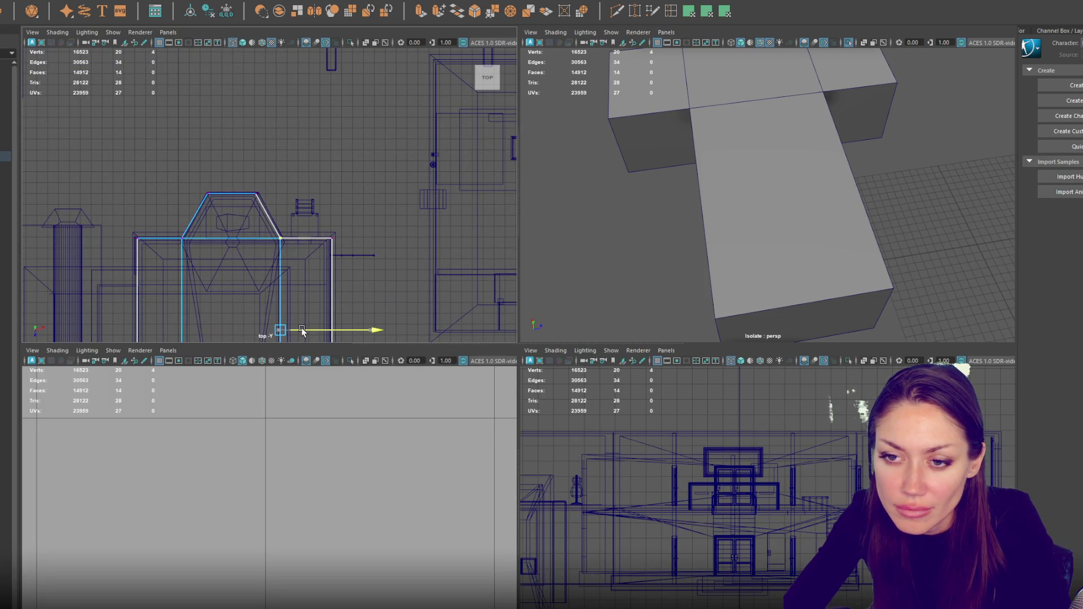
left_click_drag(286, 168, 157, 204)
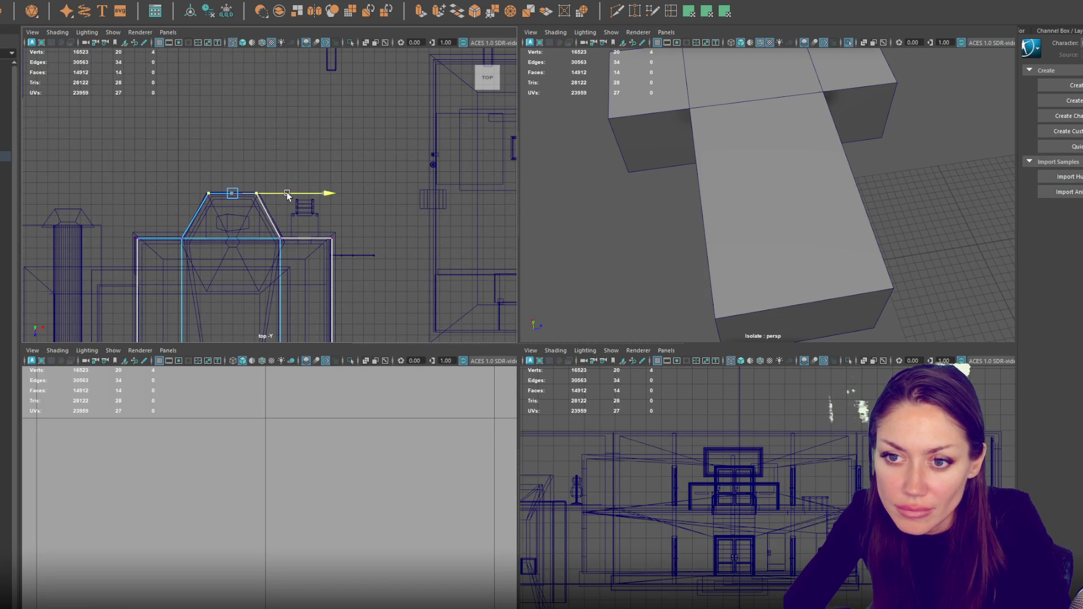
left_click_drag(312, 225, 237, 182)
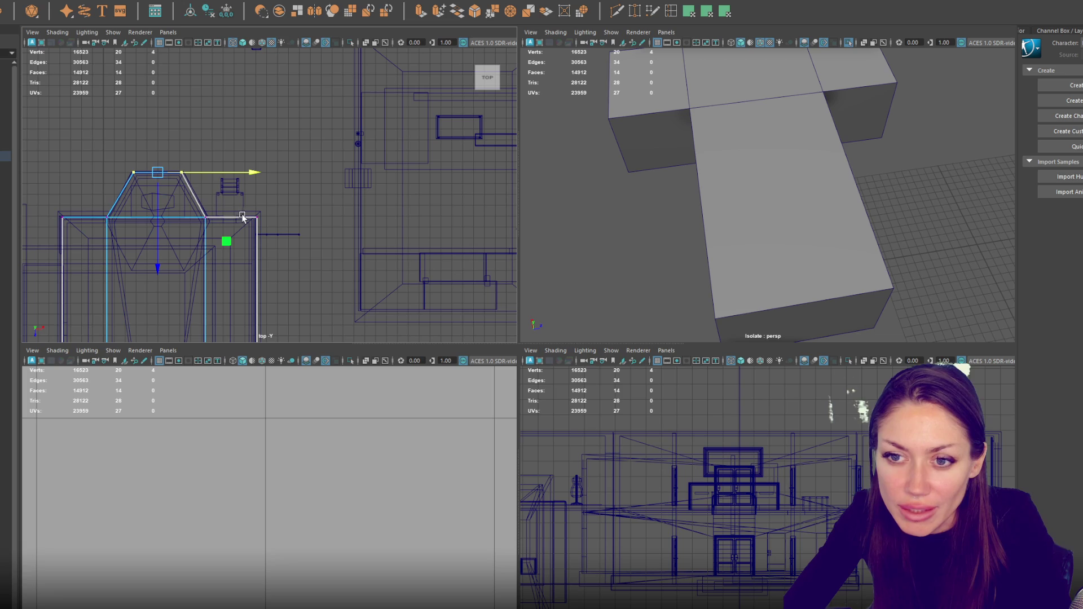
- Insert two vertical edge loops on the block's right side
left_click(671, 10)
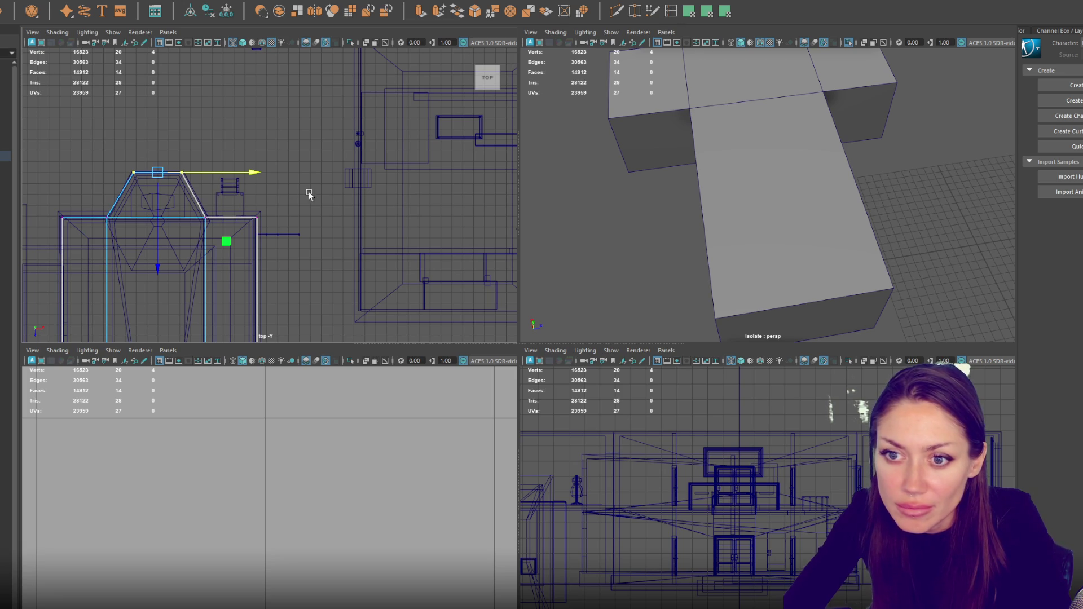
left_click(217, 218)
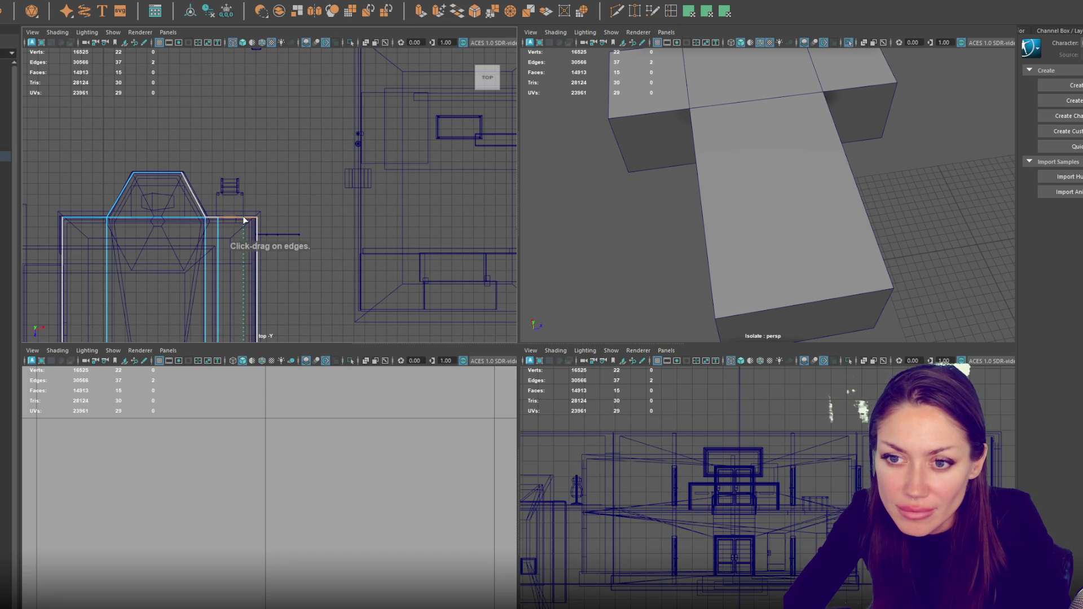
left_click(244, 218)
key("q")
left_click(230, 222)
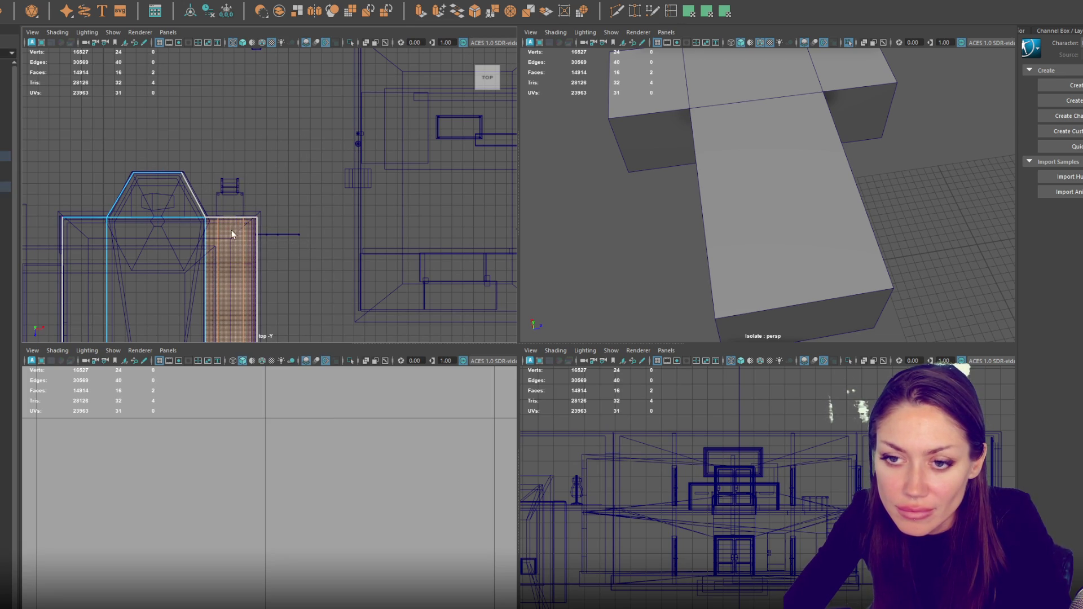
left_click(229, 251)
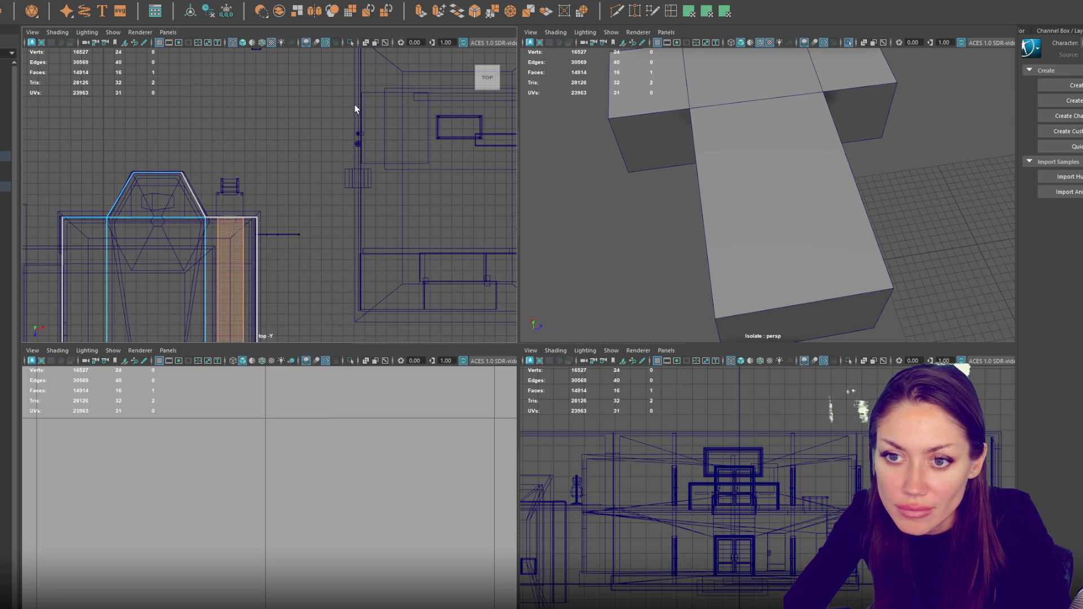
key("ctrl+z")
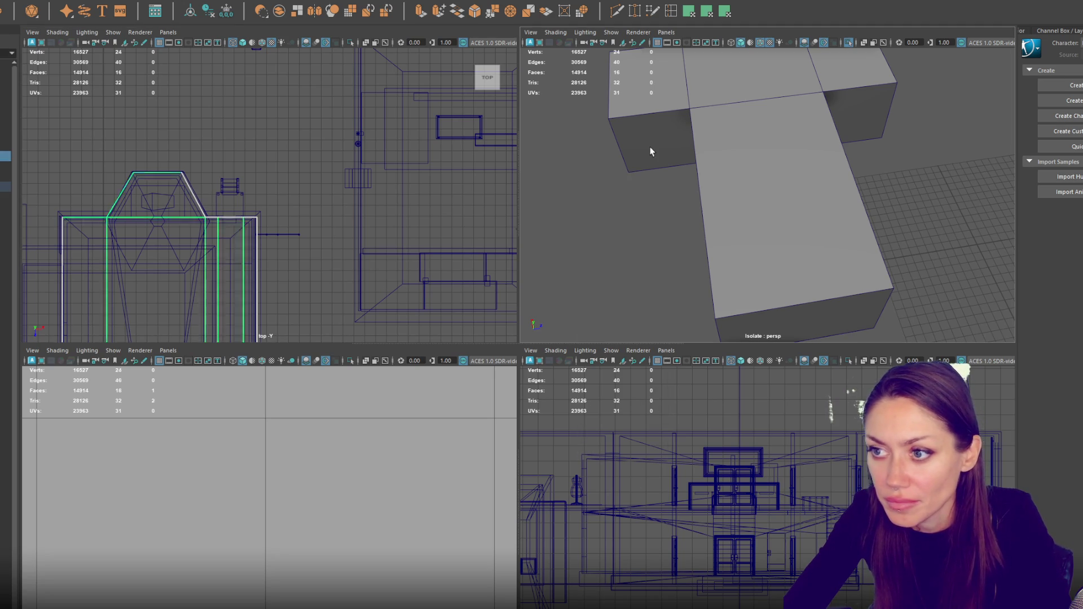
scroll(692, 222, "down", 10)
left_click(867, 194)
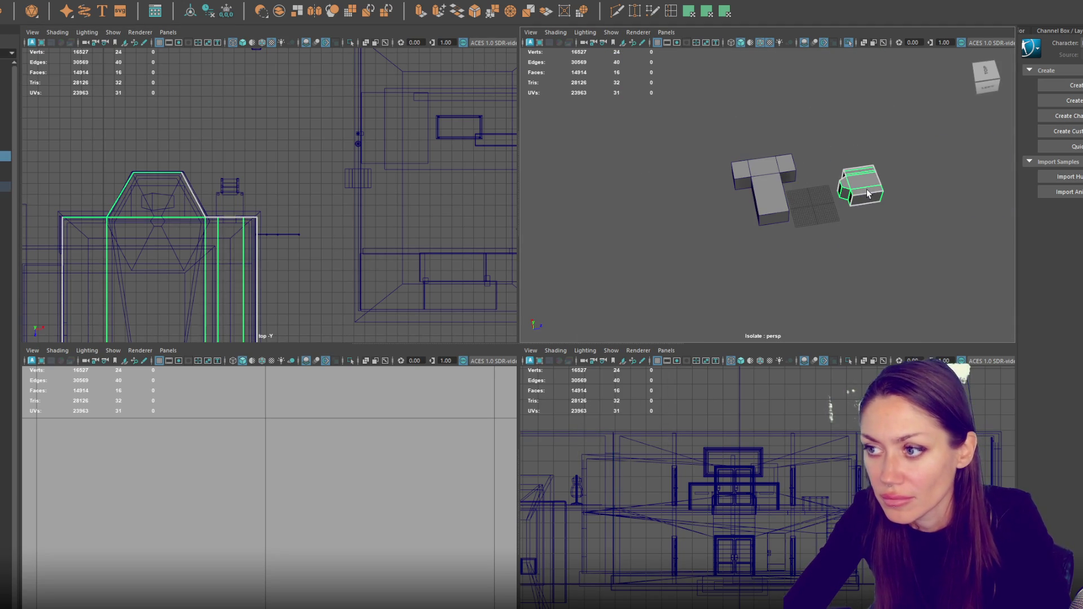
- Bridge the two edges at the house block's open end with a new face
key("f")
mouse_move(872, 208)
left_mouse_down("alt")
mouse_move(821, 199)
mouse_move(878, 138)
mouse_move(824, 205)
left_mouse_up("alt")
key("F10")
left_click(812, 211)
left_click(807, 286, "shift")
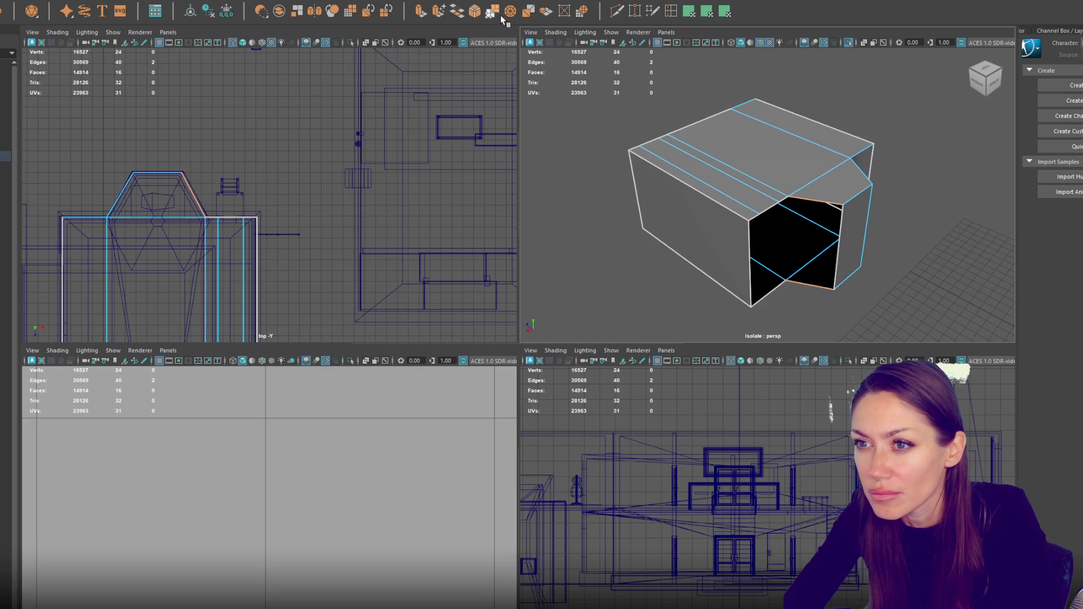
left_click(445, 19)
left_click_drag(563, 154, 726, 193, "alt")
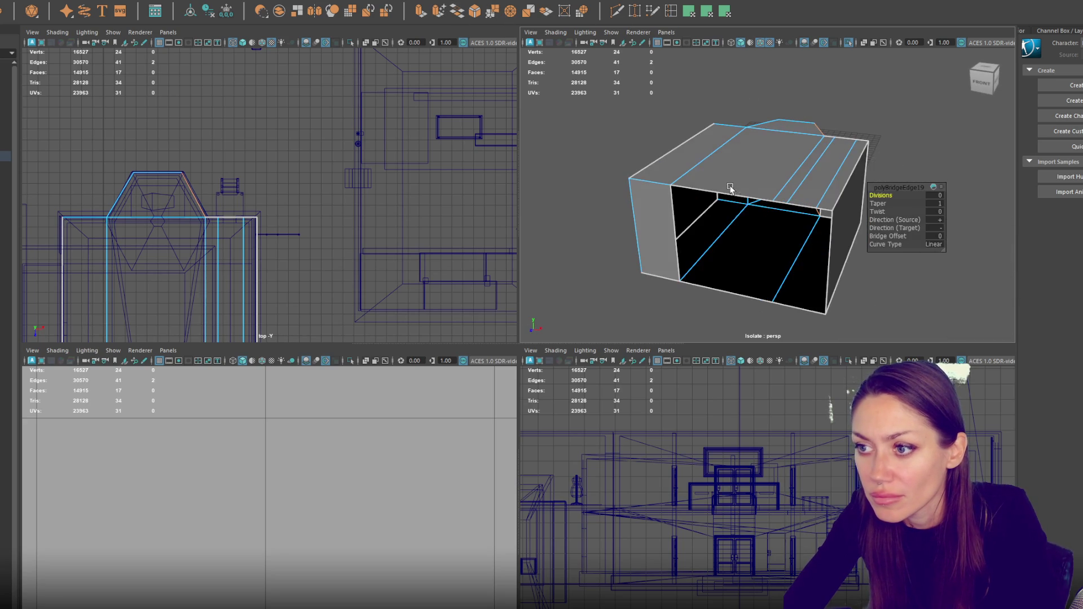
left_click(726, 193)
double_click(726, 193)
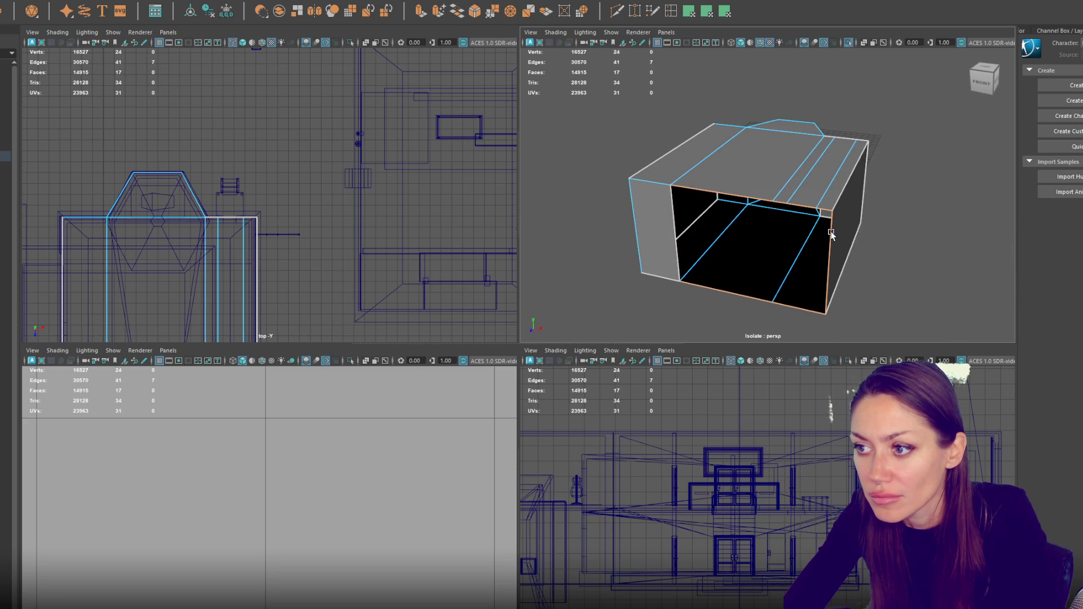
- Delete the two extra vertical edge loops and bridge the missing bottom and left-side faces
mouse_move(865, 212)
left_mouse_down("alt")
mouse_move(832, 201)
mouse_move(834, 181)
mouse_move(902, 140)
left_mouse_up("alt")
left_click(842, 150)
double_click(849, 149)
double_click(825, 153, "shift")
key("ctrl+Delete")
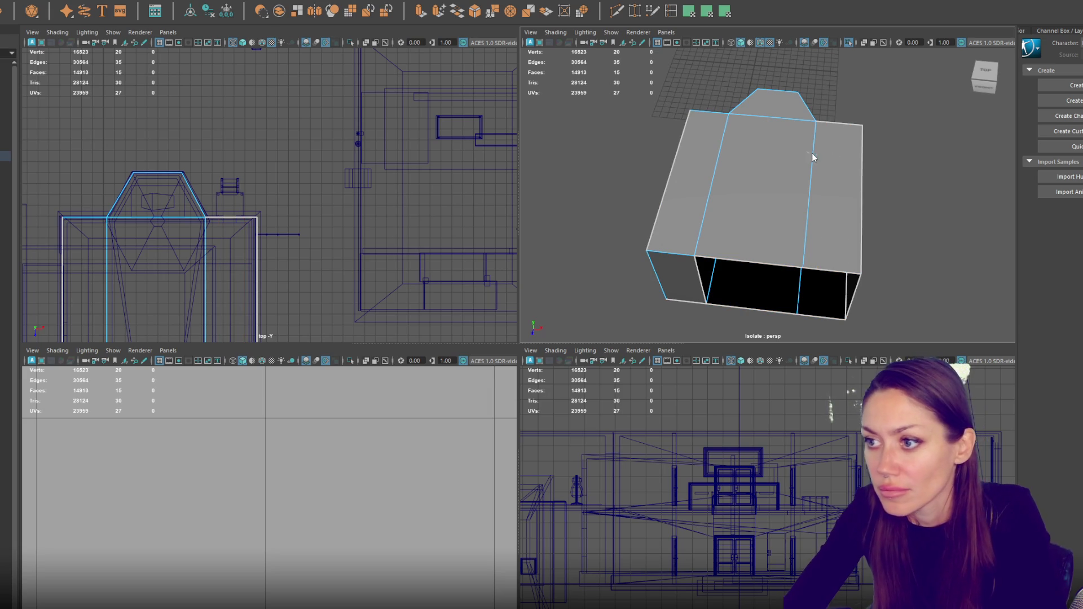
double_click(736, 263)
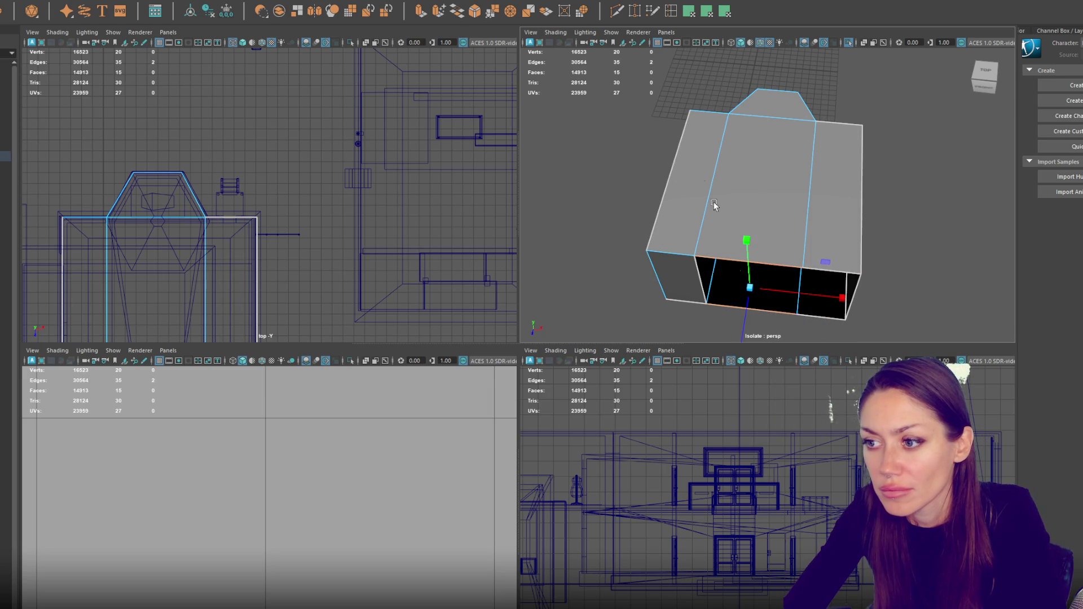
left_click(457, 10)
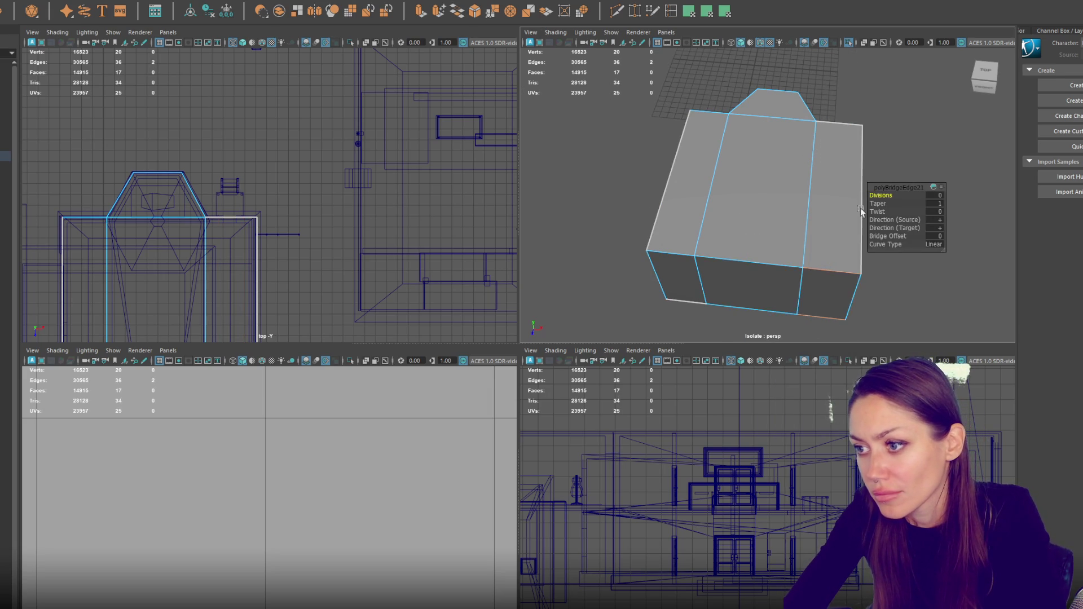
left_click_drag(860, 225, 665, 170)
left_click(711, 195)
left_click(719, 281, "shift")
key("g")
- Enable multiple loops in Insert Edge Loop settings and add two loops across the left face
right_click(782, 212, "shift")
double_click(671, 12)
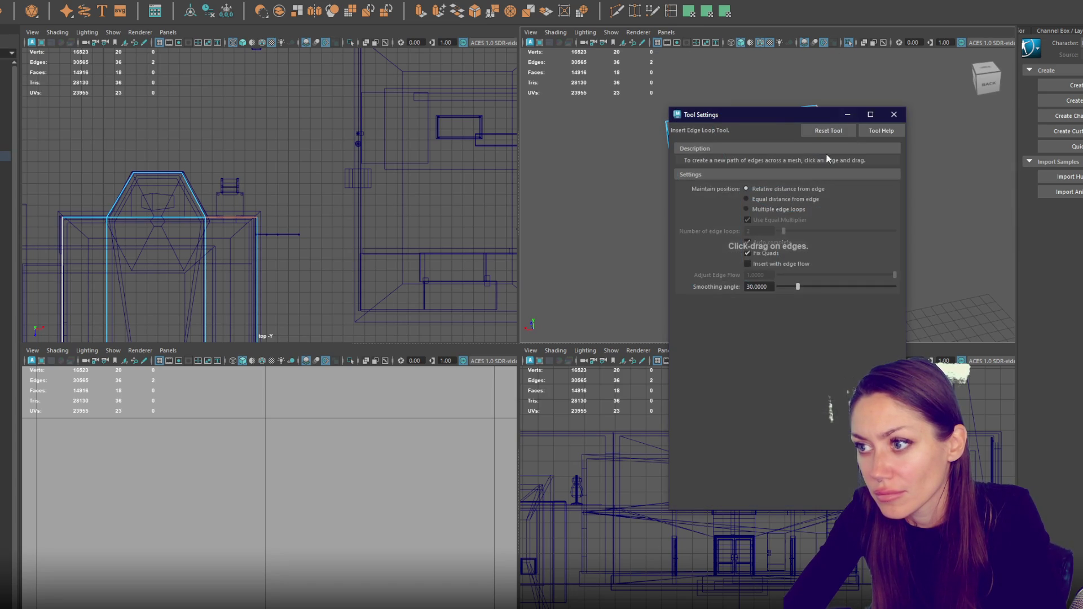
left_click(777, 212)
left_click(848, 114)
left_click_drag(730, 195, 726, 197)
right_click(903, 125)
left_click(957, 109)
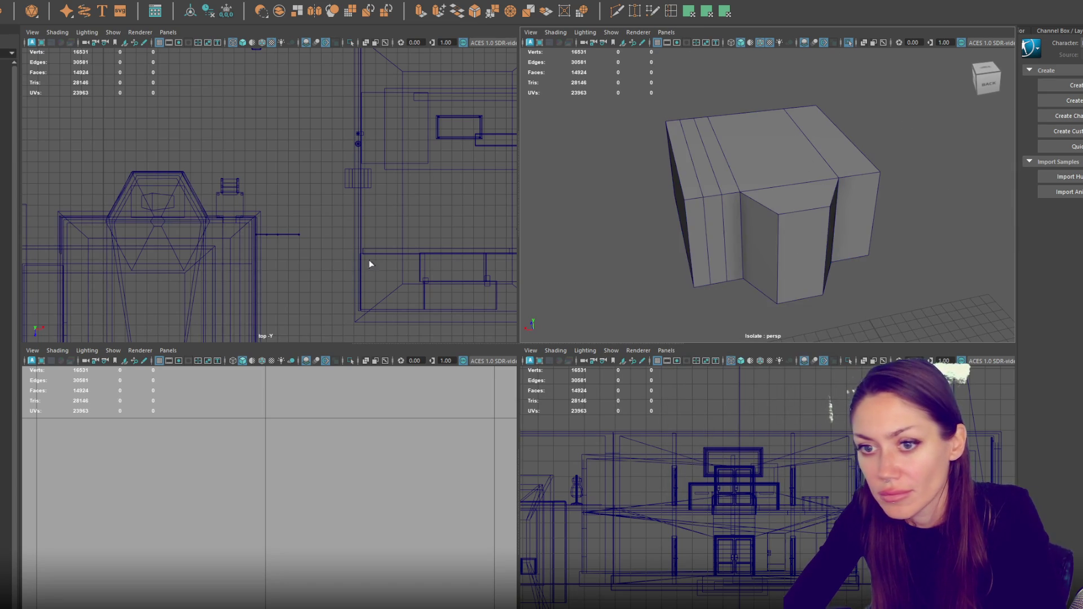
- Scale the two new edge loops further apart along X
left_click(730, 240)
key("F10")
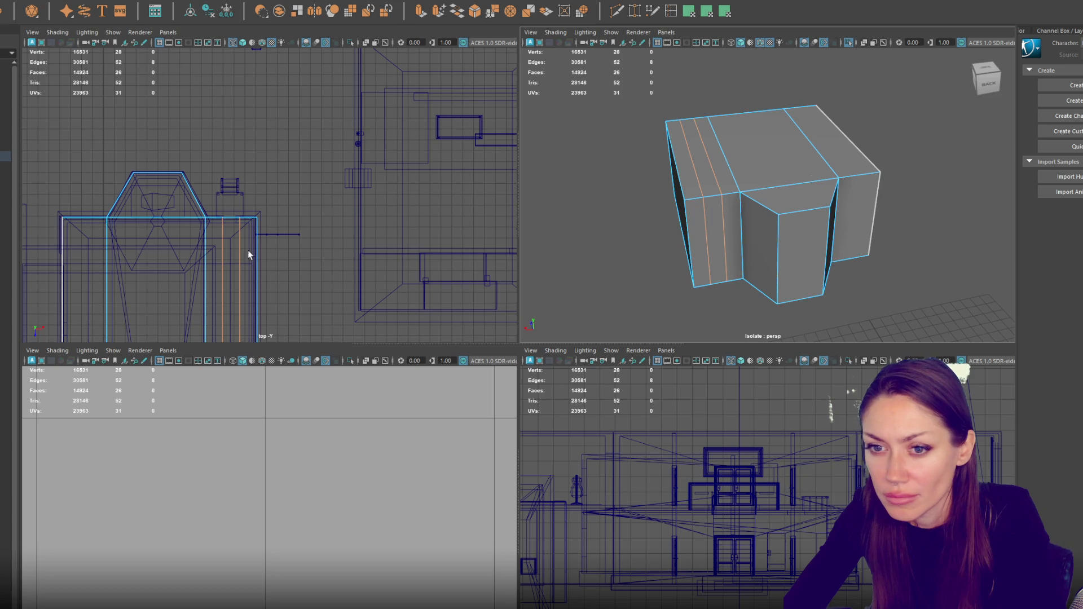
left_click_drag(274, 309, 363, 308)
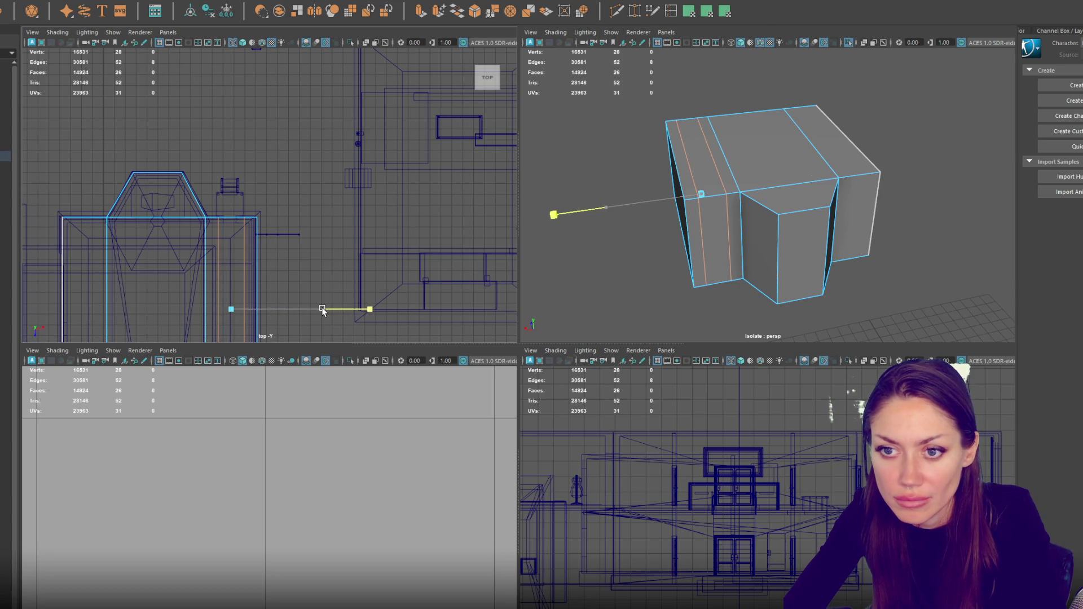
- Insert a horizontal edge loop around the block
key("F11")
left_click(709, 230)
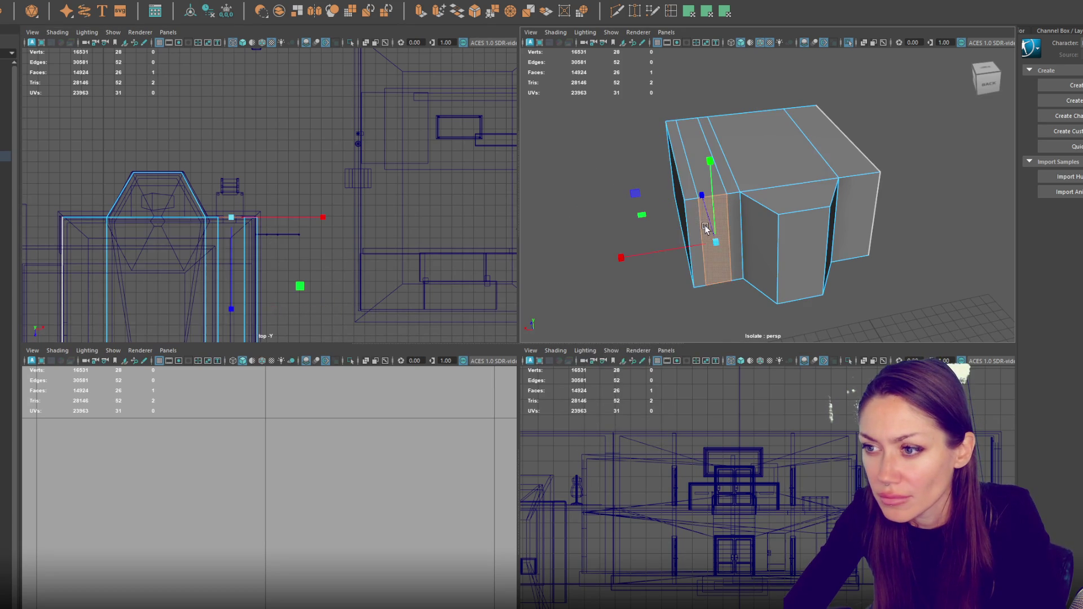
mouse_move(710, 230)
left_mouse_down()
mouse_move(798, 218)
mouse_move(803, 127)
left_mouse_up()
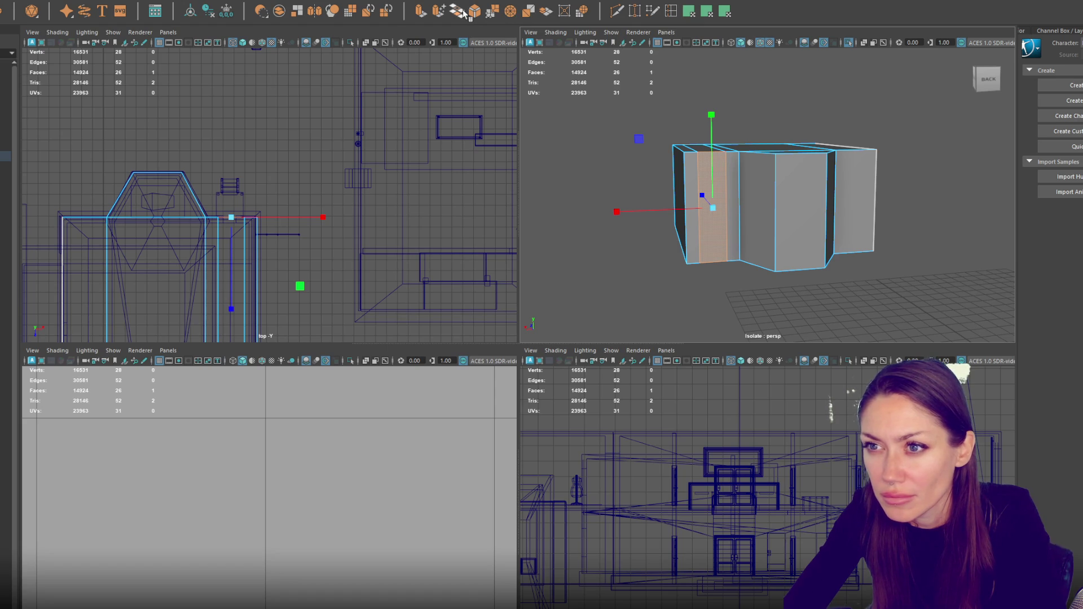
left_click(672, 14)
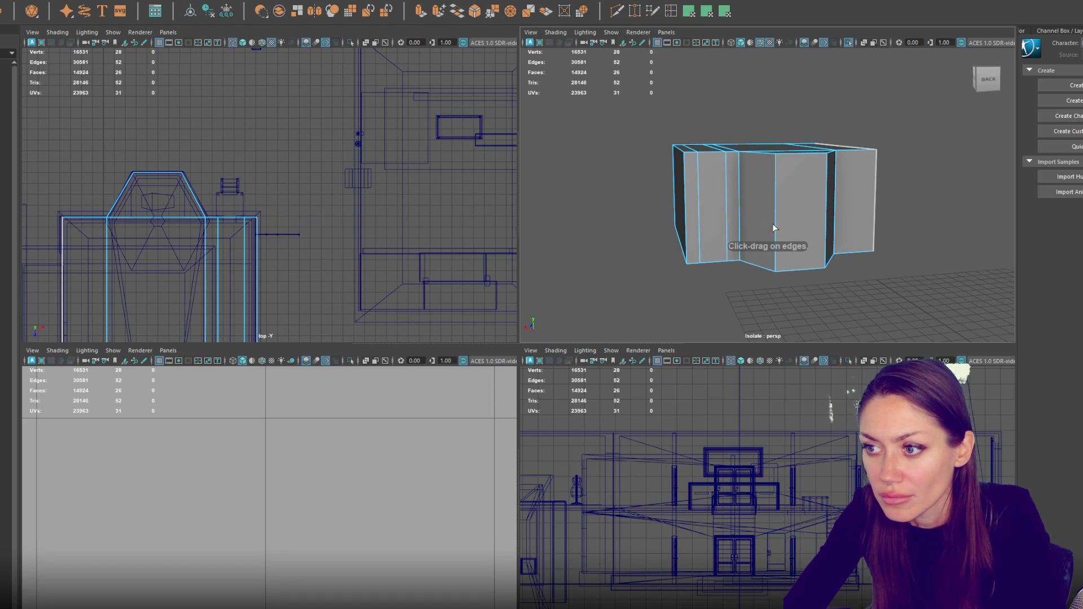
left_click(677, 177)
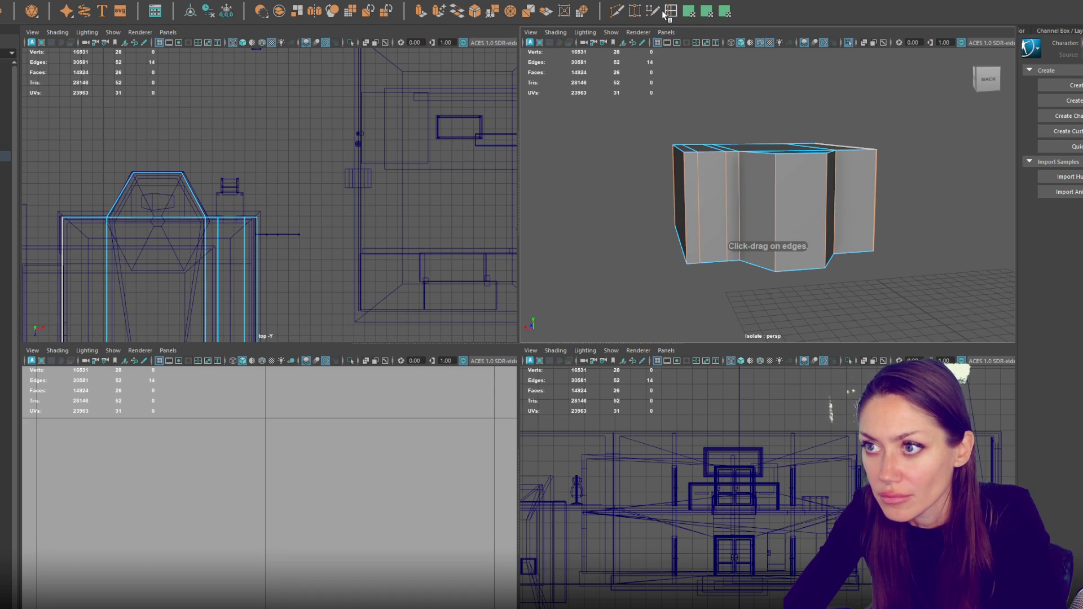
double_click(664, 14)
left_click(779, 217)
- Extrude a lower front face outward into a small jutting box
left_click(709, 234)
left_click(420, 11)
mouse_move(241, 238)
left_mouse_down()
mouse_move(230, 243)
mouse_move(240, 222)
left_mouse_up()
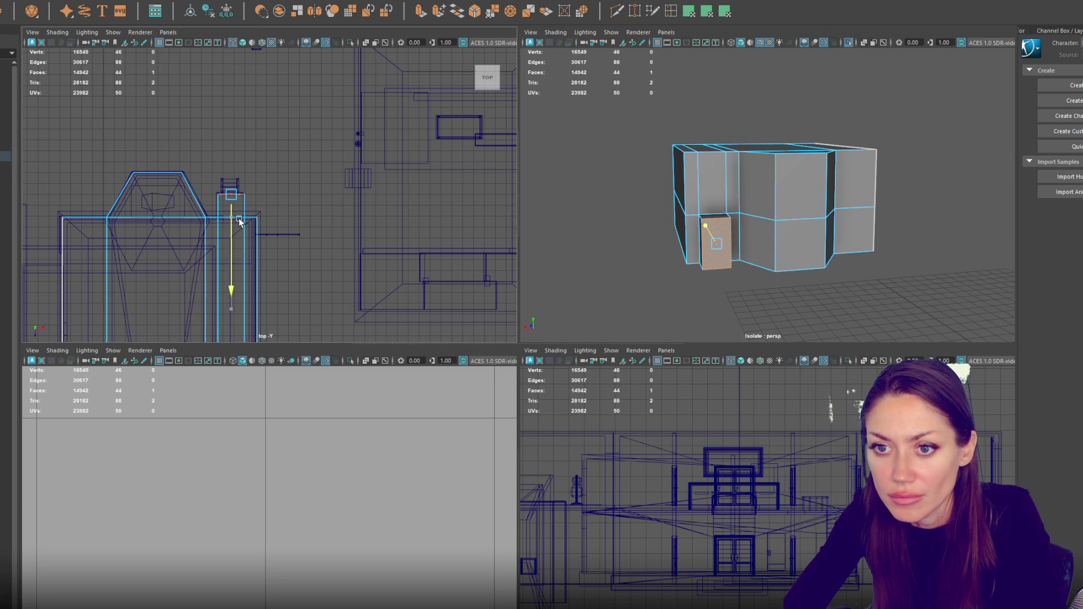
key("F8")
right_click(617, 141)
mouse_move(617, 141)
left_mouse_down()
mouse_move(804, 171)
mouse_move(683, 177)
left_mouse_up()
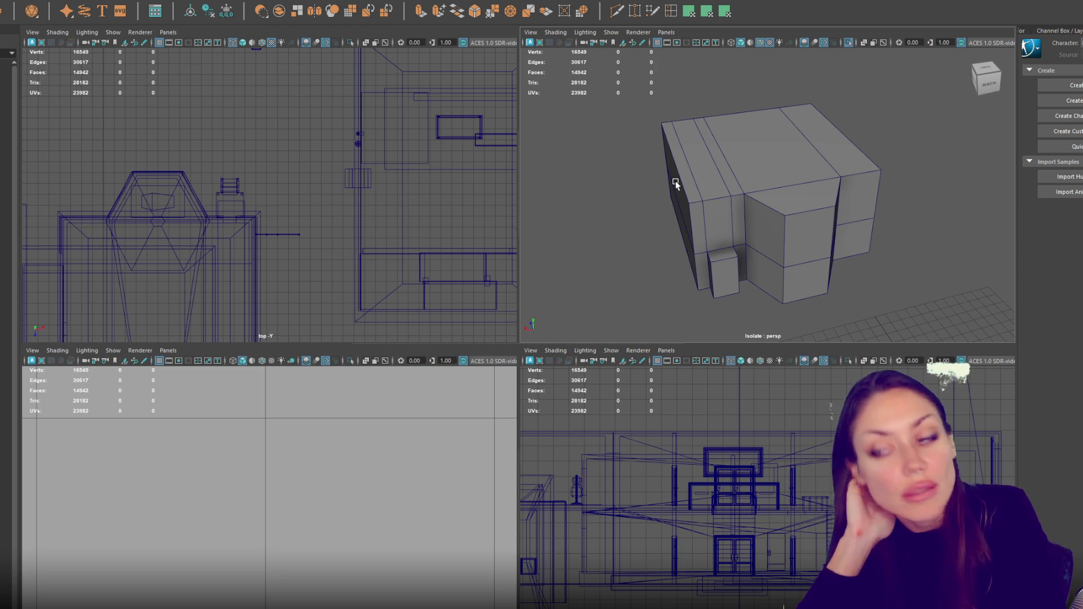
left_click(703, 164)
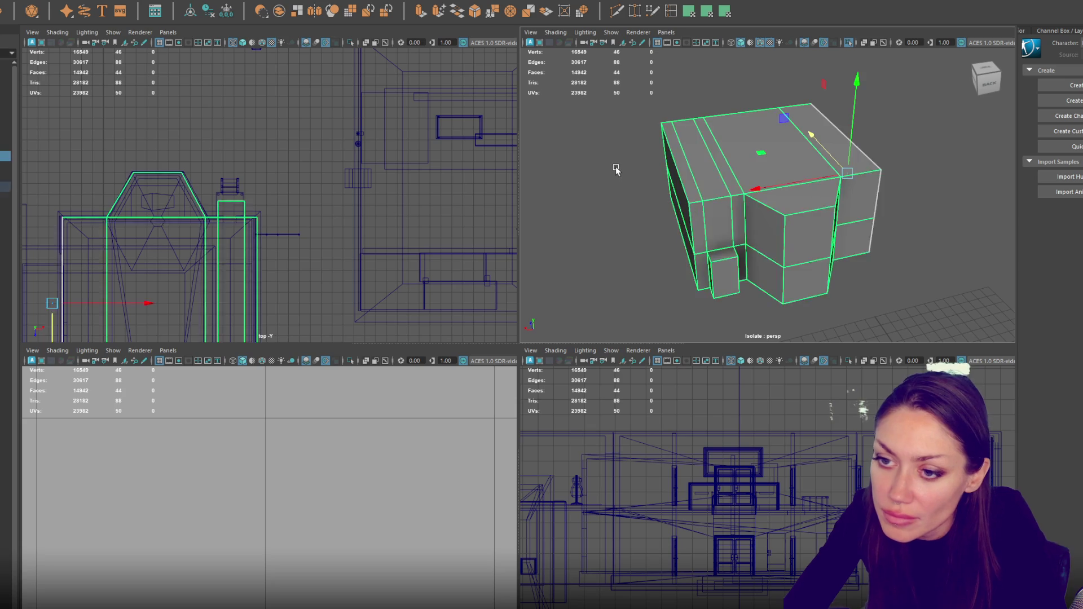
- Undo the extruded front box and delete the two extra edge loops with Ctrl+Delete
key("ctrl+z")
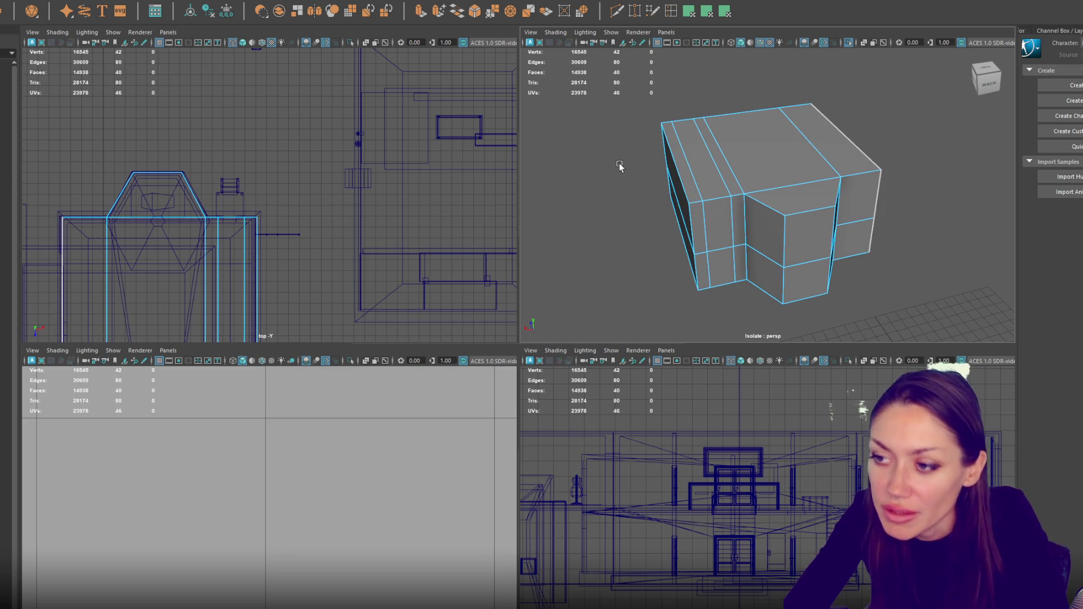
right_click(619, 166)
left_click(617, 135)
left_click(704, 229)
double_click(706, 227)
double_click(731, 216, "shift")
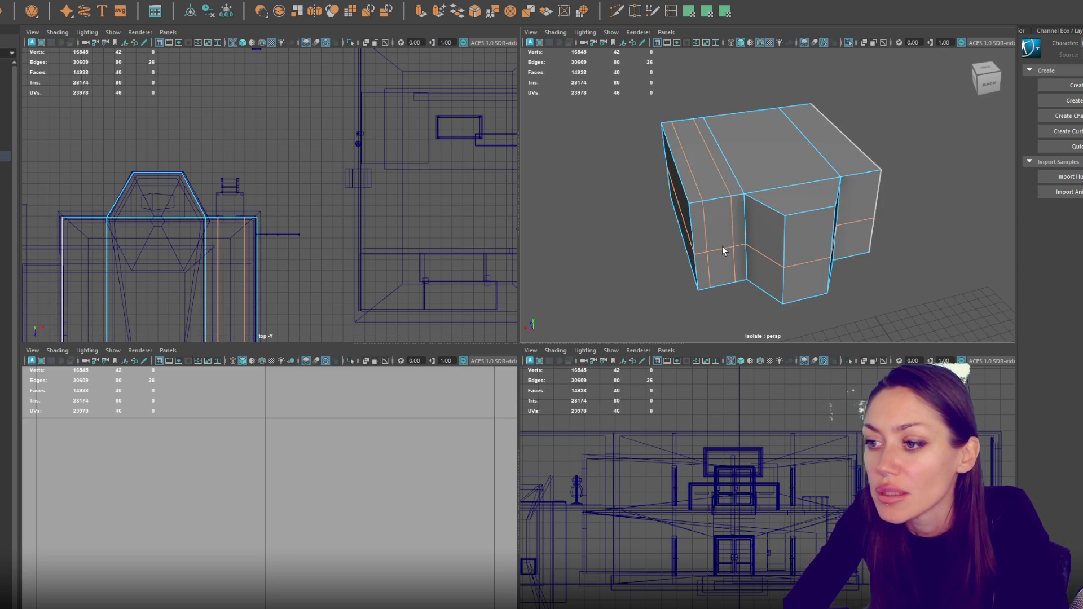
key("ctrl+Delete")
key("F8")
mouse_move(792, 186)
left_mouse_down("alt")
mouse_move(740, 181)
mouse_move(851, 224)
left_mouse_up("alt")
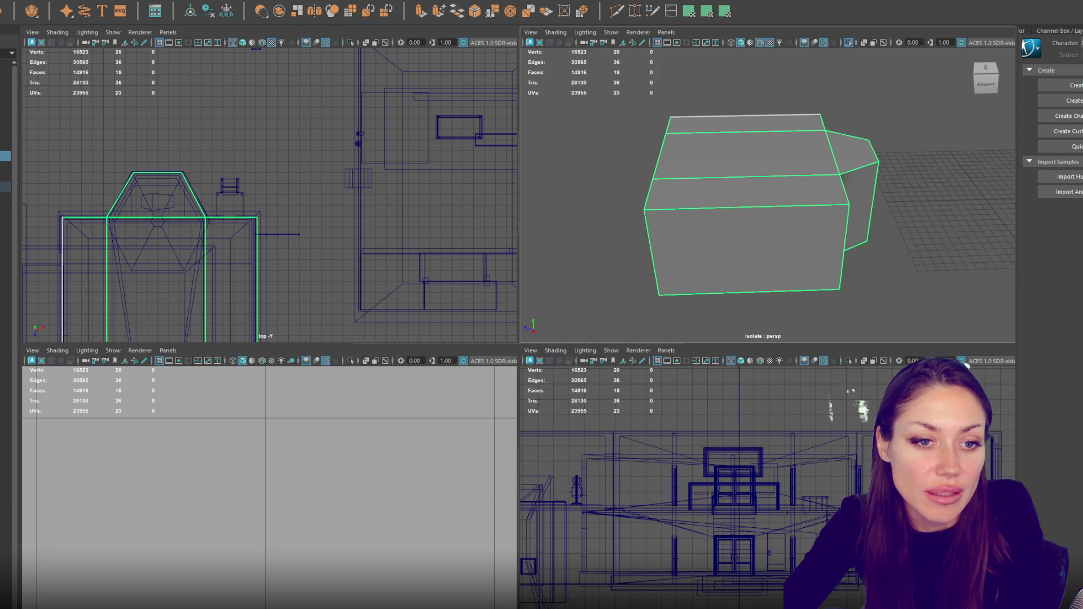
- In the top view, move the left rectangular piece's left-side vertices right to narrow it
left_click(371, 283)
left_click(742, 293)
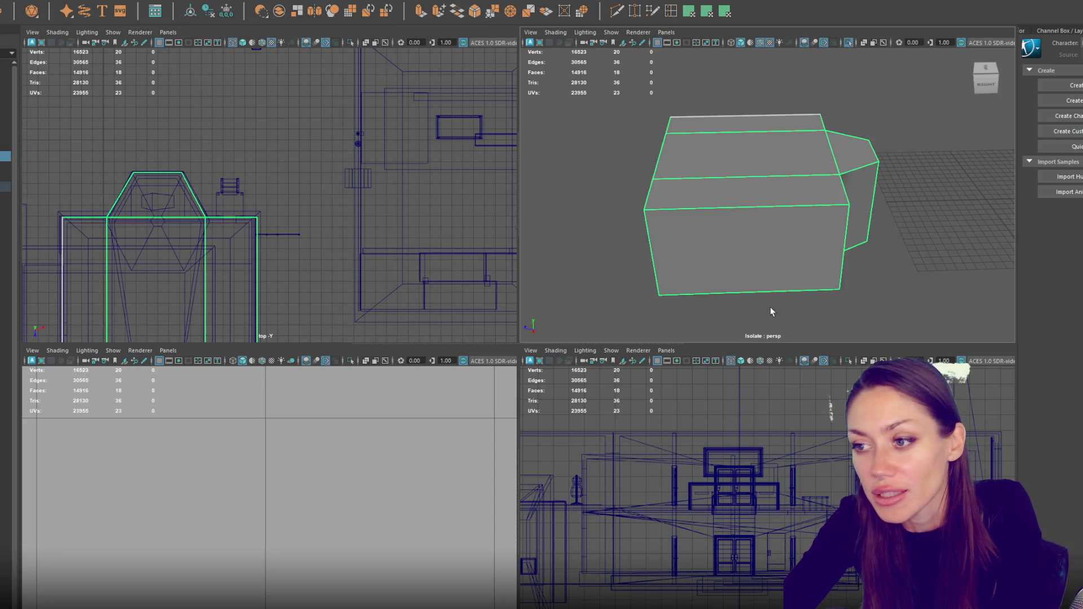
mouse_move(225, 228)
left_mouse_down()
mouse_move(338, 176)
mouse_move(369, 116)
mouse_move(305, 263)
mouse_move(490, 109)
mouse_move(500, 66)
mouse_move(170, 278)
mouse_move(395, 114)
left_mouse_up()
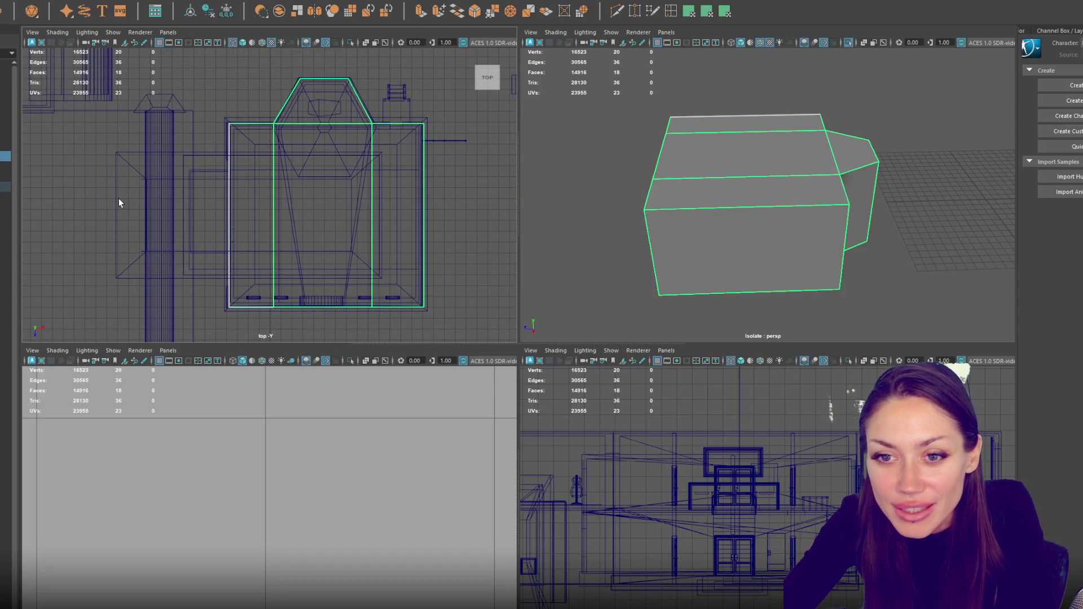
left_click(146, 207)
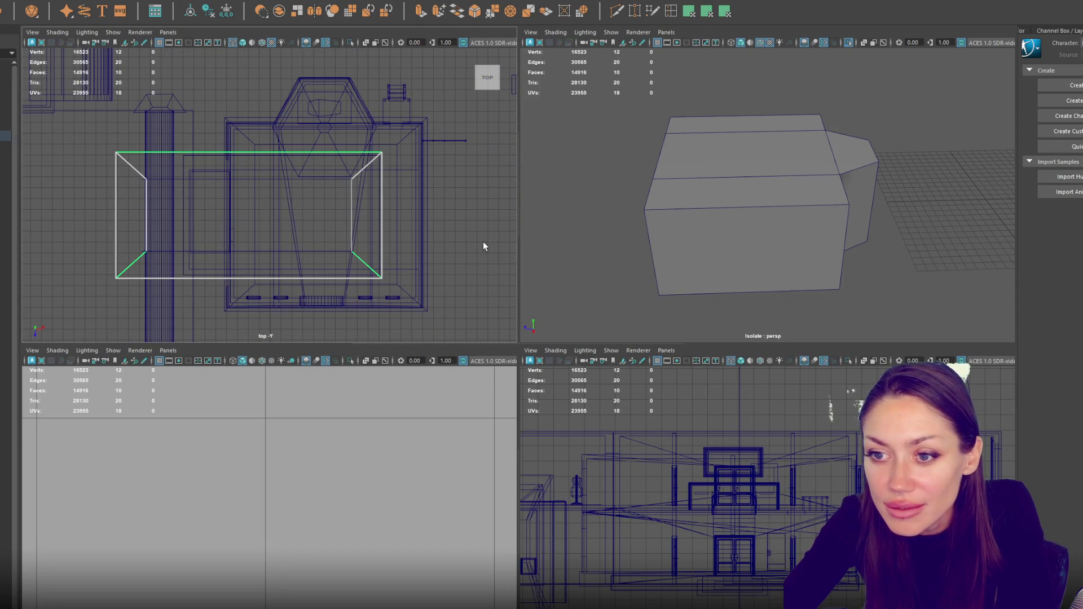
right_click(569, 196)
left_click(540, 194)
left_click_drag(94, 121, 201, 318)
left_click_drag(188, 216, 267, 216)
- Shorten the second rectangular box by moving its left-edge vertices inward
left_click(178, 249)
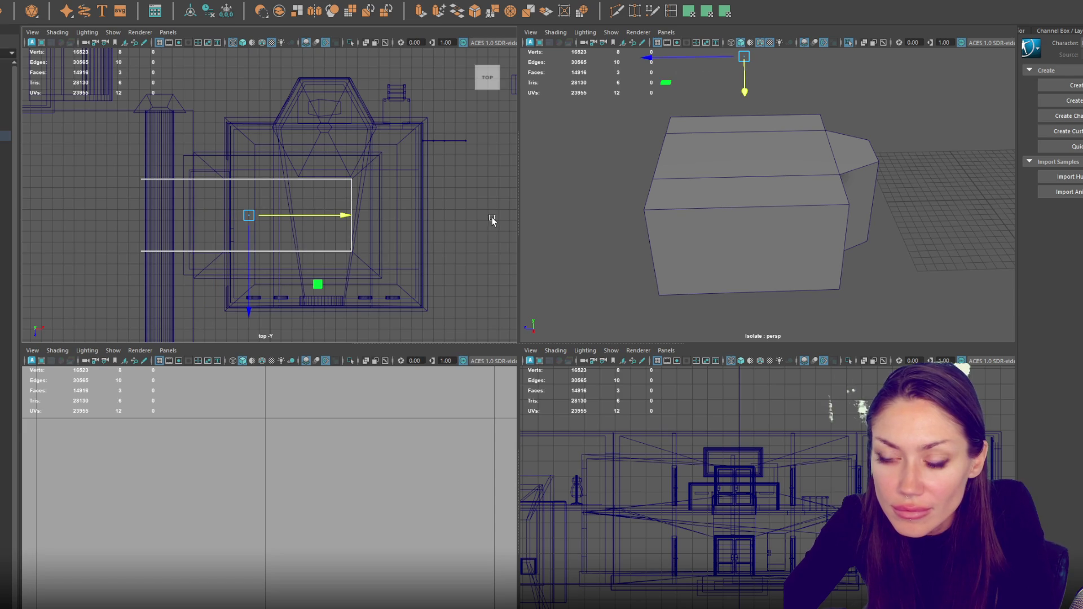
key("space")
mouse_move(687, 235)
left_mouse_down("alt")
mouse_move(696, 249)
mouse_move(662, 259)
mouse_move(773, 270)
left_mouse_up("alt")
left_click(773, 306)
key("bracketleft")
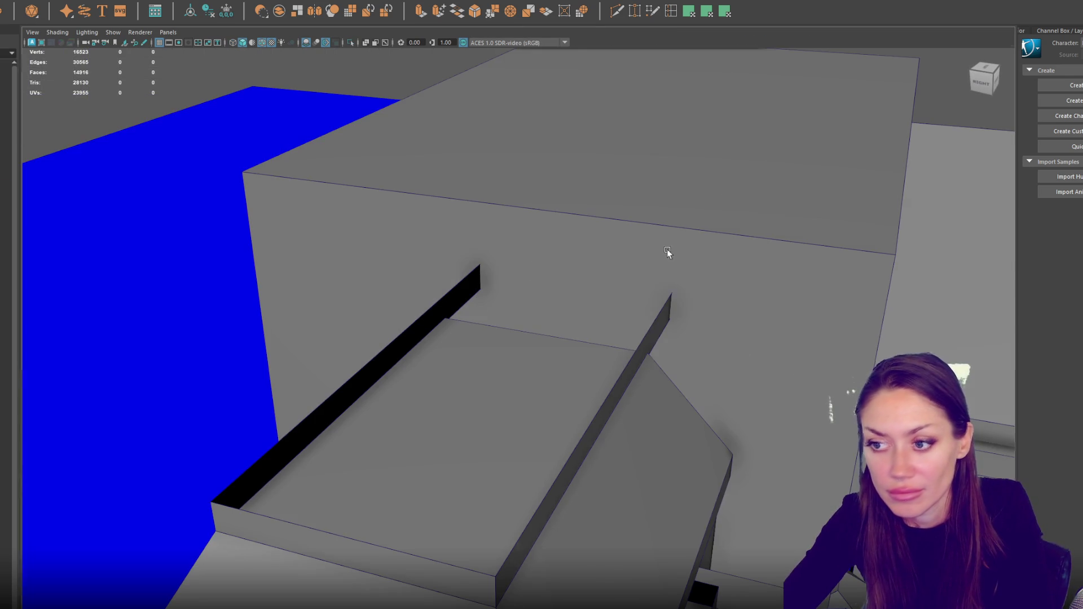
key("space")
left_click(184, 172)
right_click(208, 88)
left_click(182, 87)
left_click_drag(107, 141, 219, 286)
mouse_move(235, 217)
left_mouse_down()
mouse_move(314, 217)
mouse_move(281, 223)
left_mouse_up()
- Scale the box's left-side vertices into one straight column and nudge them into place
left_click_drag(598, 204, 734, 147)
key("ctrl+e")
right_click(728, 121)
left_click(772, 147)
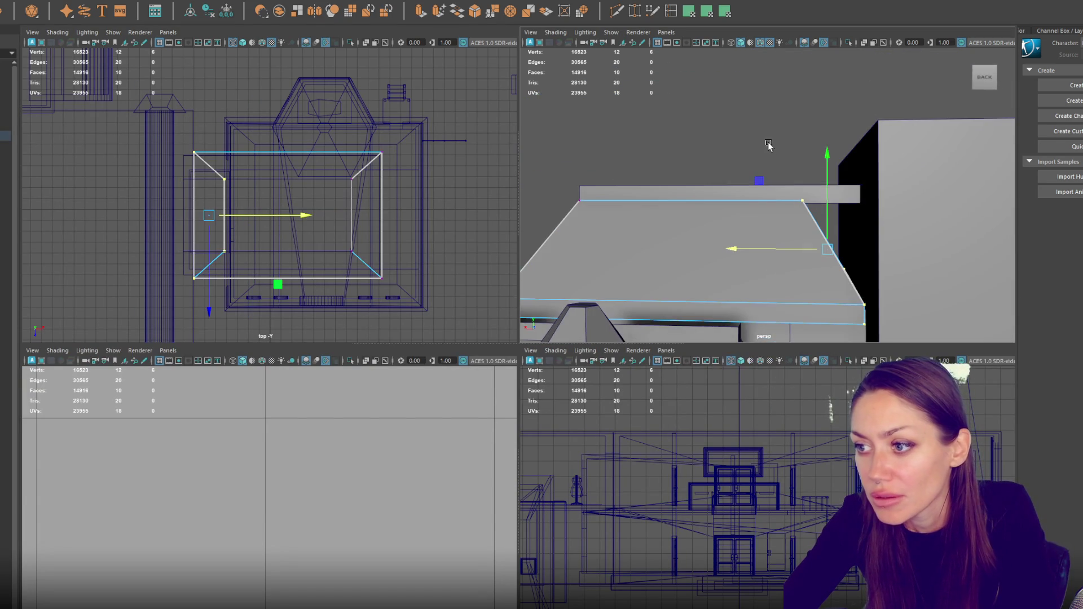
key("r")
mouse_move(734, 249)
left_mouse_down()
mouse_move(797, 254)
mouse_move(773, 251)
left_mouse_up()
key("w")
left_click(846, 263)
mouse_move(846, 263)
left_mouse_down()
mouse_move(843, 234)
mouse_move(709, 85)
mouse_move(745, 85)
mouse_move(830, 132)
left_mouse_up()
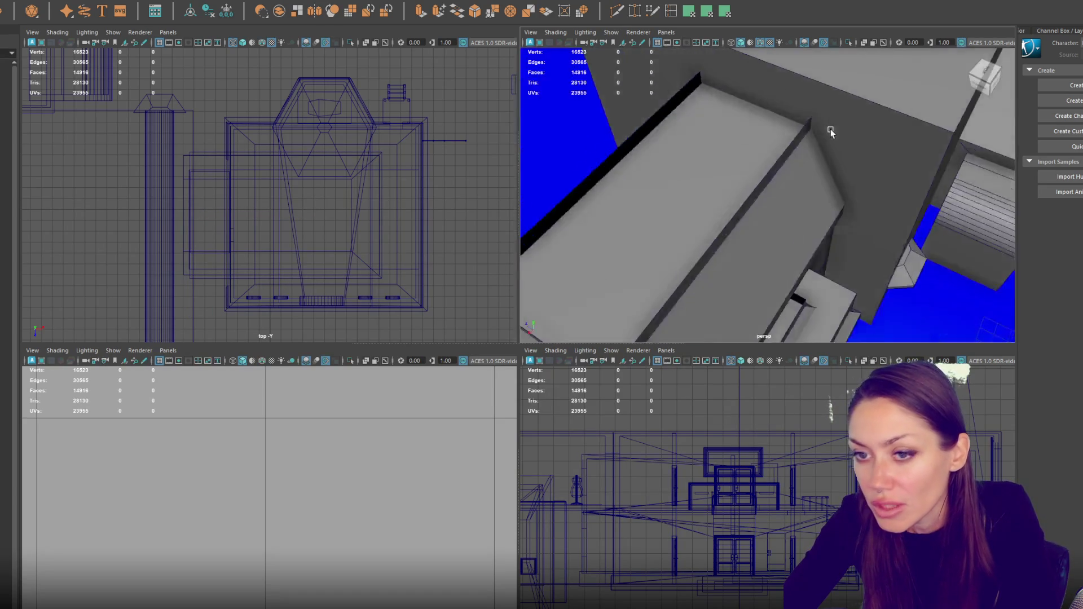
scroll(830, 132, "down", 5)
key("space")
key("space")
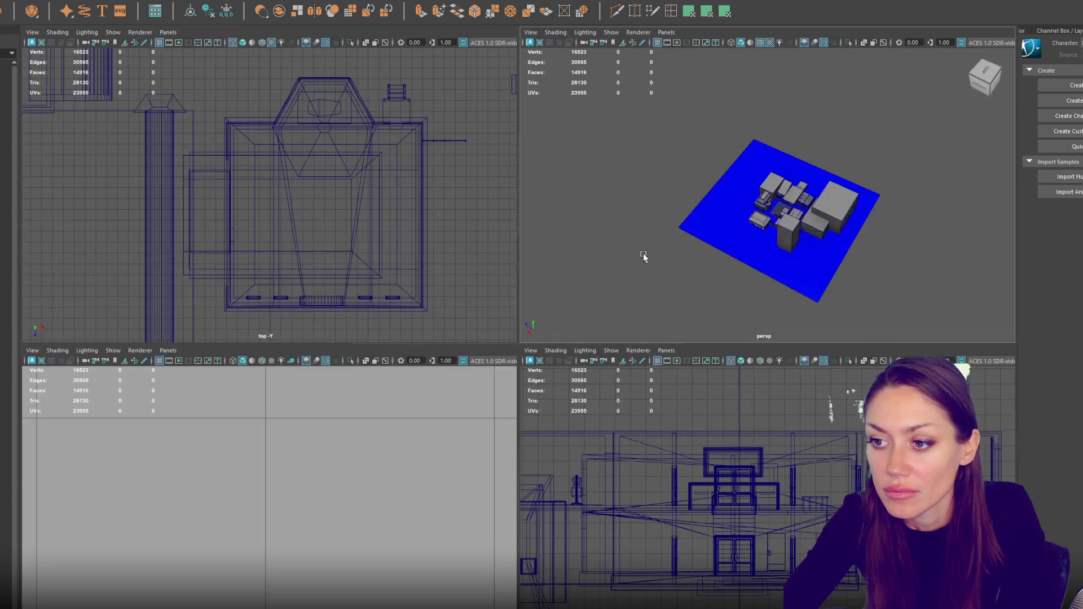
- Select the tall block pair in the perspective view
left_click(850, 224)
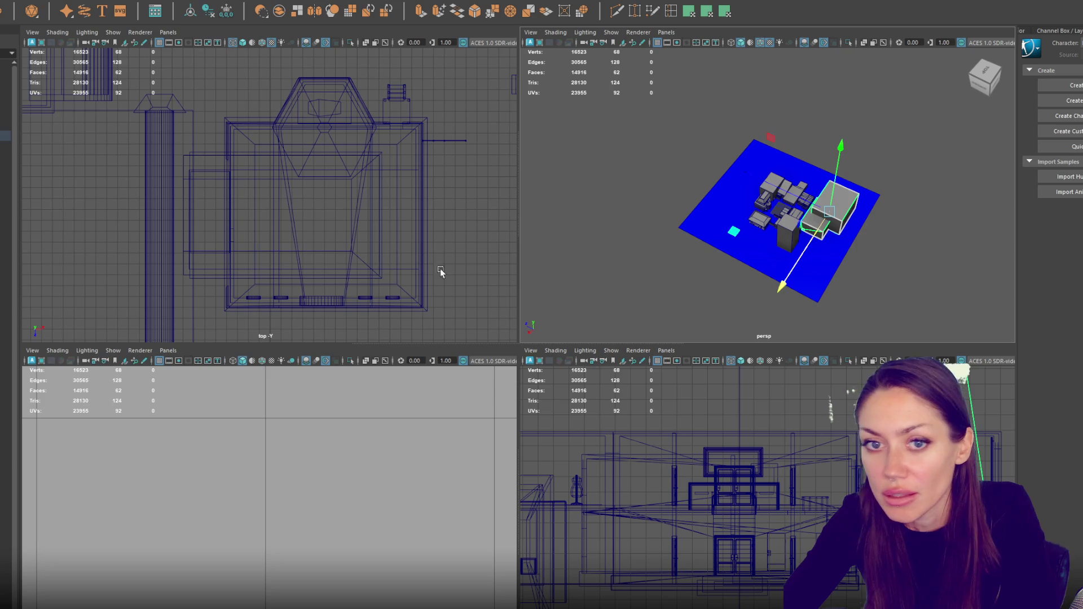
key("space")
left_click(107, 208)
left_click(5, 156)
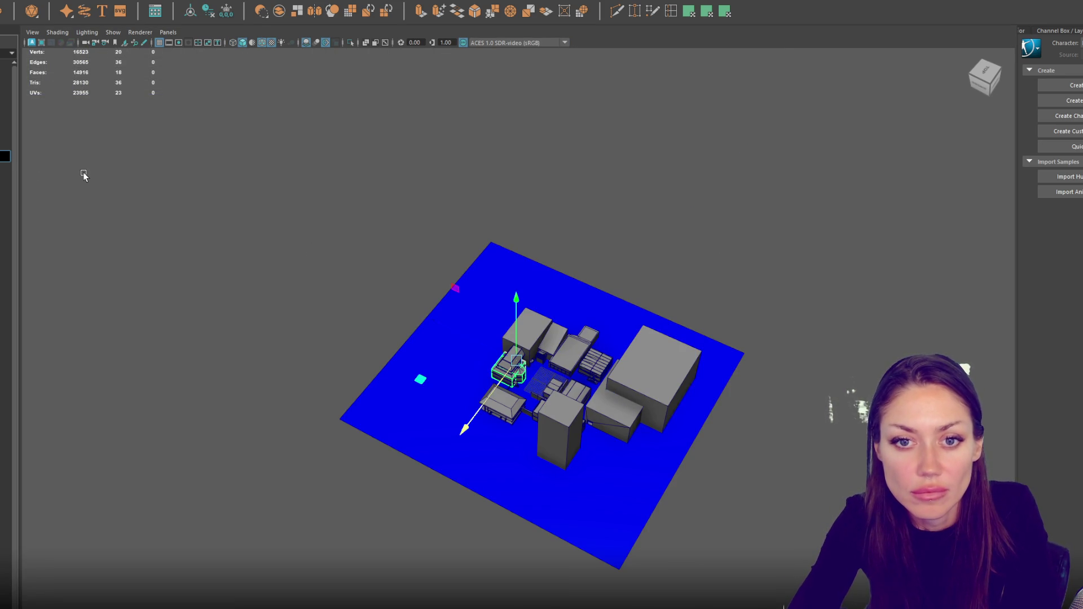
scroll(519, 304, "up", 5)
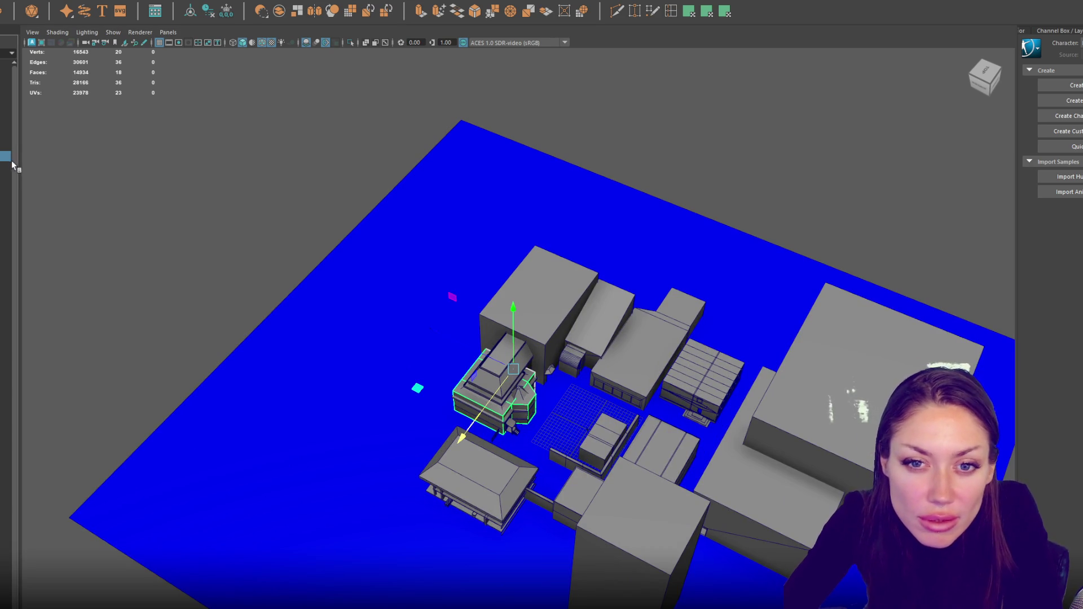
left_click(5, 168)
left_click(4, 146)
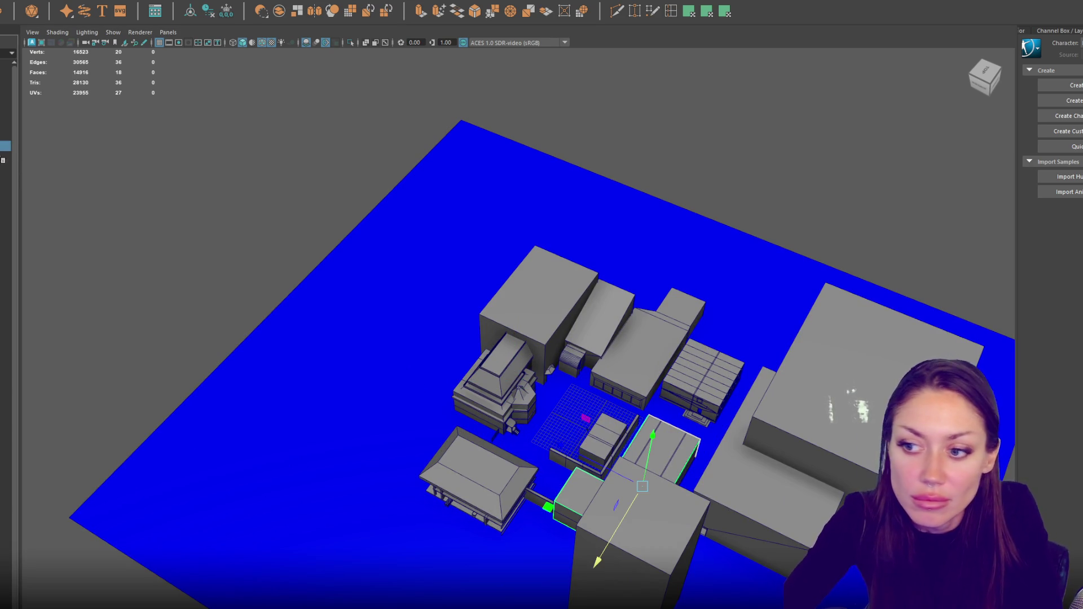
- Duplicate the block pair, isolate the copy, and delete its horizontal bar
key("ctrl+d")
mouse_move(643, 486)
left_mouse_down()
mouse_move(706, 379)
mouse_move(617, 342)
left_mouse_up()
key("ctrl+1")
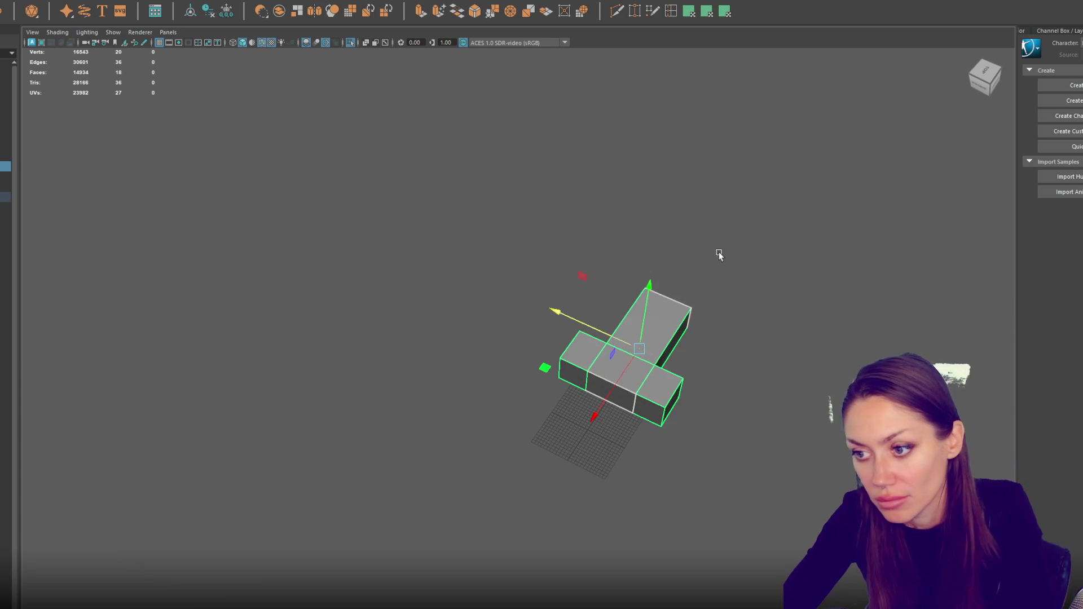
key("space")
left_click_drag(773, 278, 678, 307)
key("Delete")
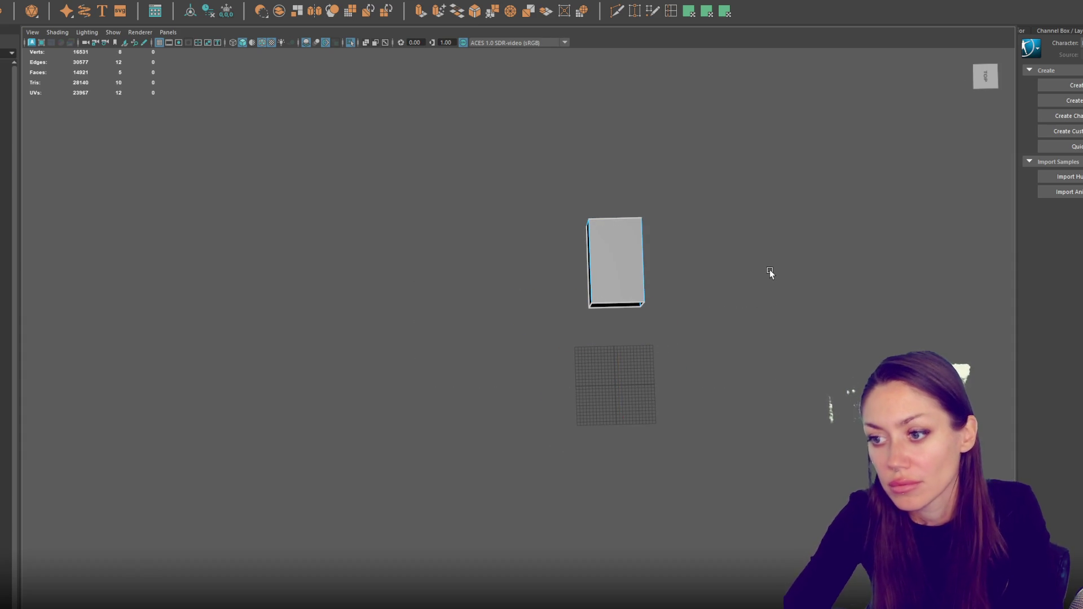
- Bring back the full town, widen the copied box along X and place it over its building
left_click_drag(634, 295, 601, 343)
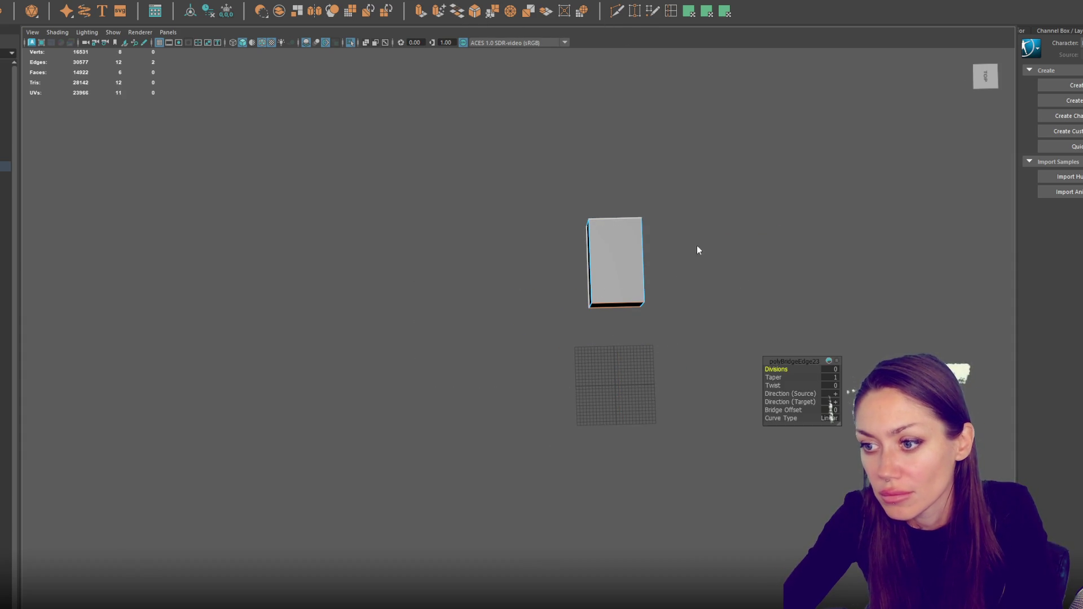
key("ctrl+1")
key("space")
scroll(637, 292, "down", 8)
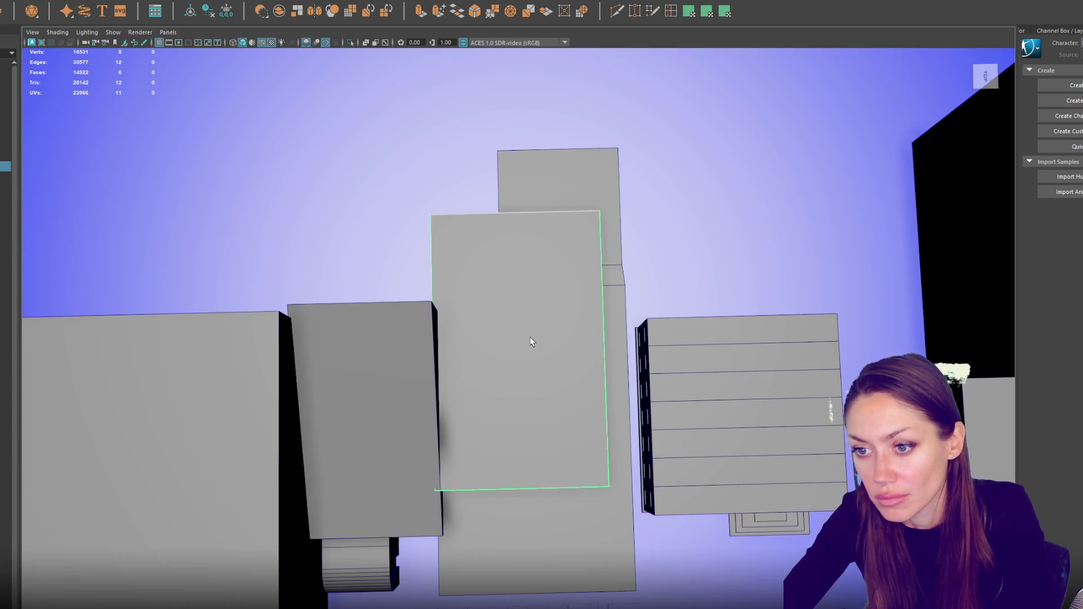
key("w")
left_click_drag(499, 336, 455, 337)
key("w")
key("r")
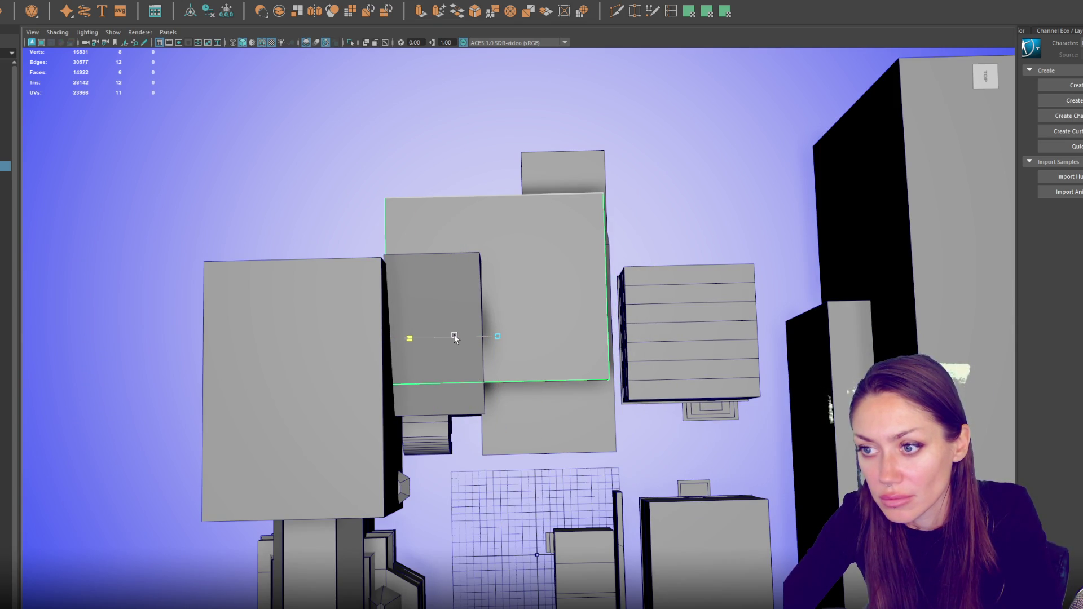
key("w")
key("space")
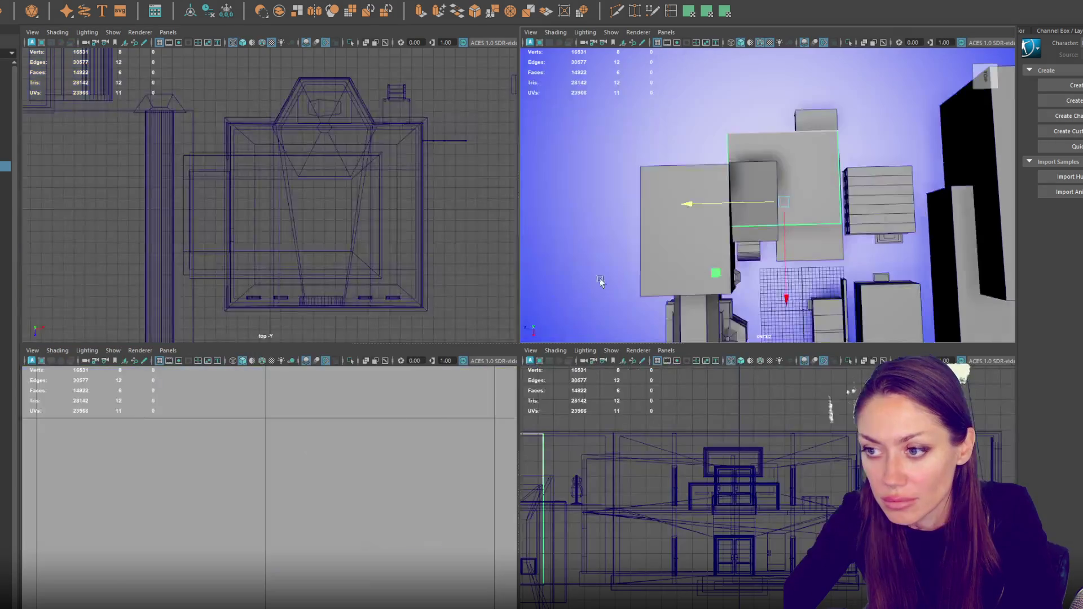
key("f")
key("space")
key("space")
key("space")
- Position the box in top view and pull its left-edge vertices out to the left
scroll(515, 314, "down", 5)
left_click_drag(654, 354, 666, 355)
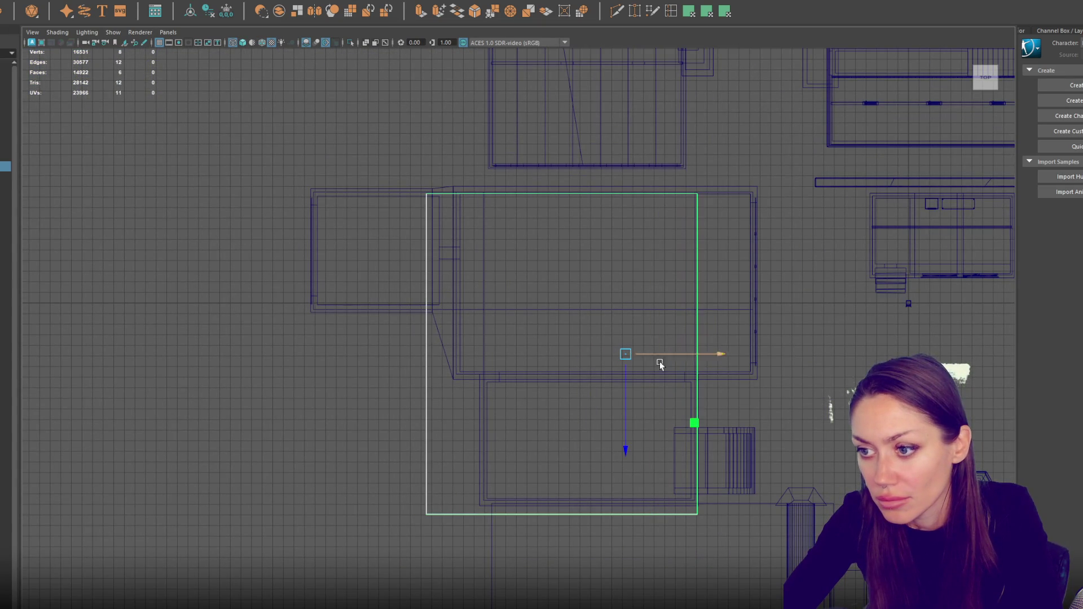
left_click_drag(622, 385, 628, 380)
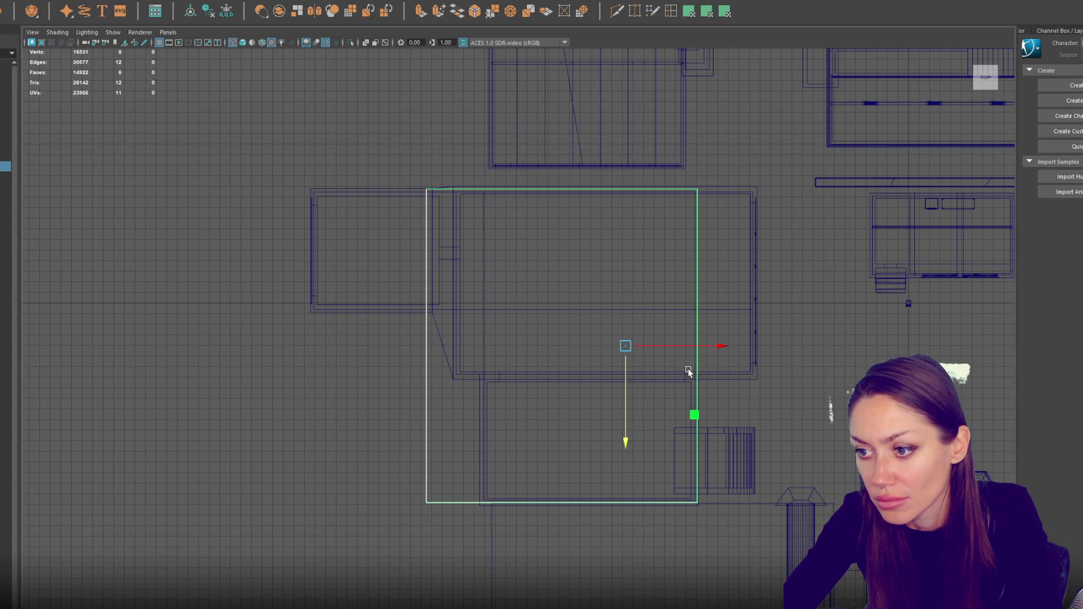
left_click_drag(716, 347, 719, 349)
left_click_drag(722, 307, 539, 321)
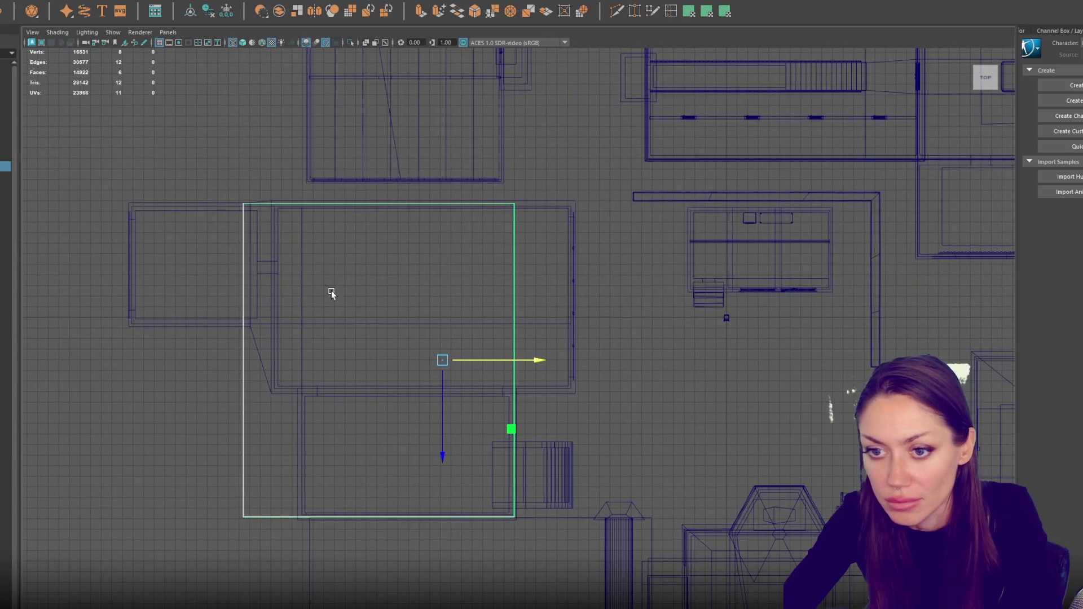
right_click(164, 369)
left_click_drag(157, 169, 247, 590)
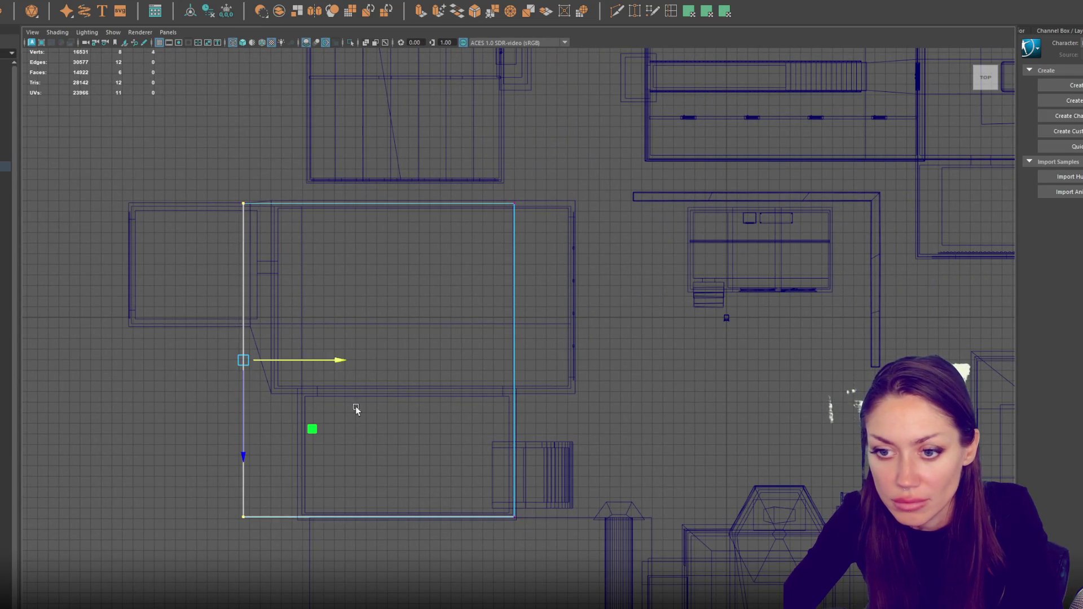
left_click_drag(343, 365, 230, 368)
- Cut new edges into the slab, adding a vertical and a horizontal edge loop
key("ctrl+shift+x")
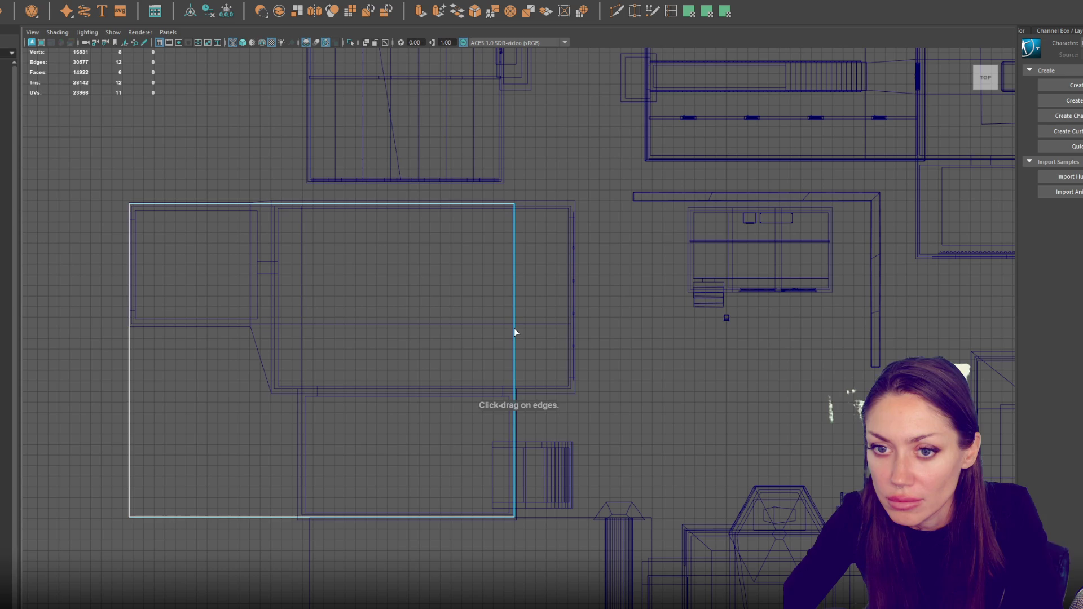
left_click_drag(515, 333, 522, 323)
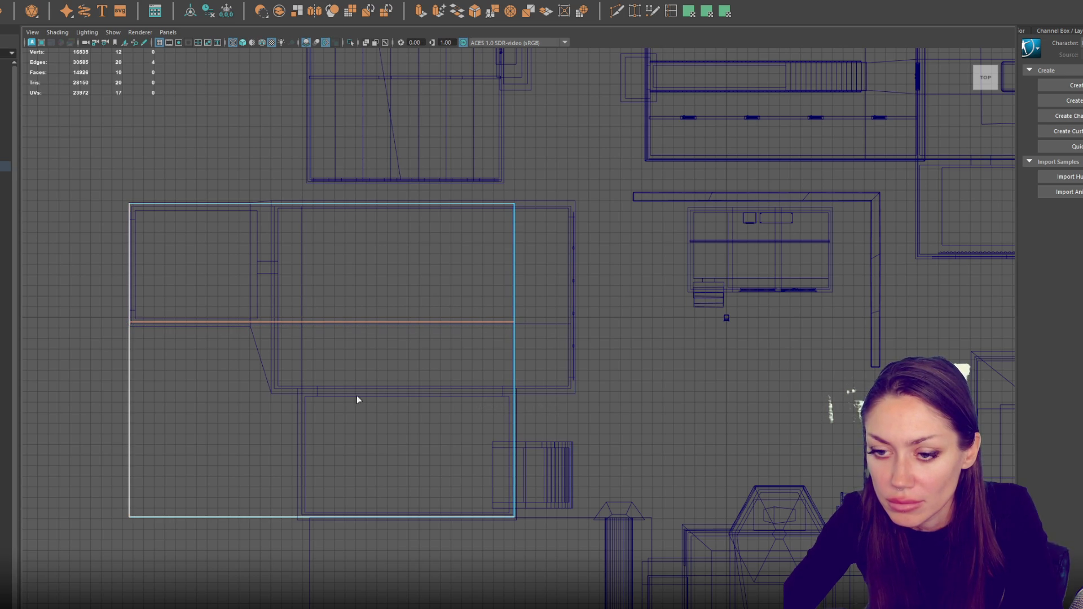
left_click(272, 389)
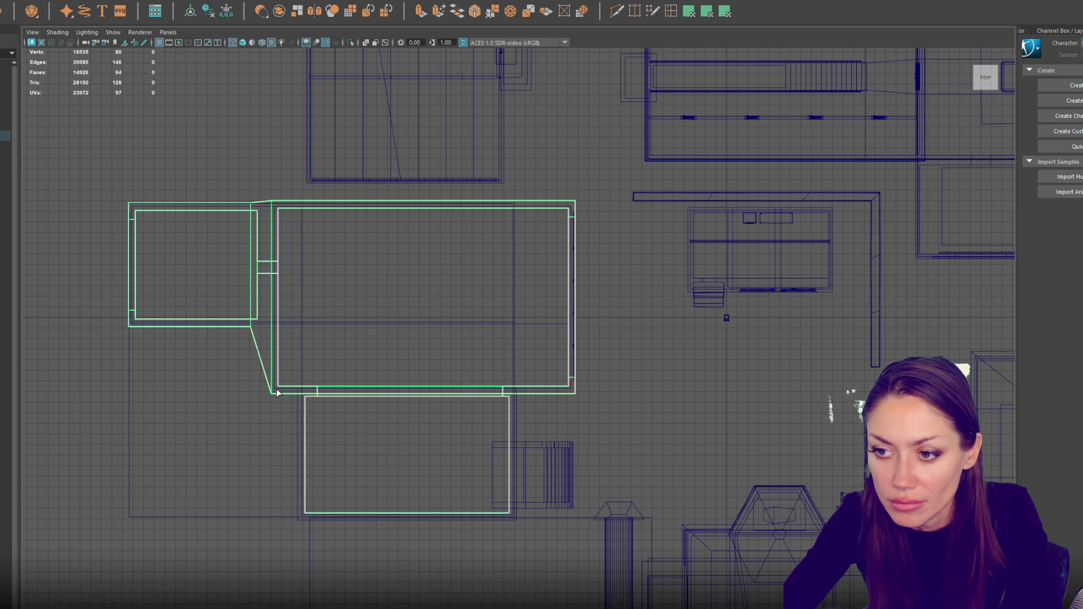
left_click(130, 428)
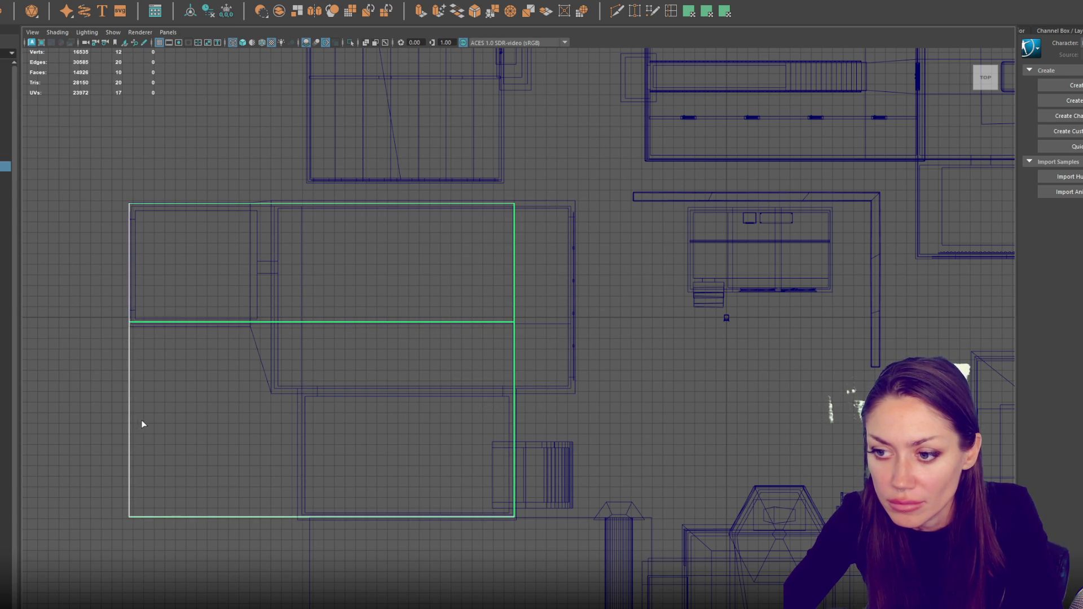
left_click(275, 391)
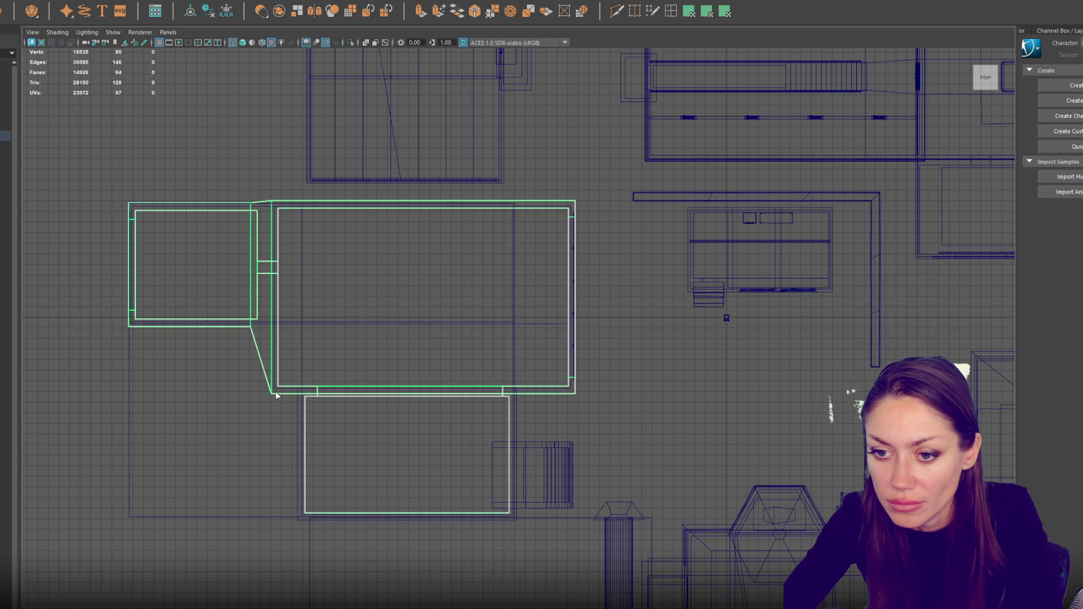
left_click(131, 401)
key("ctrl")
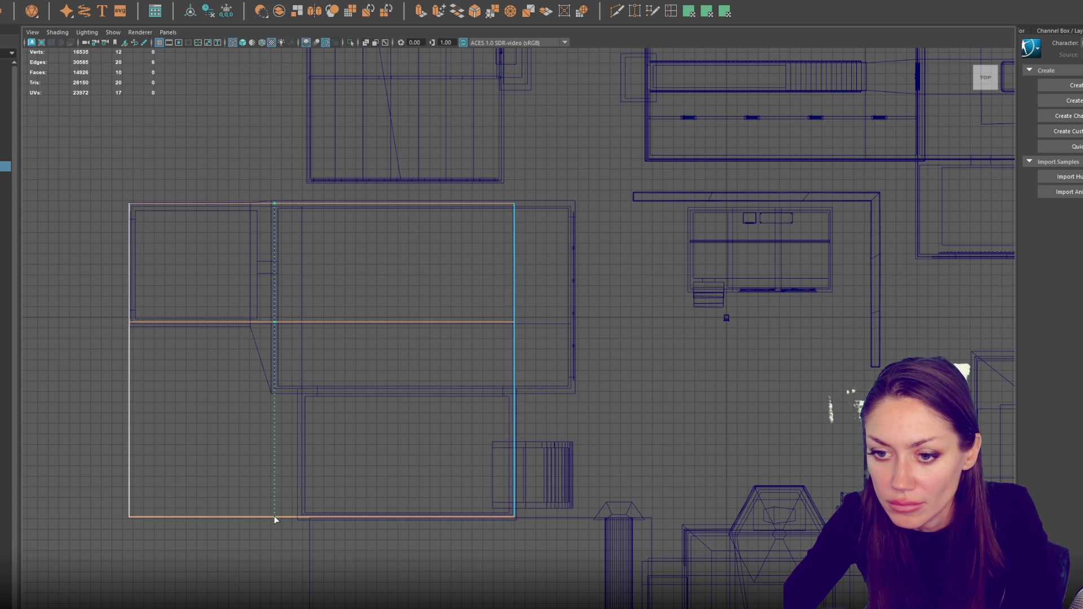
left_click(273, 516)
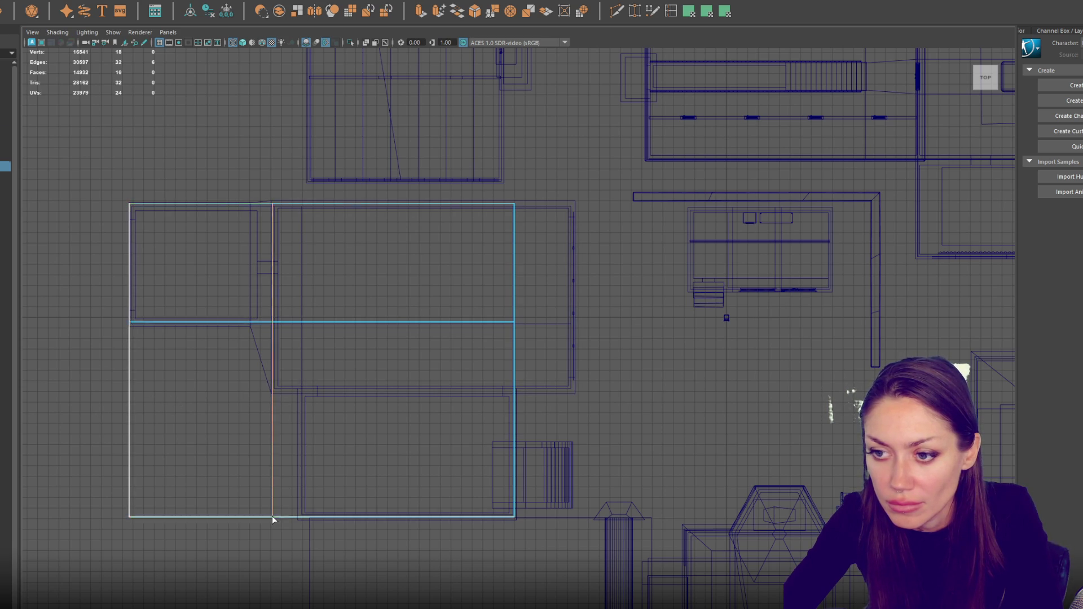
left_click(515, 391)
- Delete the slab's lower-left faces and extrude its upper-right faces out to the right
right_click(177, 354)
left_click_drag(178, 368, 10, 580)
key("Delete")
mouse_move(551, 304)
left_mouse_down()
mouse_move(467, 360)
mouse_move(398, 366)
left_mouse_up()
left_click(420, 11)
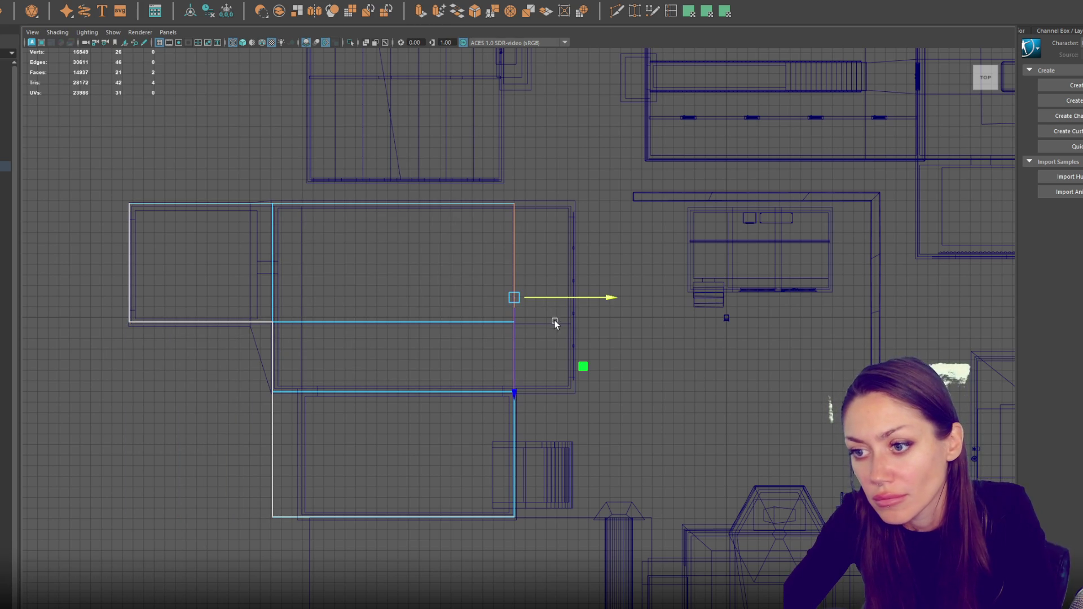
left_click_drag(566, 299, 619, 300)
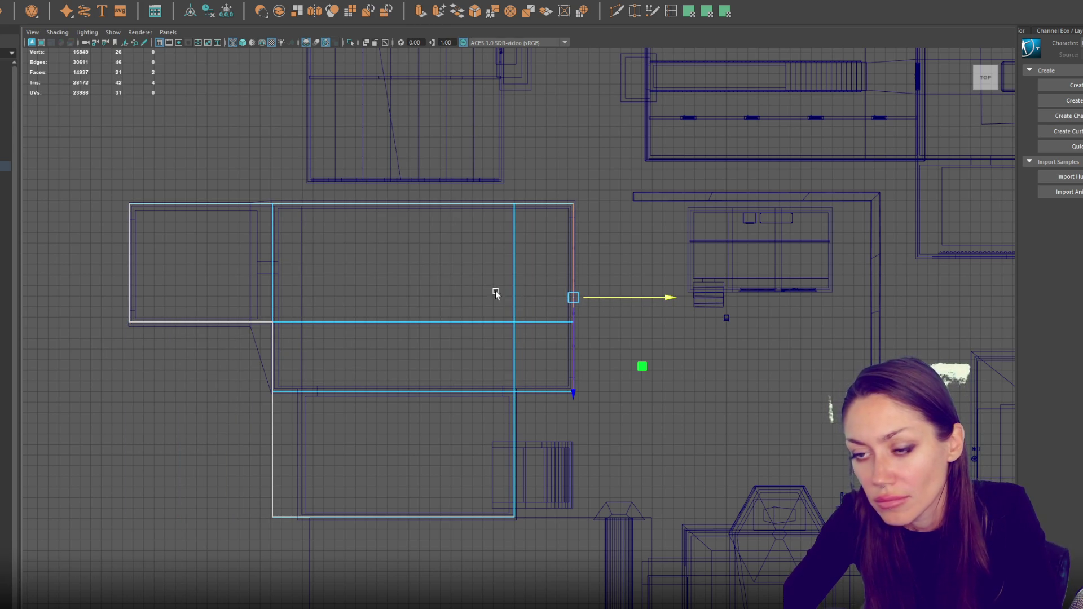
key("F8")
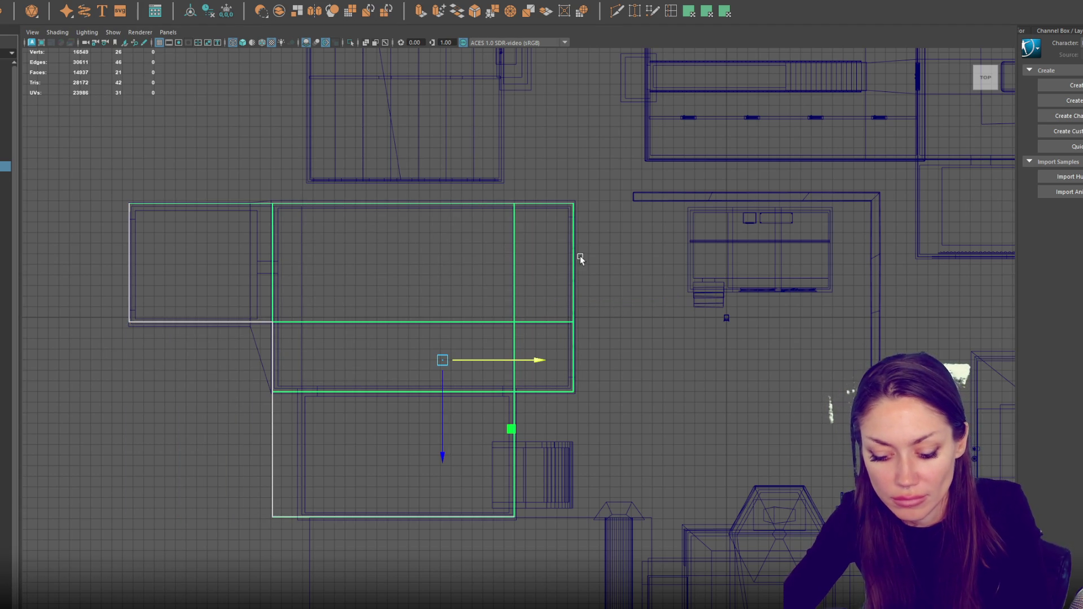
key("5")
mouse_move(580, 255)
left_mouse_down()
mouse_move(730, 244)
mouse_move(533, 356)
mouse_move(823, 210)
mouse_move(593, 385)
left_mouse_up()
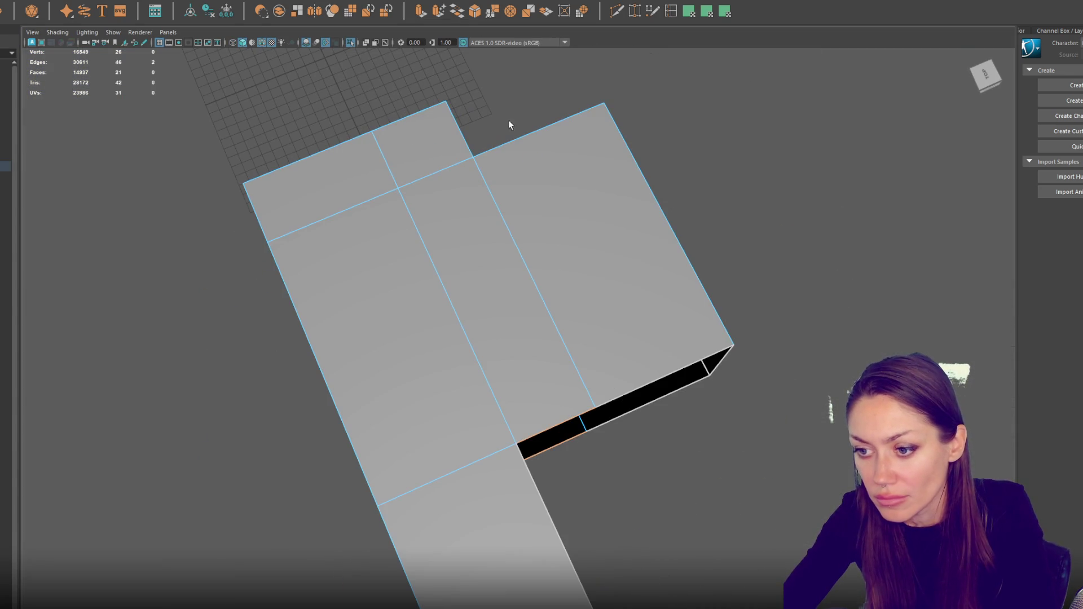
- Bridge the two open gaps along the slab's side
left_click(439, 11)
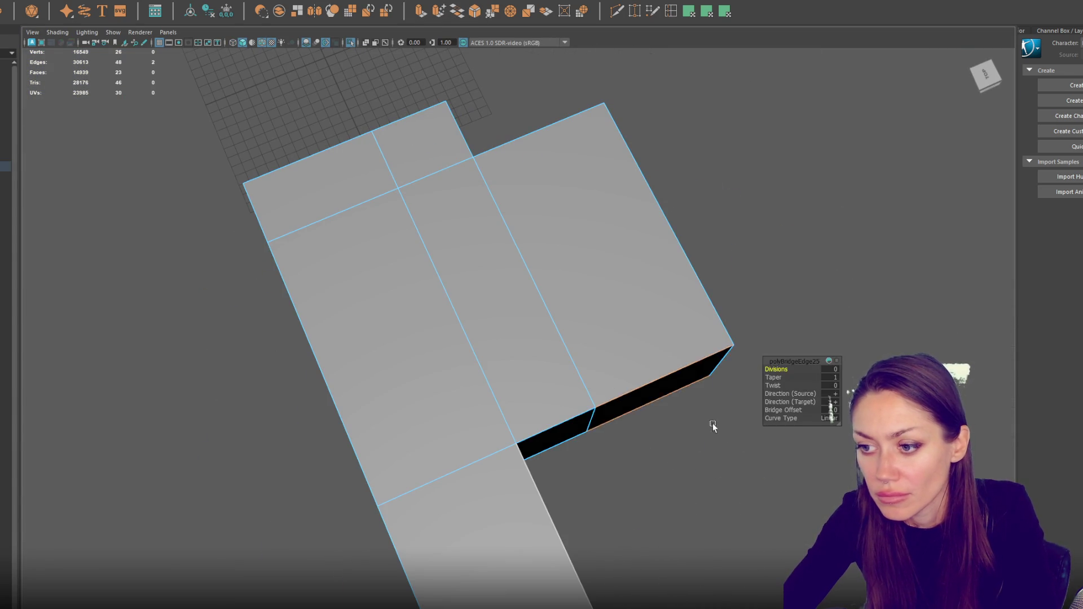
left_click_drag(721, 432, 382, 374)
key("g")
mouse_move(649, 399)
left_mouse_down()
mouse_move(570, 280)
mouse_move(218, 249)
mouse_move(359, 191)
left_mouse_up()
left_click(448, 165)
- Turn off Isolate Select to show the whole town and select every object
left_click(562, 276)
key("ctrl+1")
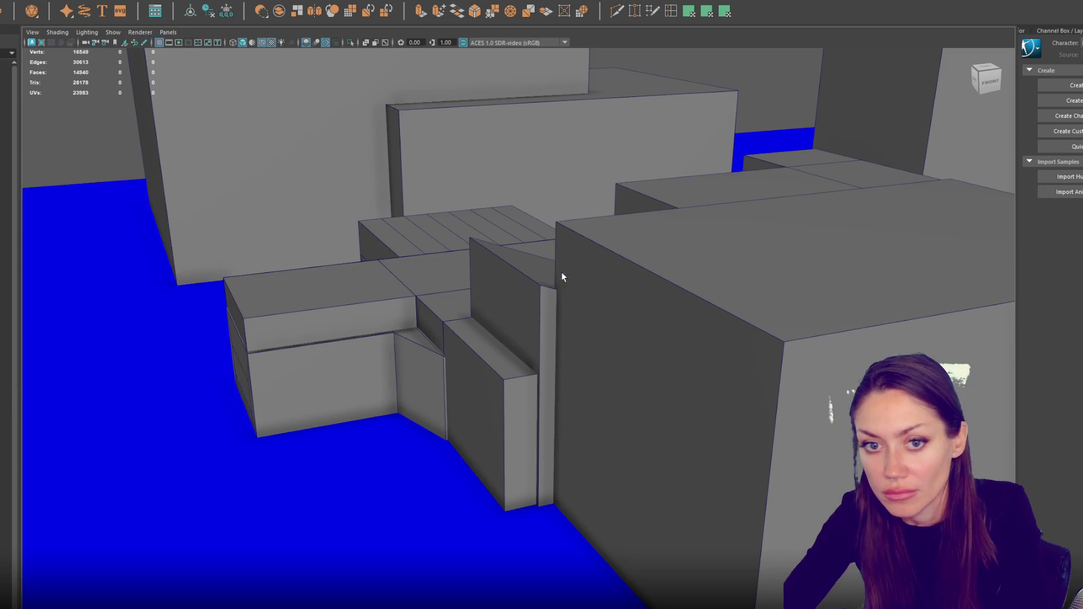
left_click(5, 155, "ctrl")
left_click(6, 135)
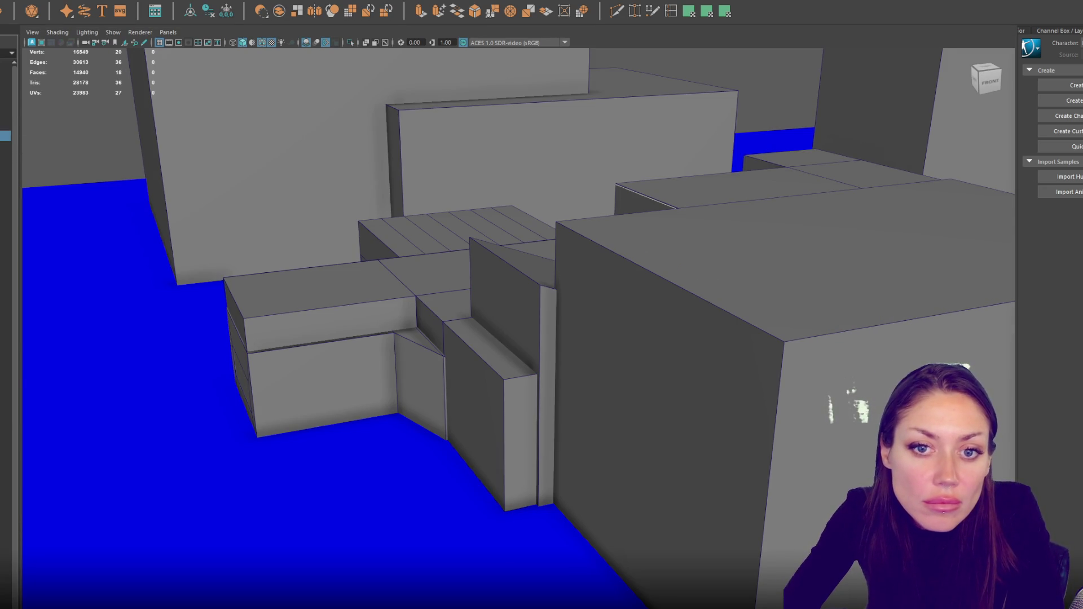
key("ctrl+a")
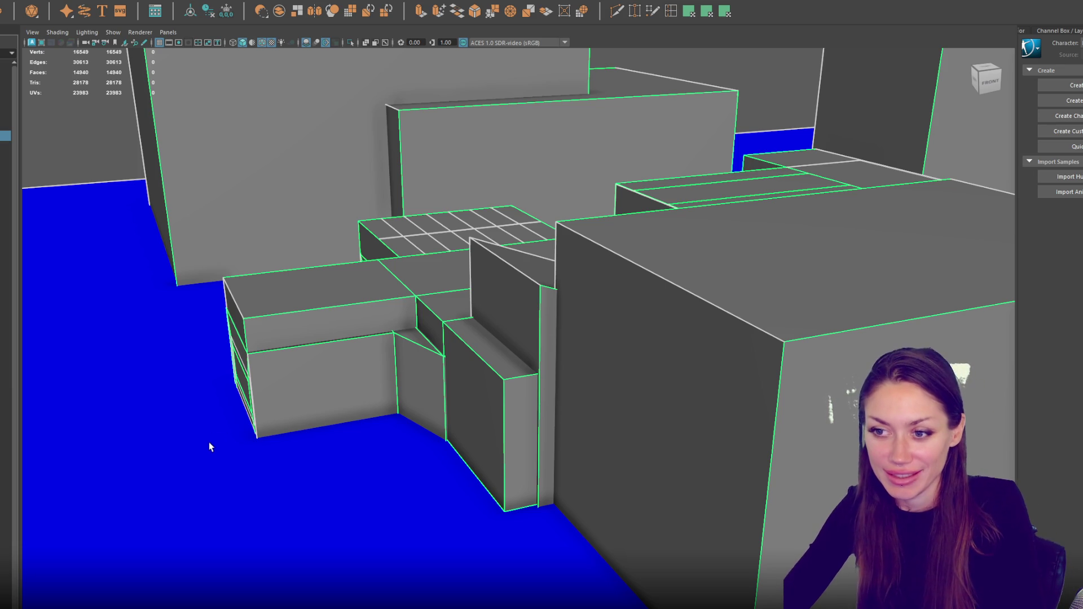
mouse_move(324, 387)
left_mouse_down()
mouse_move(756, 286)
mouse_move(795, 292)
left_mouse_up()
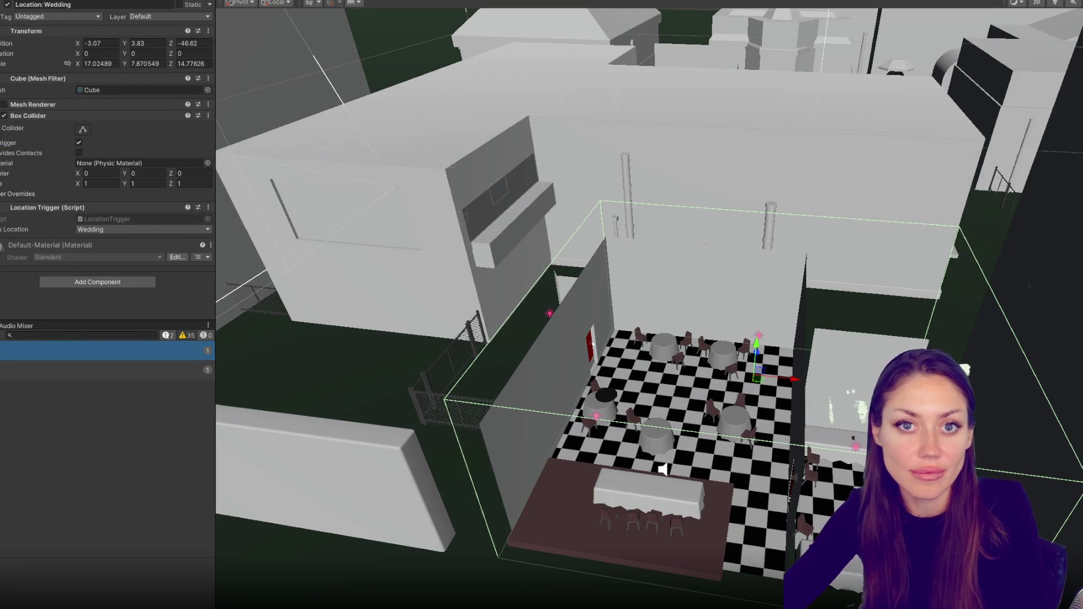
- Select the cITY model and frame the whole city in the Scene view
left_click(679, 301)
key("f")
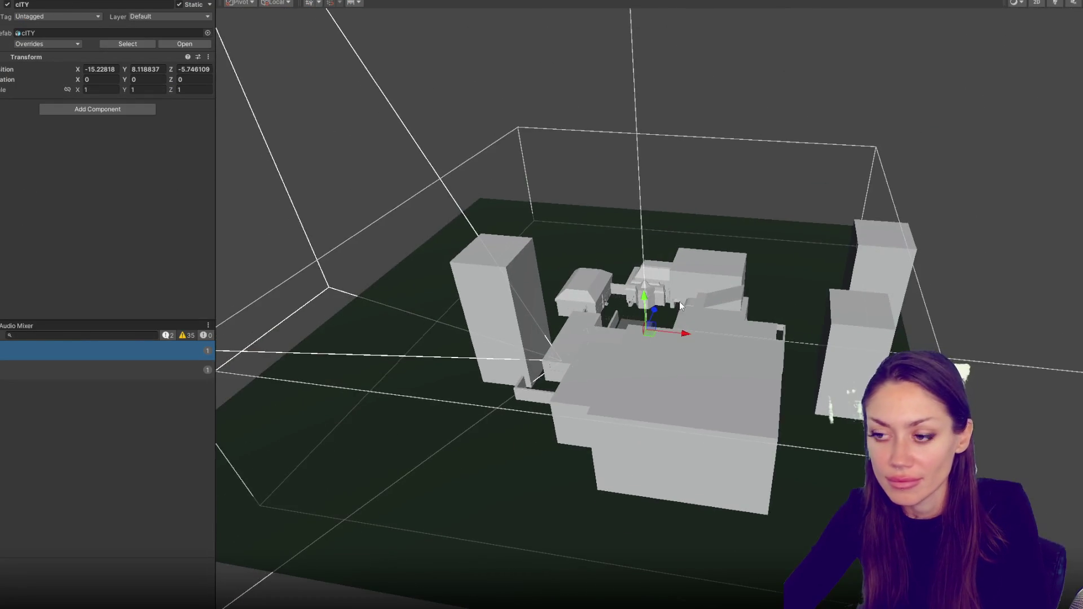
scroll(648, 326, "down", 10)
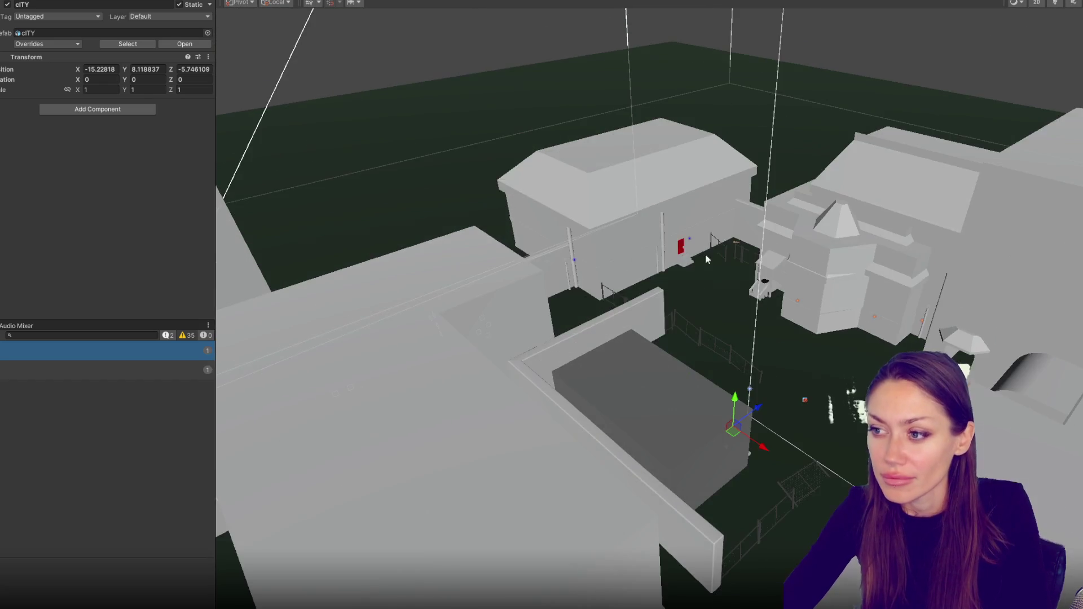
left_click_drag(682, 244, 563, 251)
left_click(563, 251)
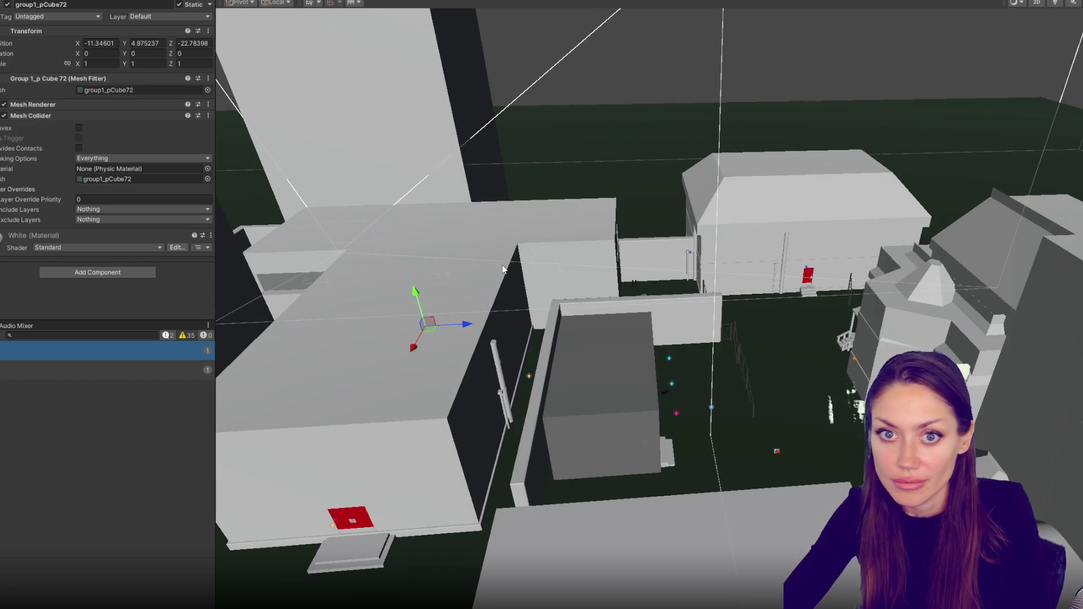
left_click(563, 252)
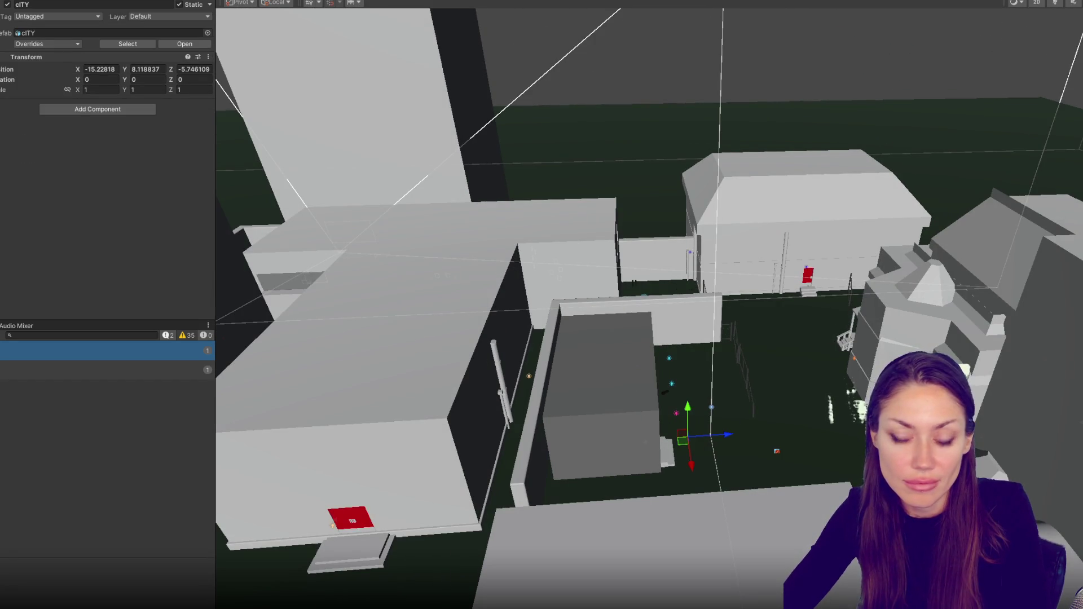
key("f")
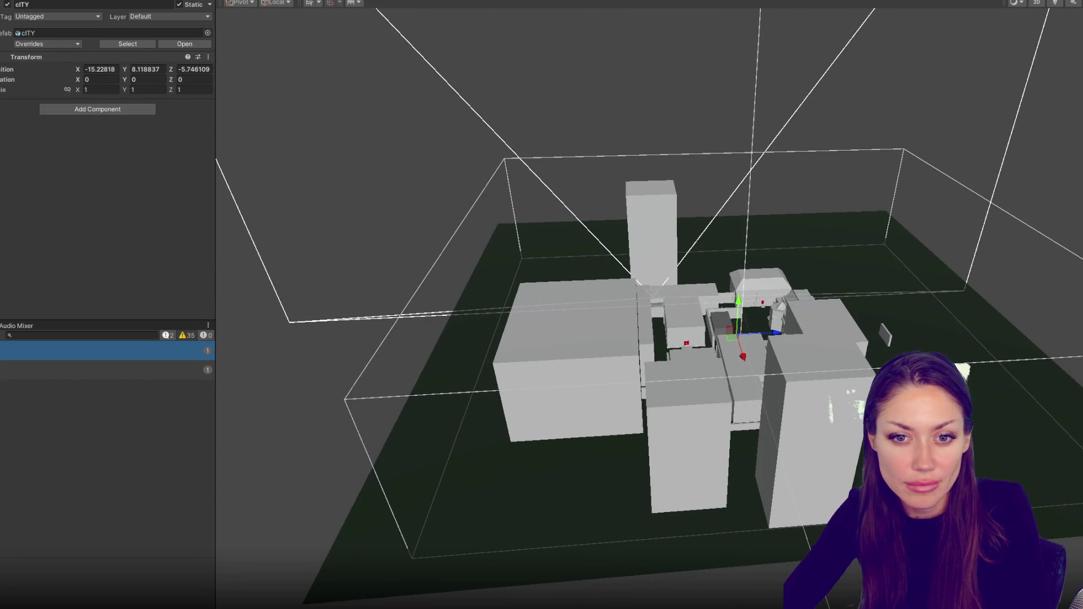
- Select the COLLIDER objects and inspect a single home collider's settings
left_click(563, 252)
left_click(563, 252, "shift")
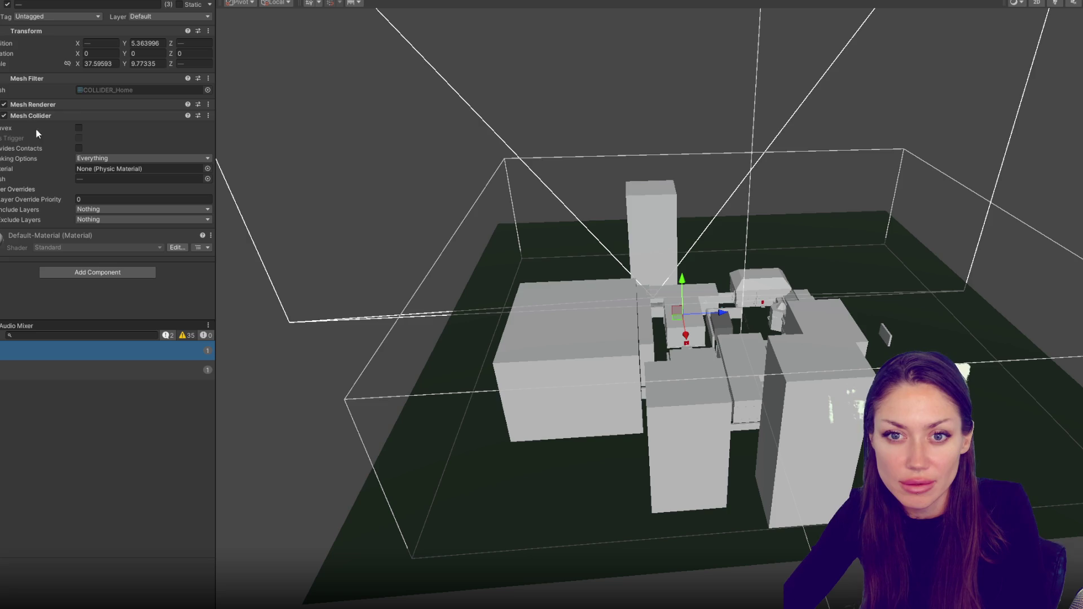
left_click(97, 272)
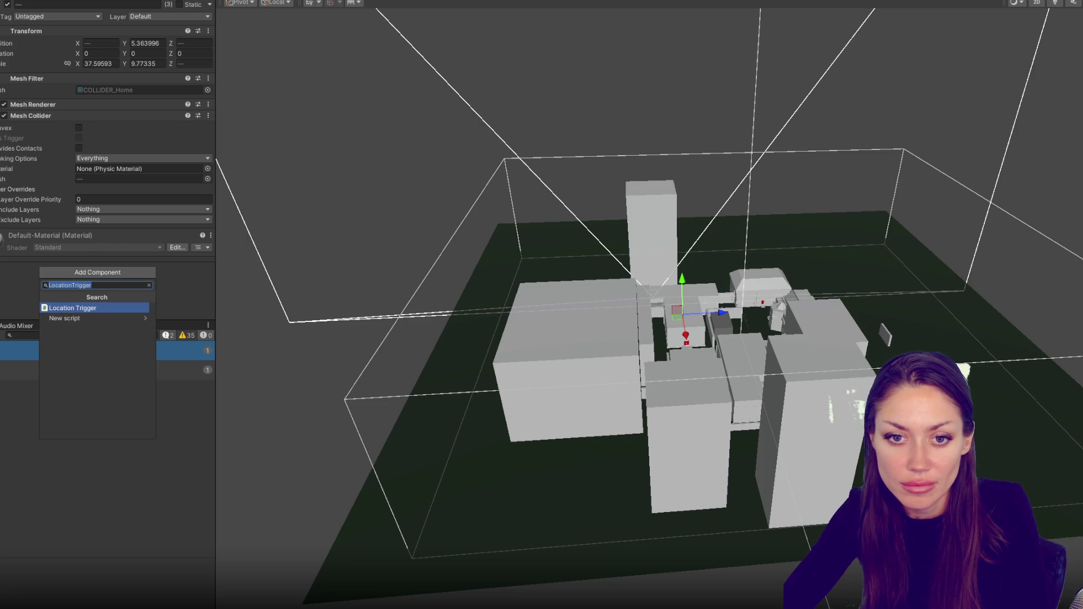
- Give the three selected colliders a Location Trigger, a Convex mesh and a disabled Mesh Renderer
key("ctrl+z")
key("ctrl+z")
key("ctrl+y")
key("ctrl+y")
key("ctrl+z")
key("ctrl+y")
key("ctrl+z")
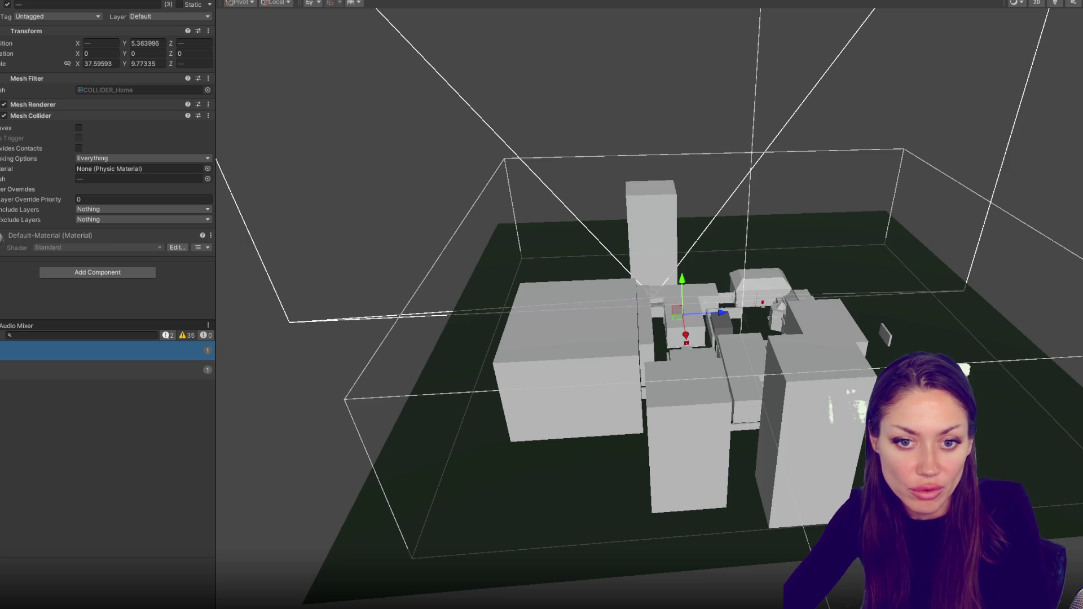
left_click(139, 5)
type("Location")
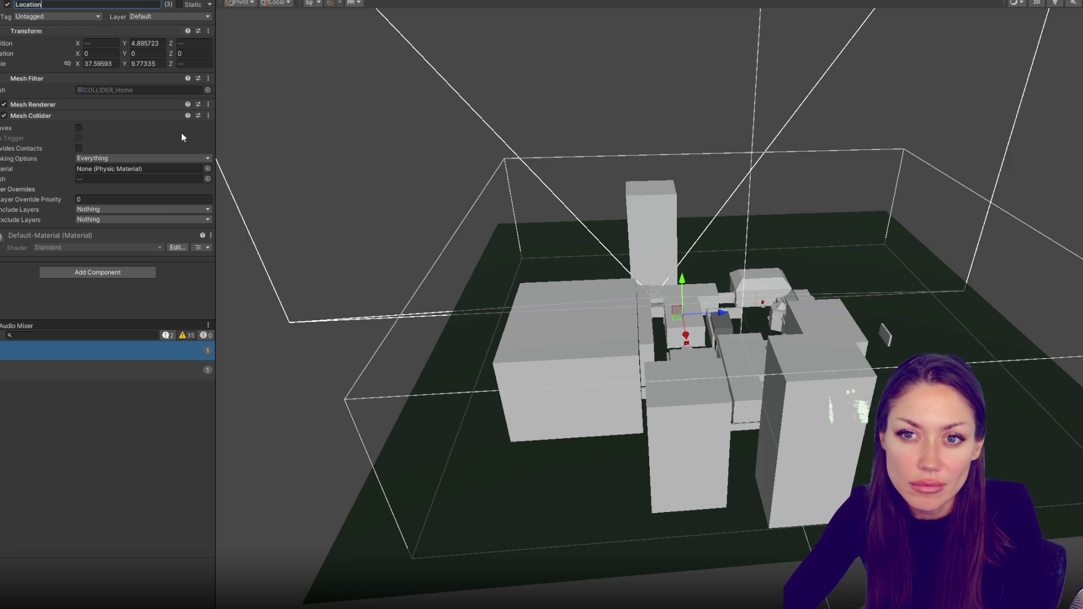
left_click(128, 273)
left_click(129, 309)
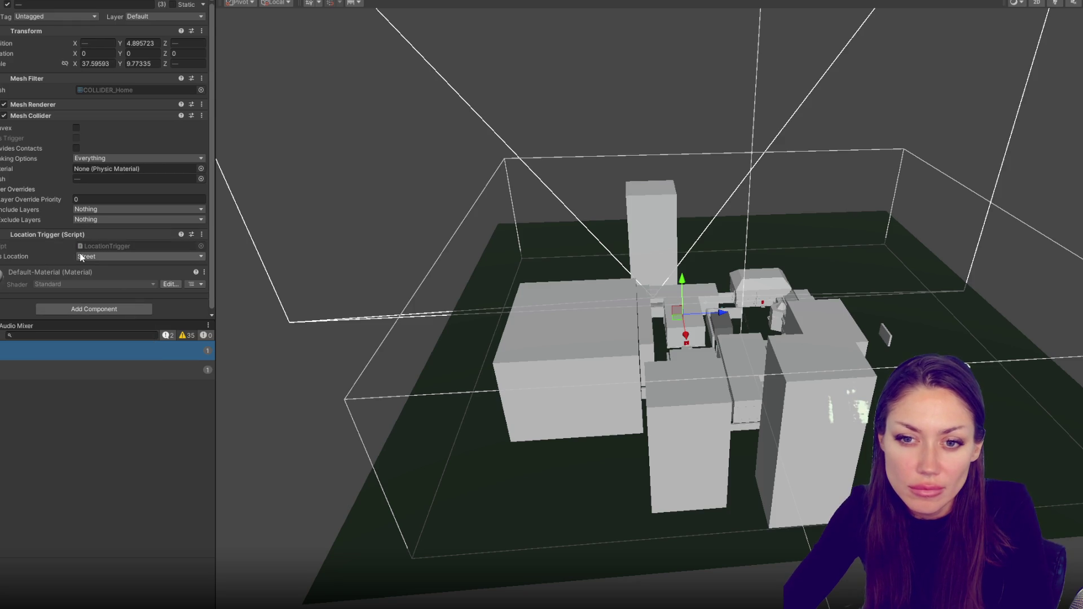
left_click(76, 128)
left_click(4, 105)
- Set the club collider's location to Club and rename it 'Location: Club'
left_click(744, 367)
left_click(110, 258)
left_click(107, 298)
double_click(65, 4)
key("BackSpace")
key("BackSpace")
key("ctrl+a")
type("Location:")
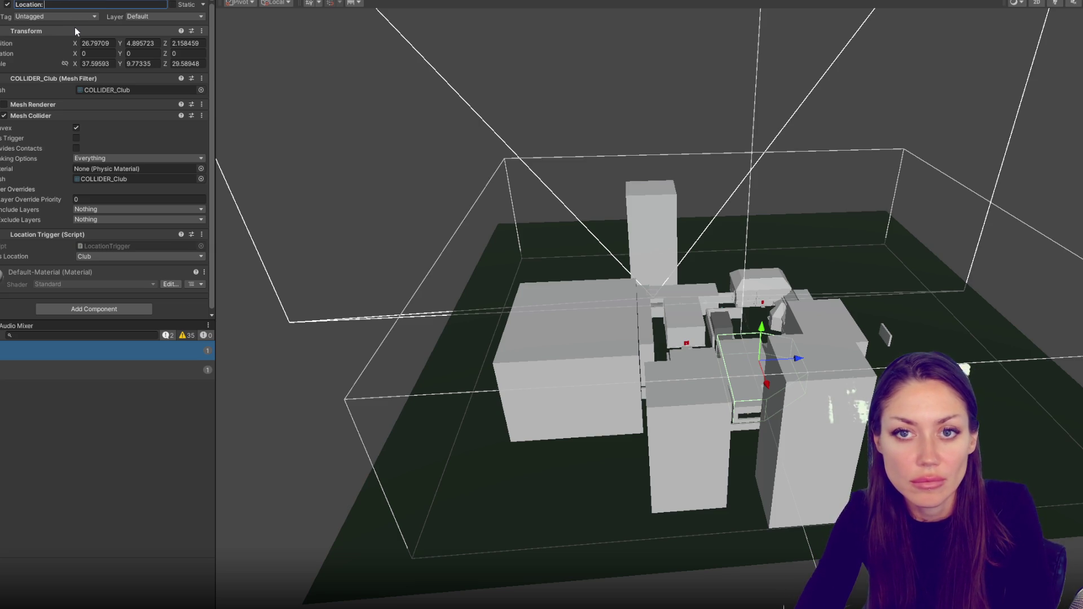
- Set the funeral home collider's location to Funeral and rename it 'Location: Funeral'
left_click(790, 318)
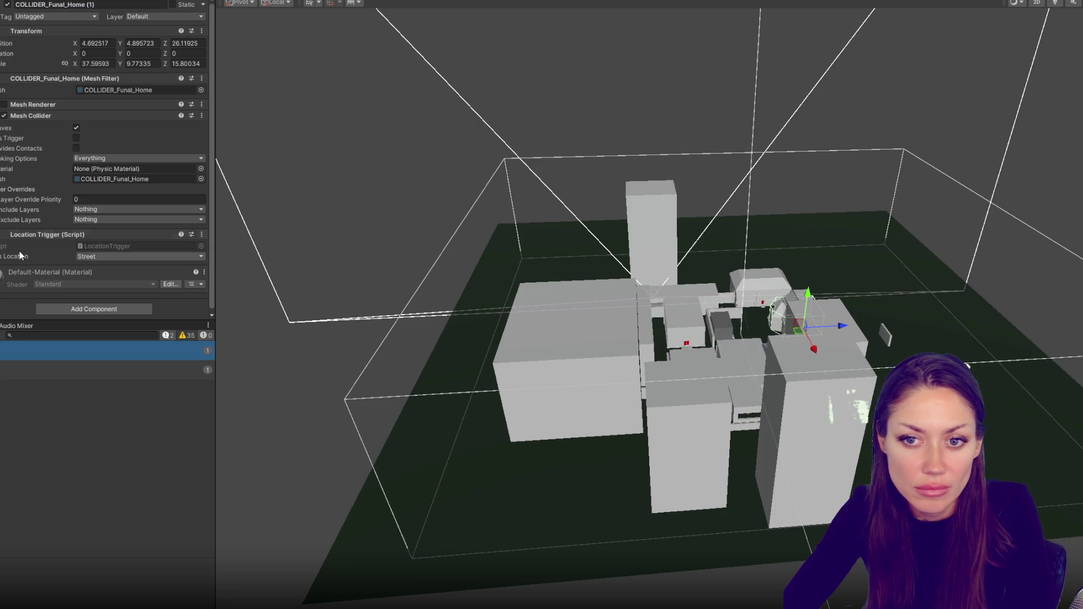
left_click(101, 256)
left_click(110, 337)
left_click(61, 5)
type("Cloation:")
key("ctrl+a")
type("Location: Fu")
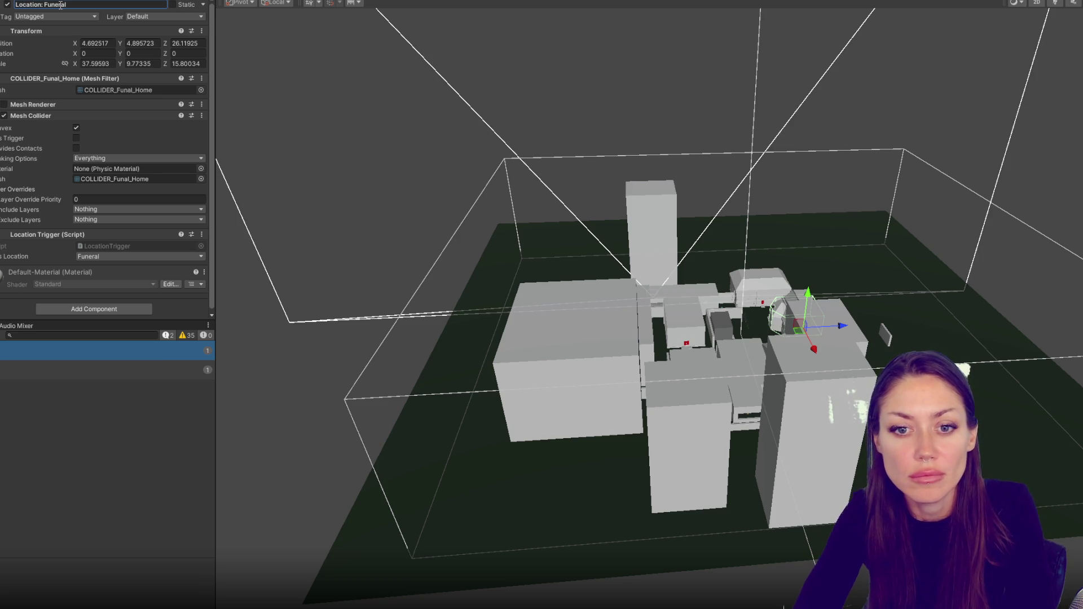
- Set the home collider's location to Home and rename it 'Location: Home'
left_click(685, 327)
left_click(95, 258)
left_click(102, 278)
left_click(101, 6)
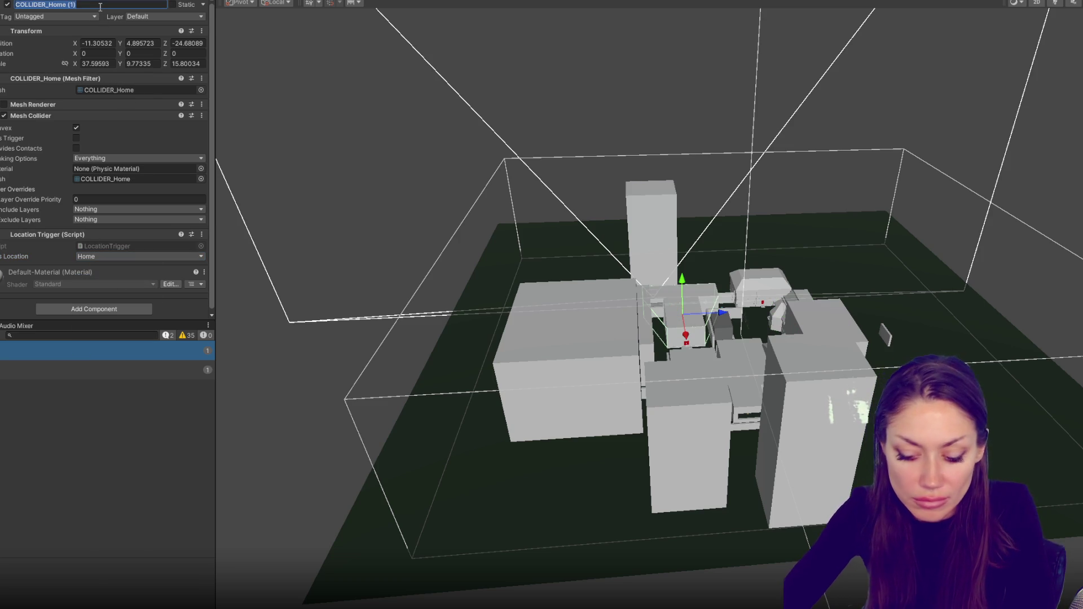
type("Location")
type("L")
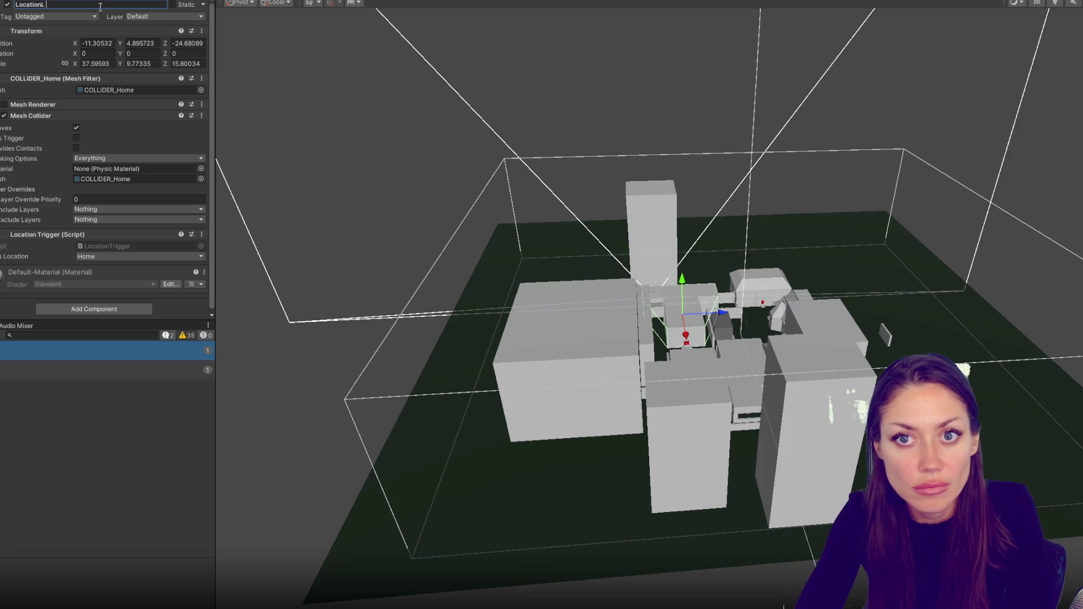
key("BackSpace")
type(": Home")
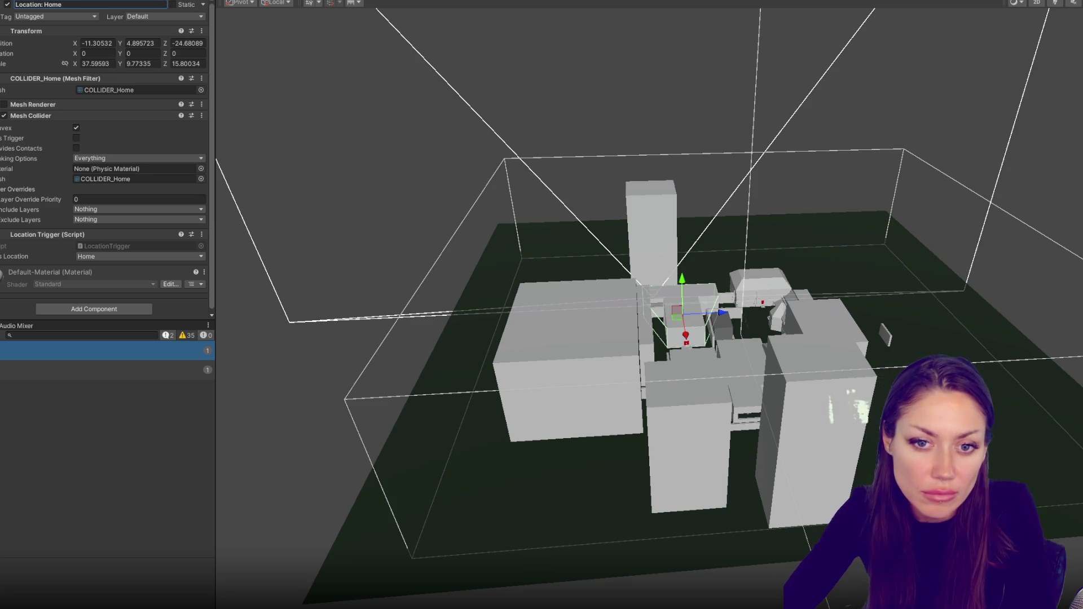
left_click(741, 366)
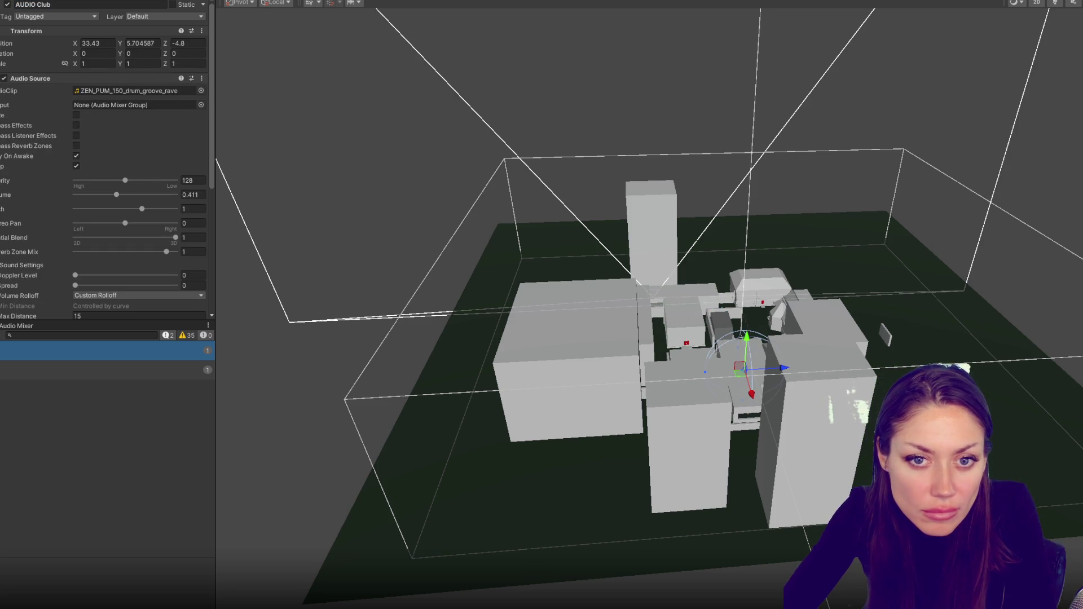
- Rename the duplicate Lab placeholder object to Club
left_click(741, 367)
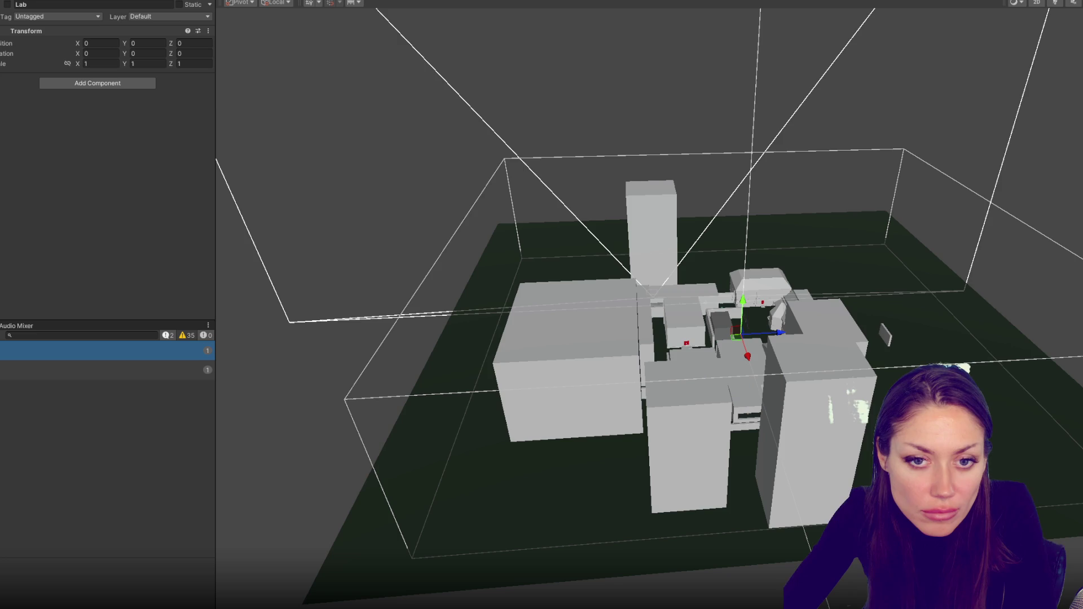
left_click(748, 356)
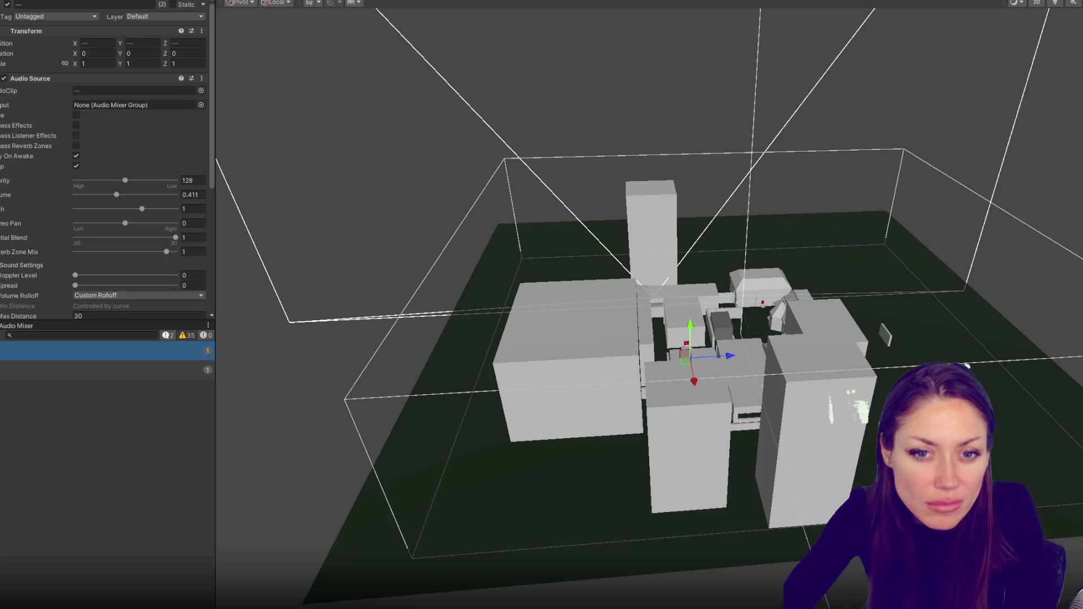
left_click(395, 112)
left_click_drag(29, 5, 51, 7)
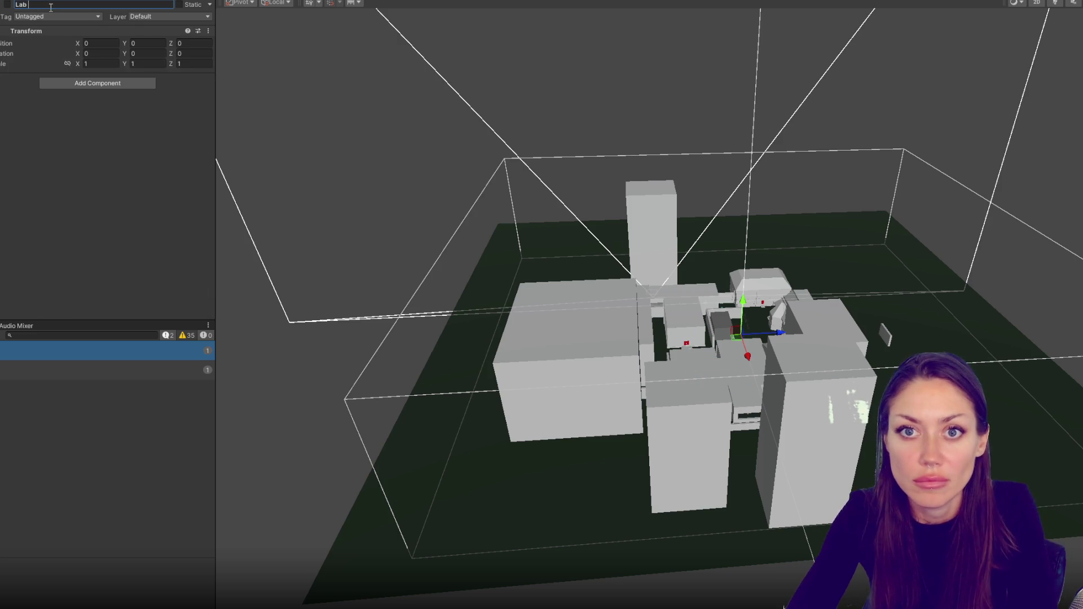
key("BackSpace")
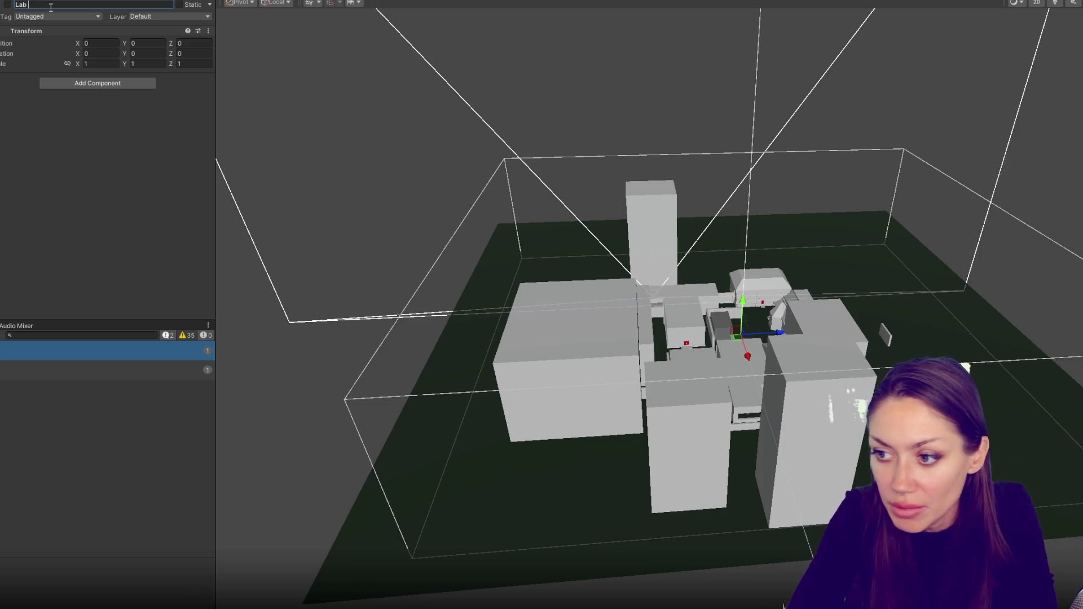
type("Club")
key("Return")
left_click(28, 5)
key("BackSpace")
key("BackSpace")
key("BackSpace")
key("Return")
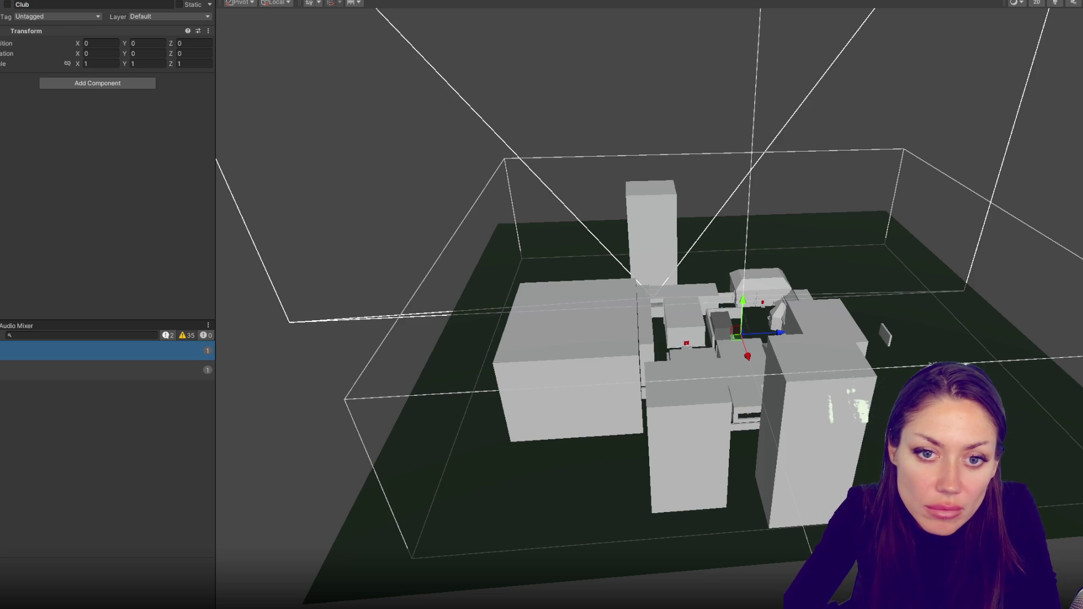
- Rename the next placeholder to Wedding, duplicate it, and name the copies Club and Street
left_click(34, 4)
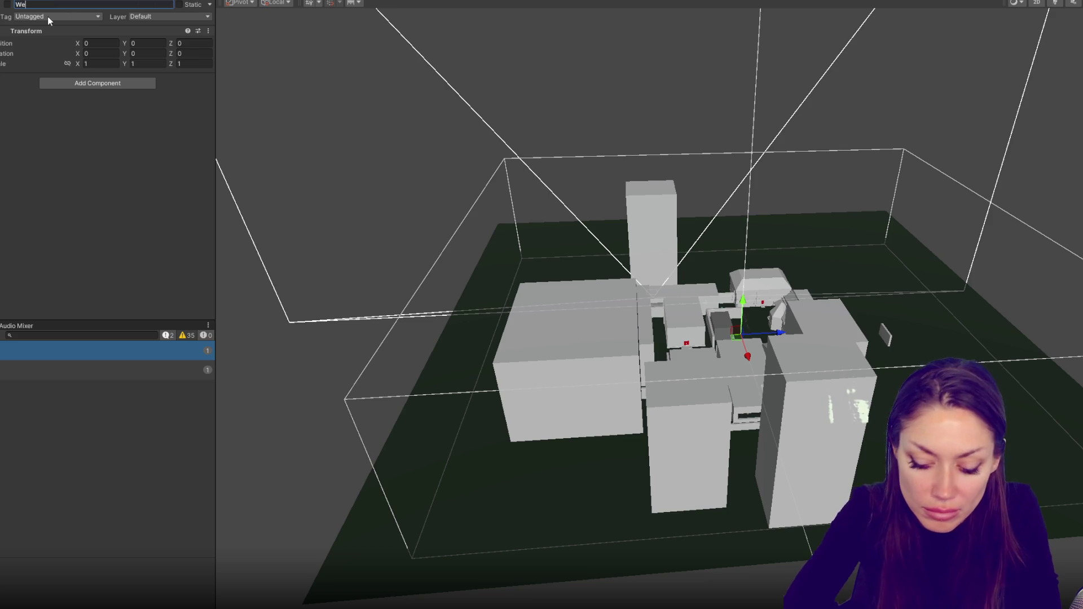
type("Wedding")
key("Return")
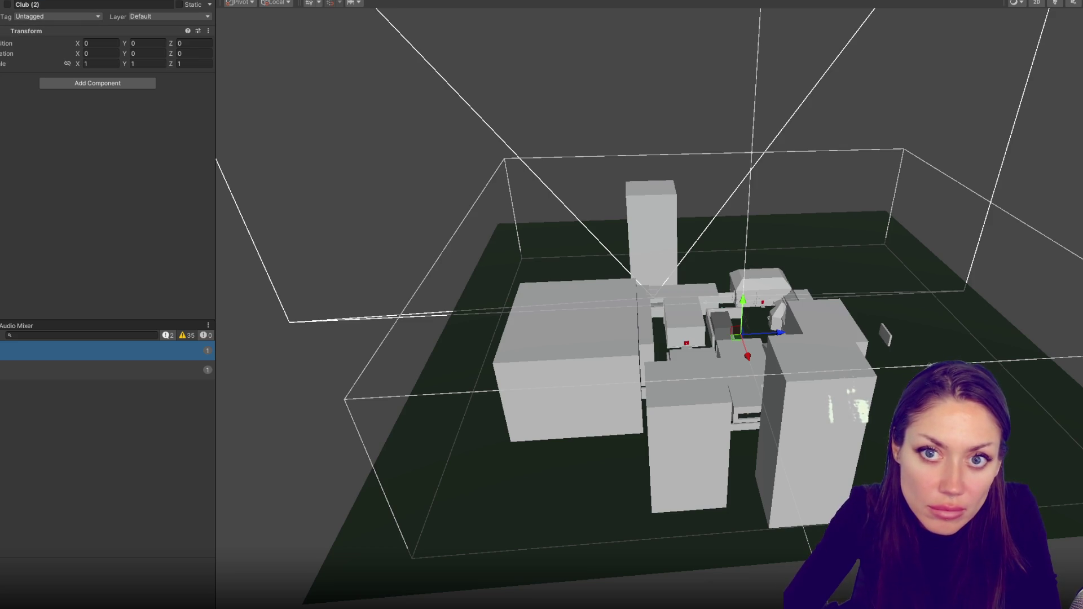
key("ctrl+d")
type("Club")
key("Return")
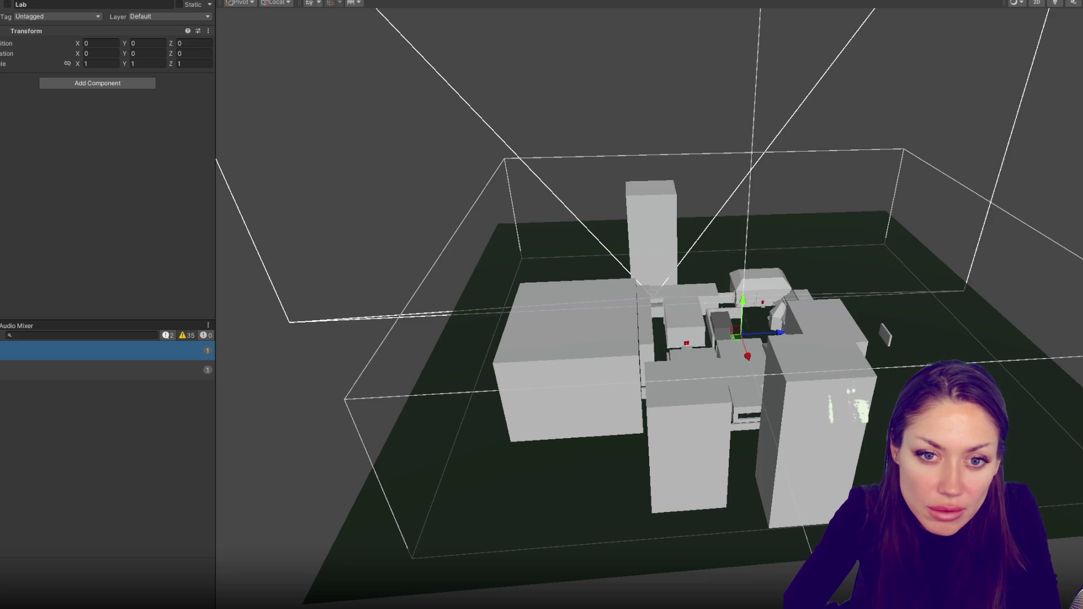
type("Street")
key("Return")
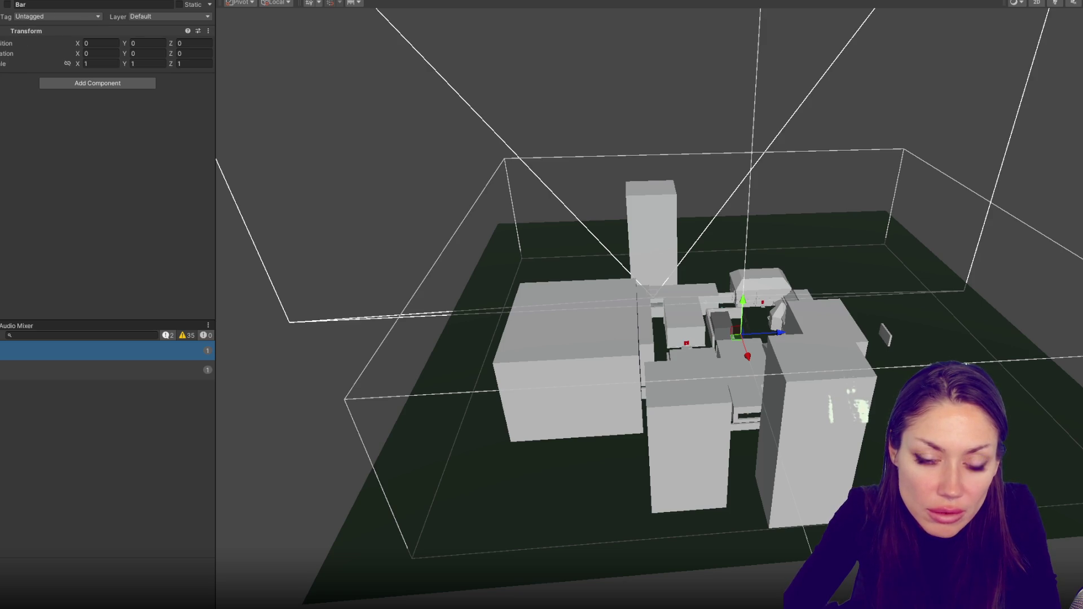
- Rename the Club (2) and Club (4) placeholders to Funeral and Laundromat
left_click(82, 16)
left_click(75, 5)
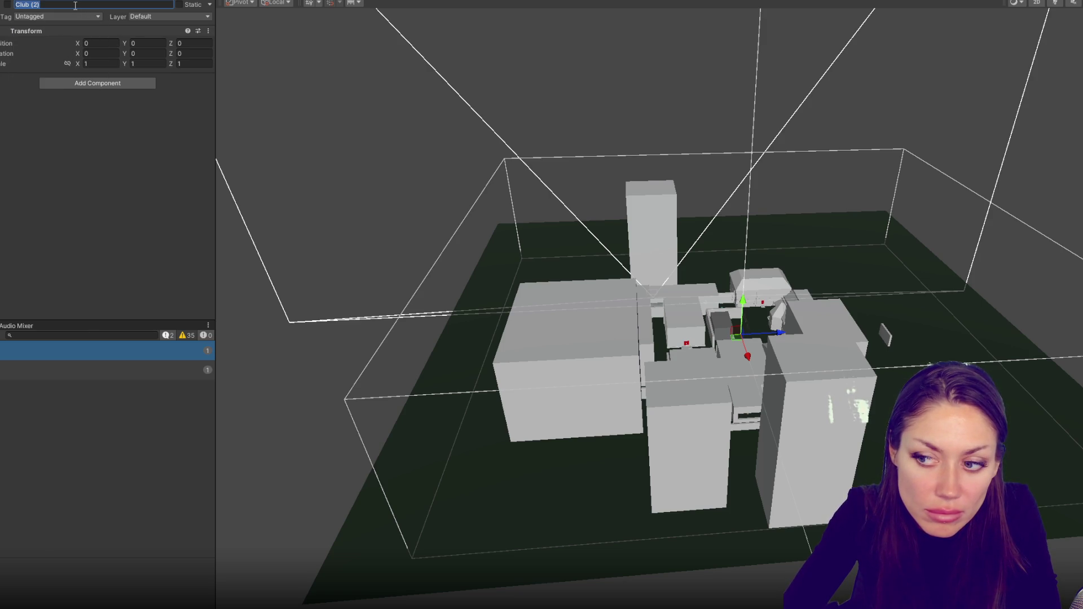
type("Funeral")
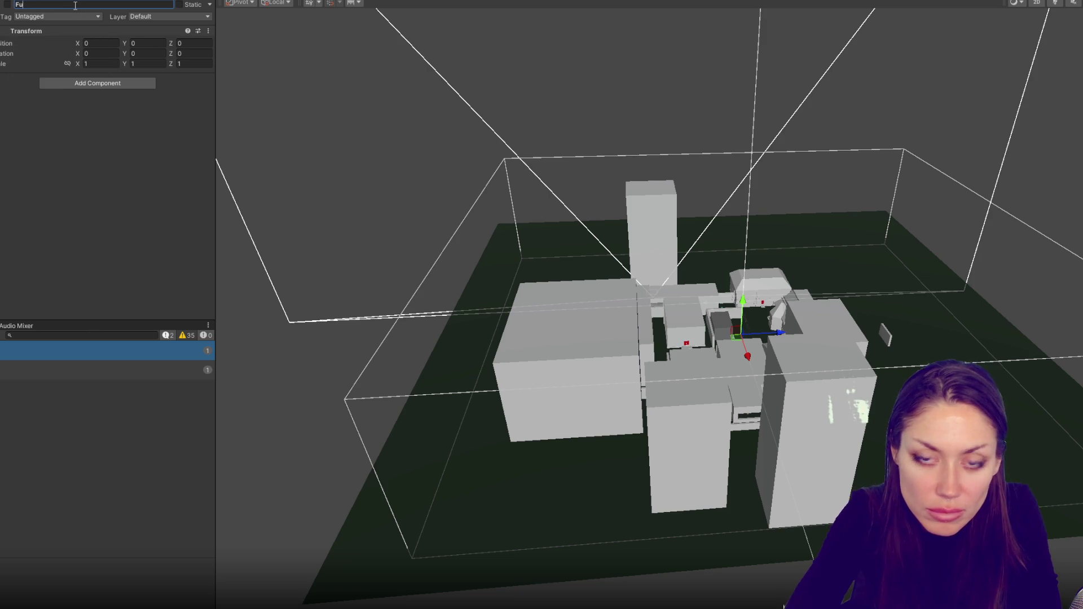
key("Return")
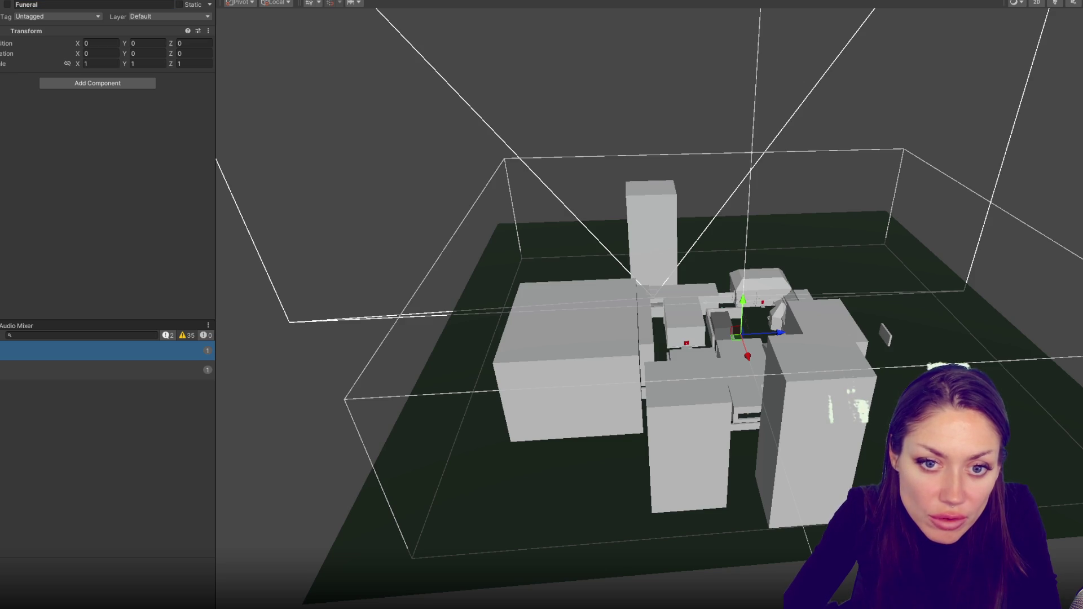
left_click(44, 5)
type("Wedding")
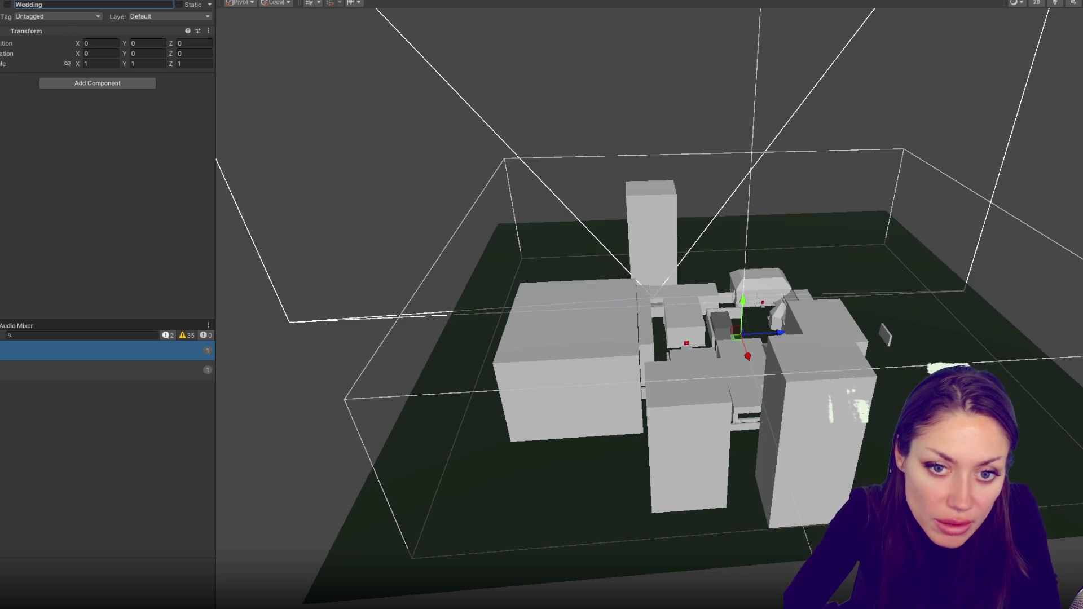
key("Return")
left_click(77, 6)
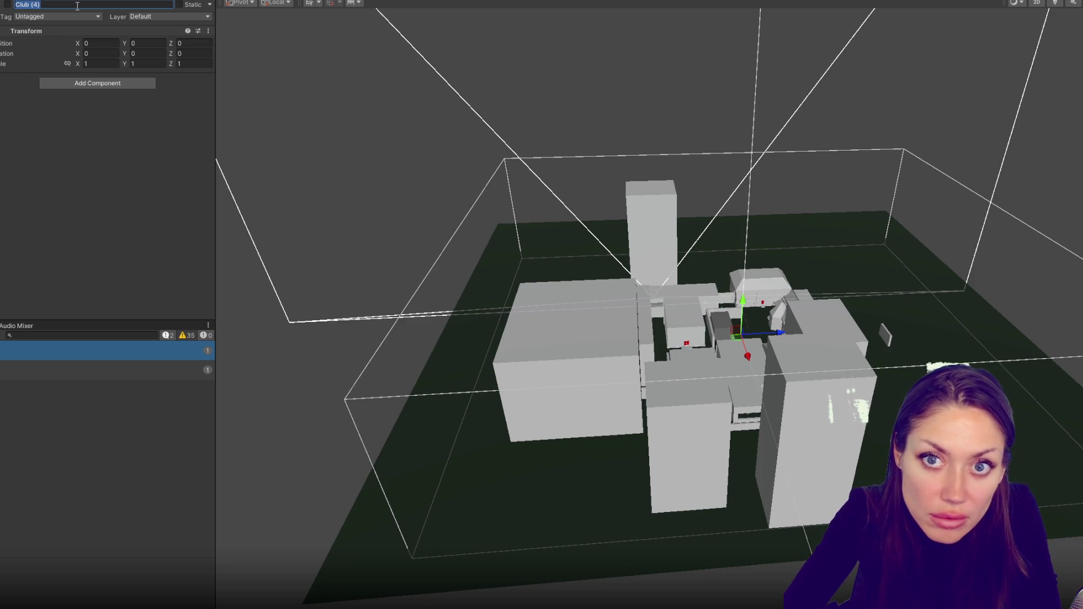
type("Laundromat")
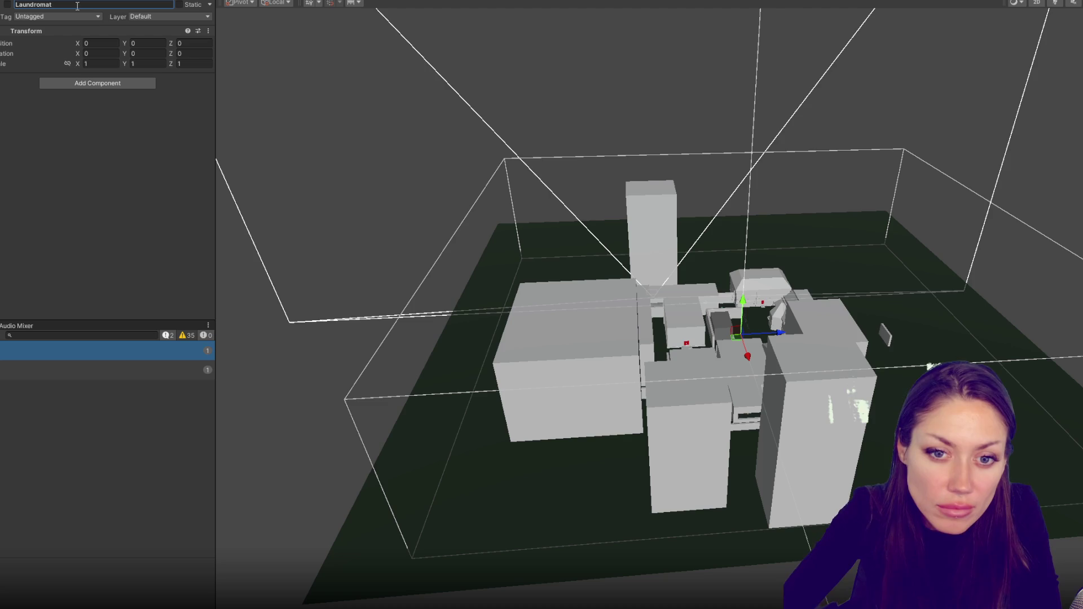
key("Return")
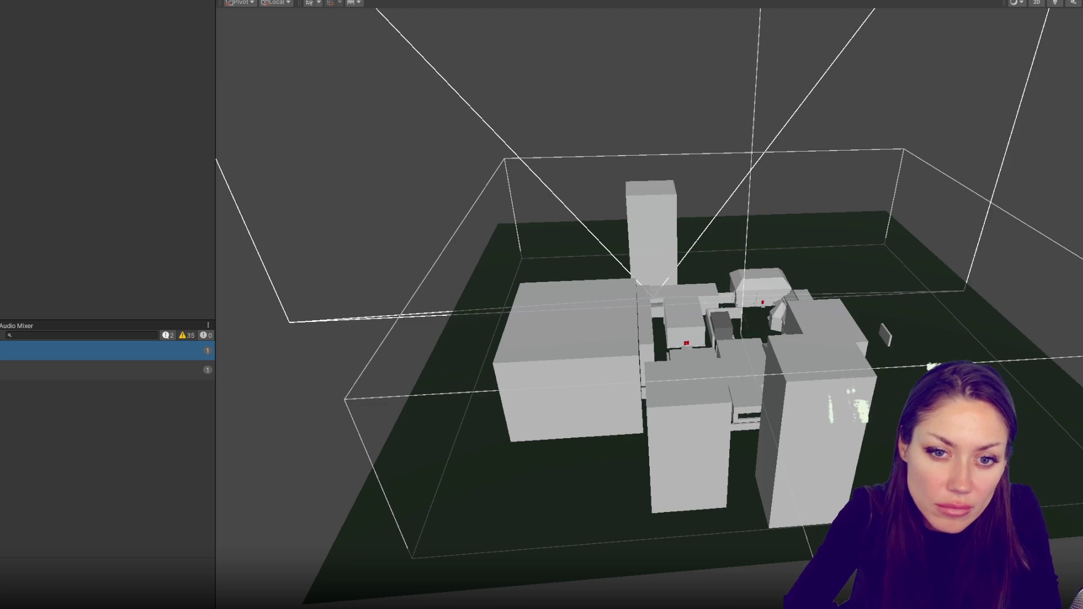
- Multi-select three AUDIO objects in the Hierarchy so their shared Audio Source settings appear
key("Down")
key("Down")
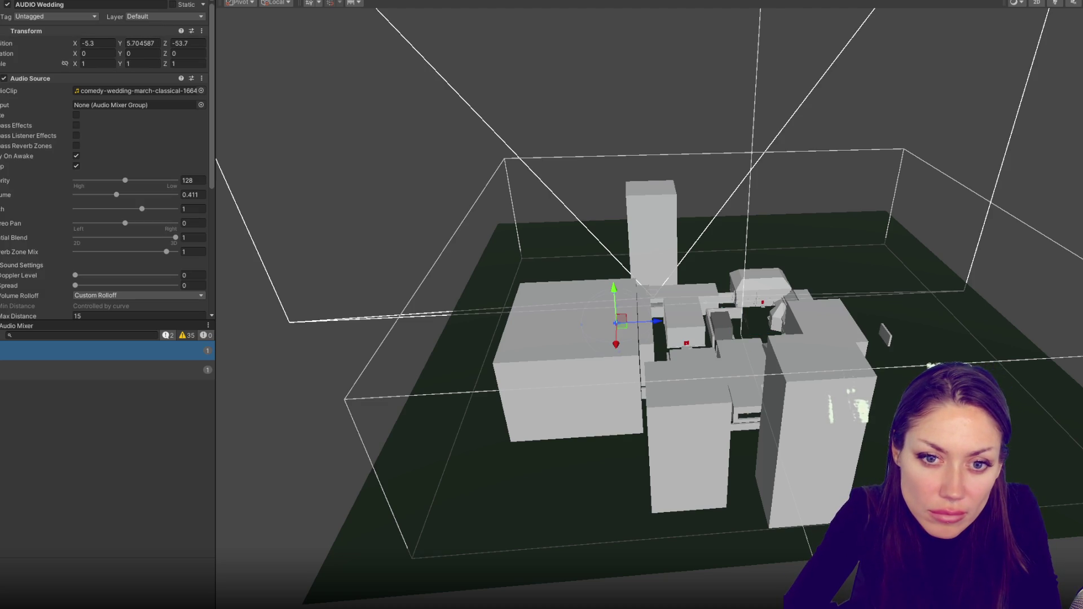
key("shift+Down")
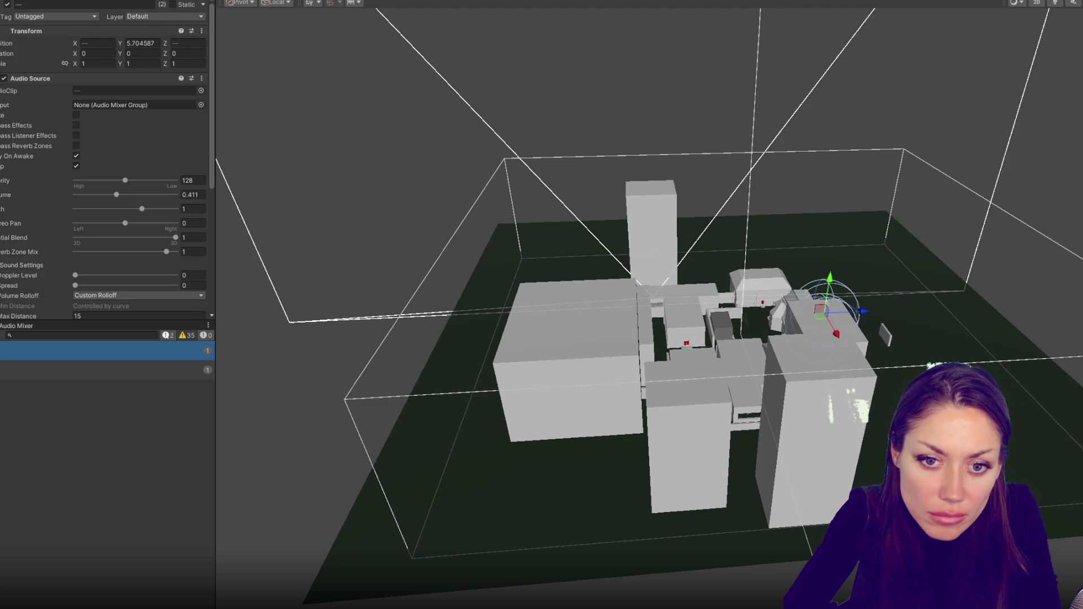
key("Down")
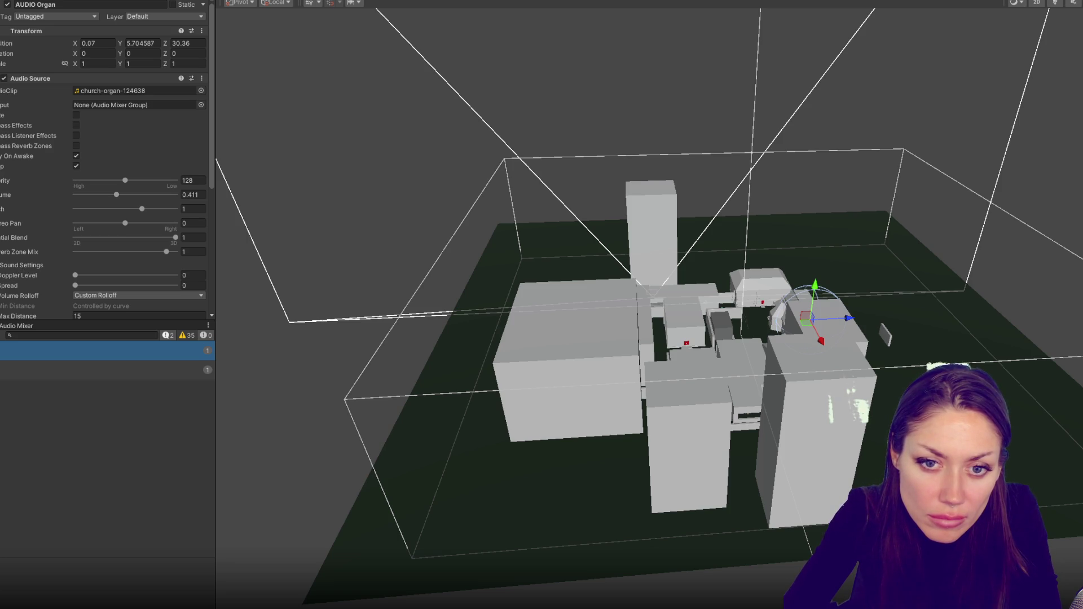
key("Down")
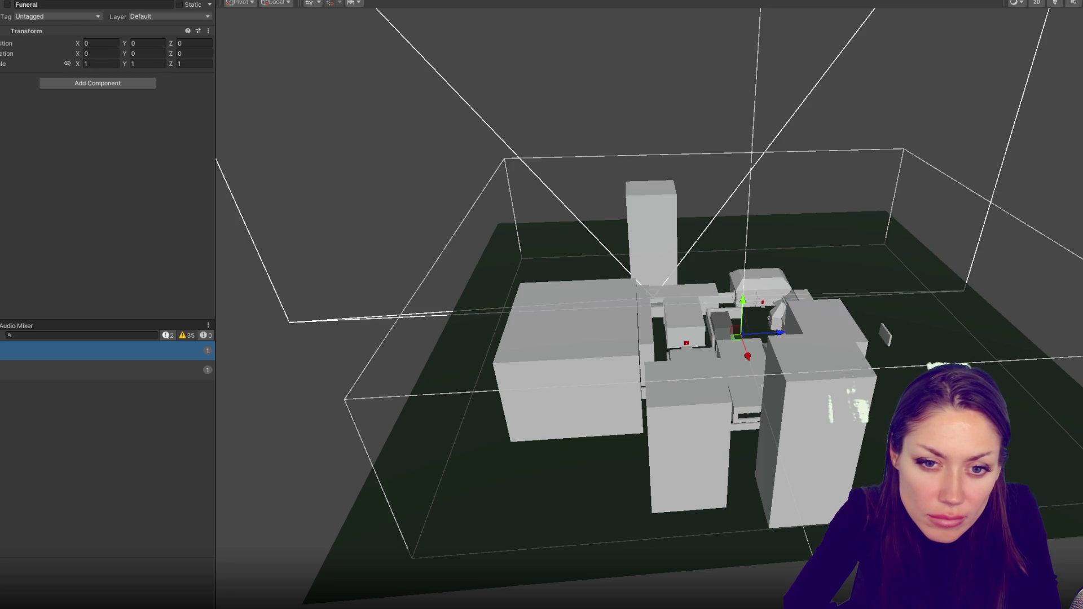
key("shift+Down")
key("shift+Down")
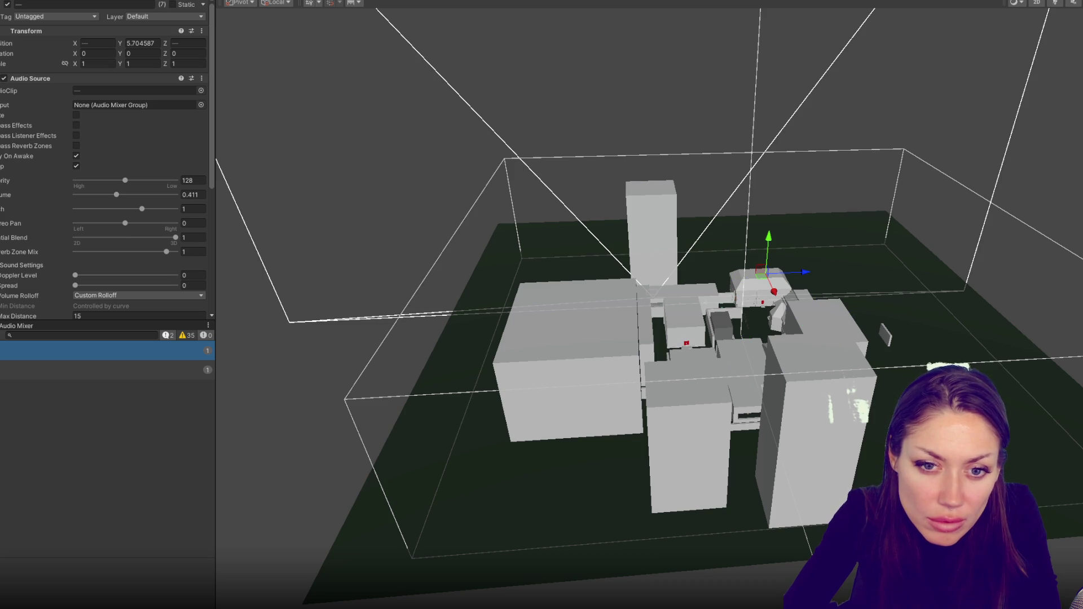
- Set the three audio sources' Max Distance to 35, leaving volume around 0.412
scroll(59, 201, "down", 3)
left_click(89, 206)
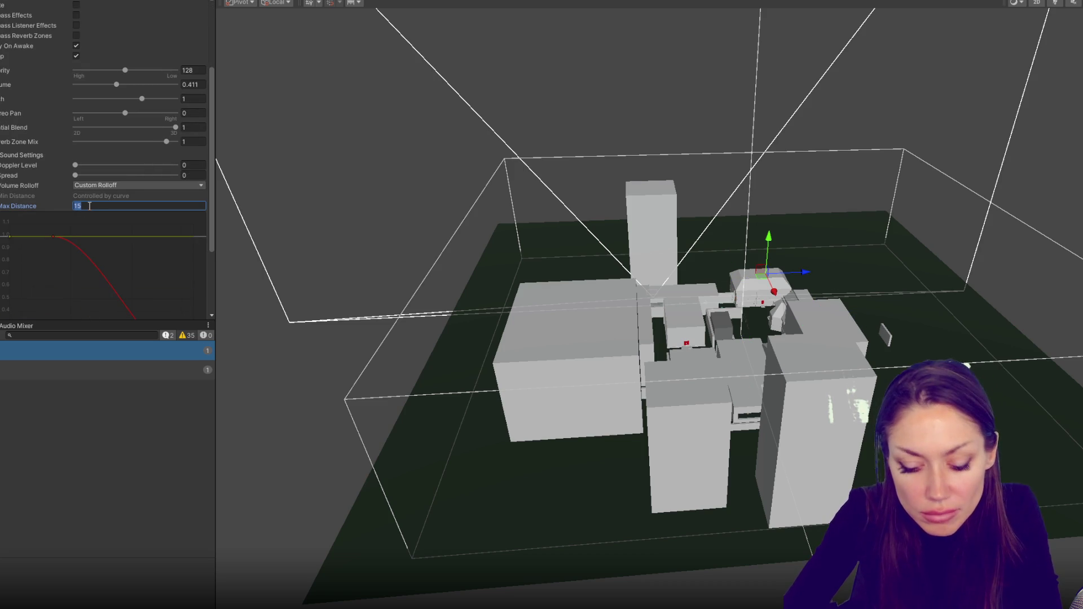
type("30")
key("BackSpace")
type("5")
mouse_move(123, 83)
left_mouse_down()
mouse_move(164, 85)
mouse_move(113, 88)
mouse_move(119, 94)
left_mouse_up()
scroll(133, 134, "up", 3)
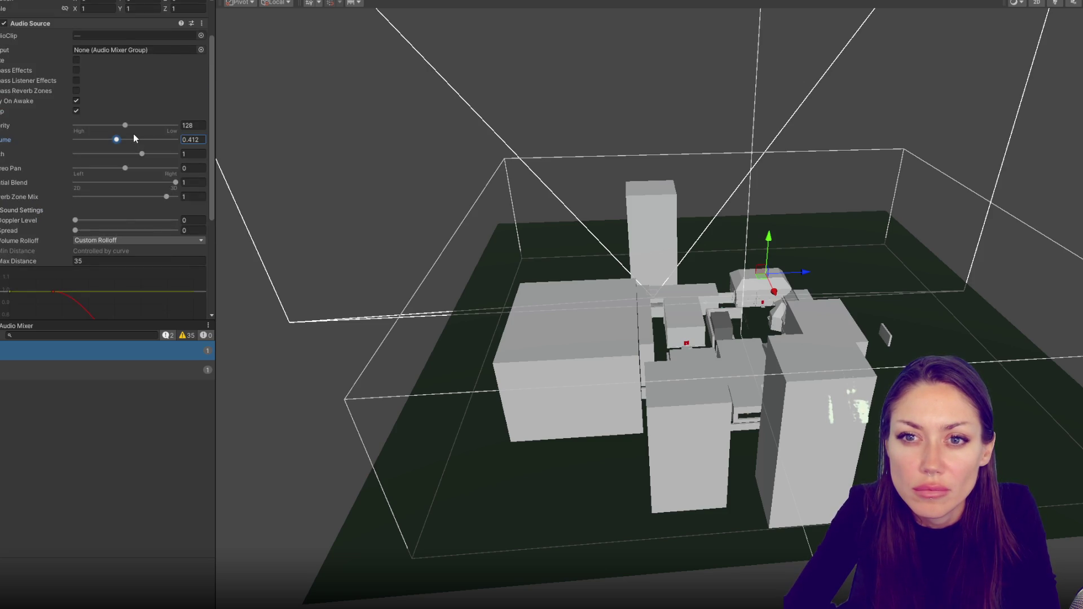
scroll(133, 134, "down", 5)
mouse_move(733, 226)
left_mouse_down()
mouse_move(754, 189)
mouse_move(835, 117)
mouse_move(821, 350)
mouse_move(576, 293)
mouse_move(609, 277)
left_mouse_up()
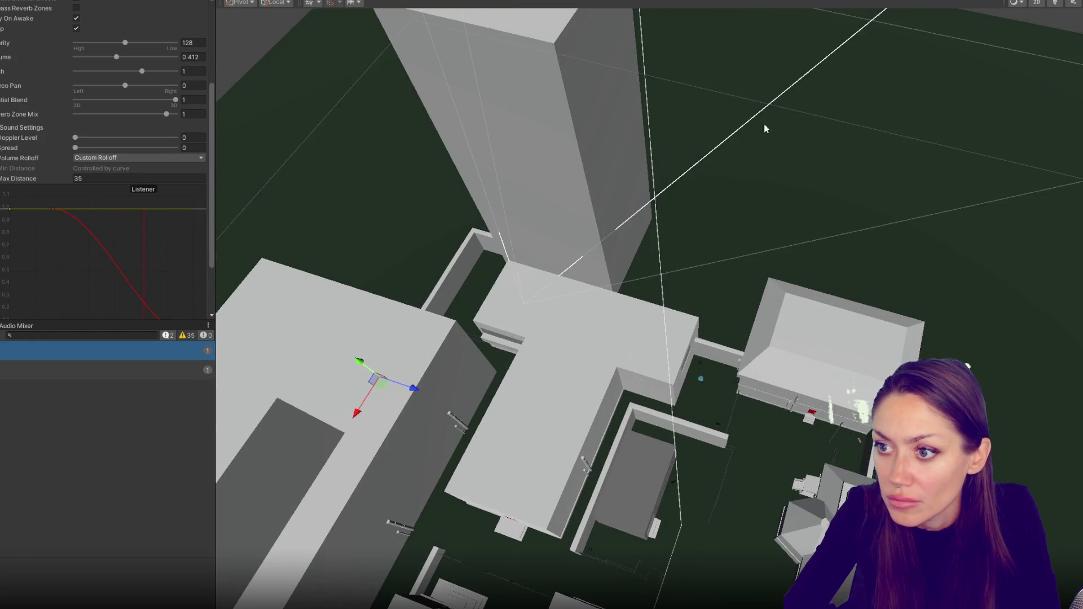
- Select all six location objects and switch them on
scroll(814, 121, "down", 5)
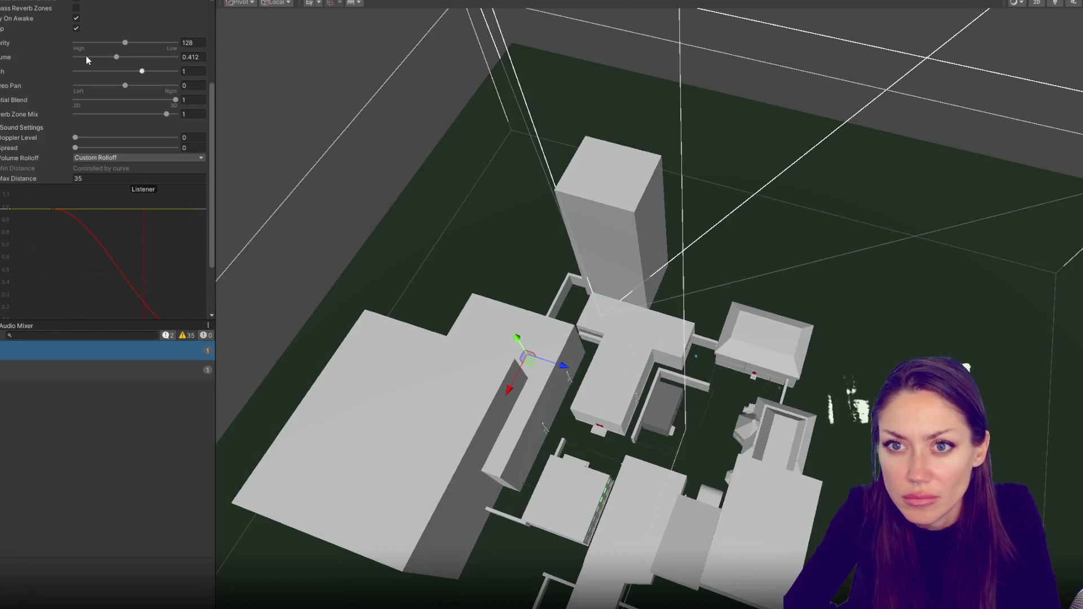
scroll(86, 55, "up", 5)
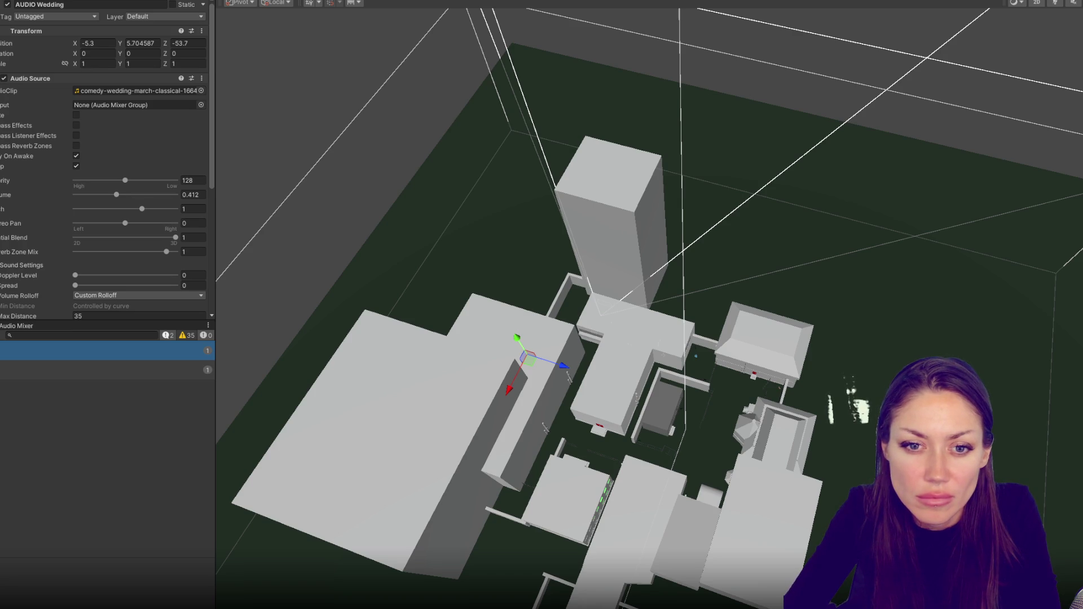
left_click(686, 438)
left_click(688, 434, "shift")
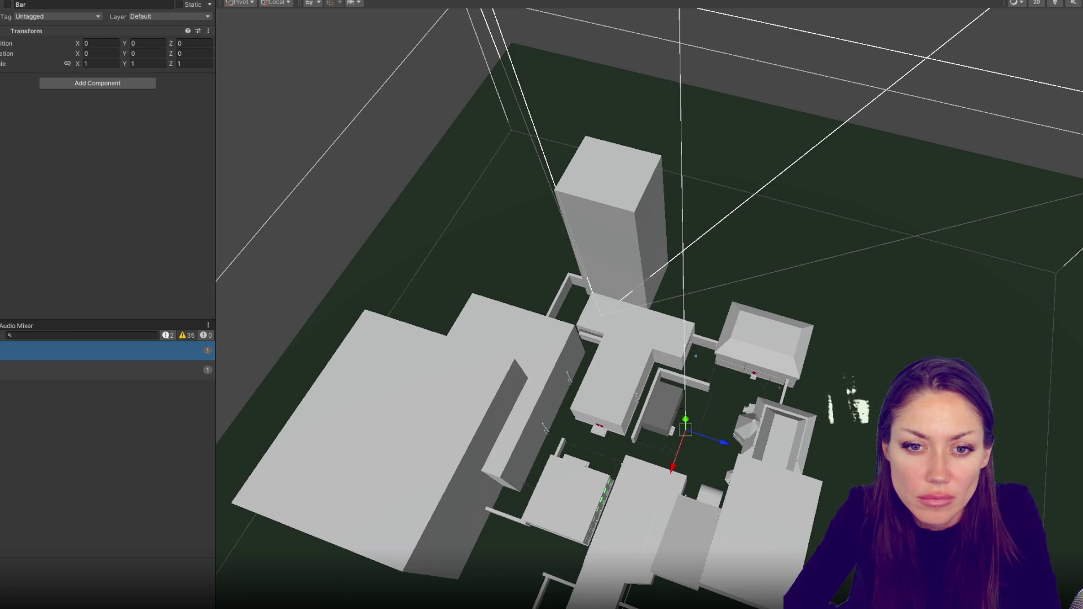
left_click(8, 5)
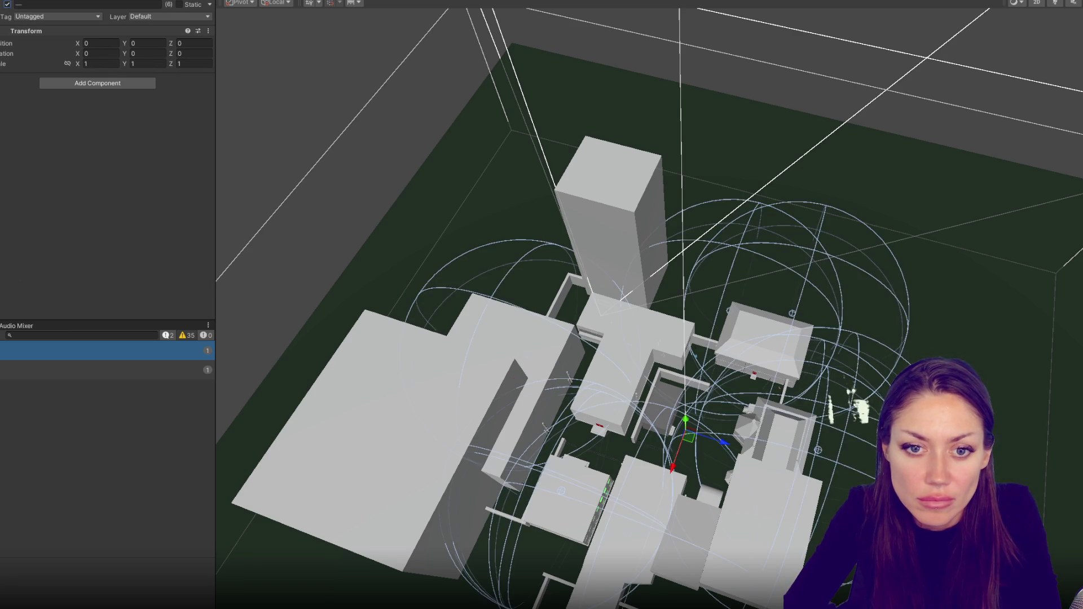
- Move the AUDIO Wedding, AUDIO Crying and AUDIO Organ sources to new spots in the city
left_click(527, 356)
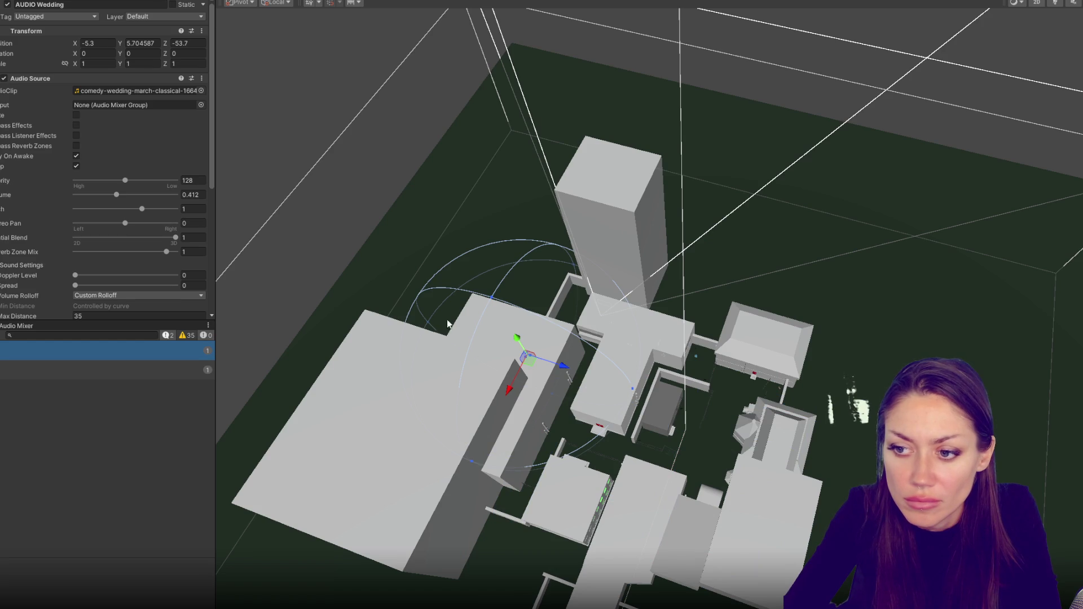
mouse_move(563, 366)
left_mouse_down()
mouse_move(513, 351)
mouse_move(452, 379)
left_mouse_up()
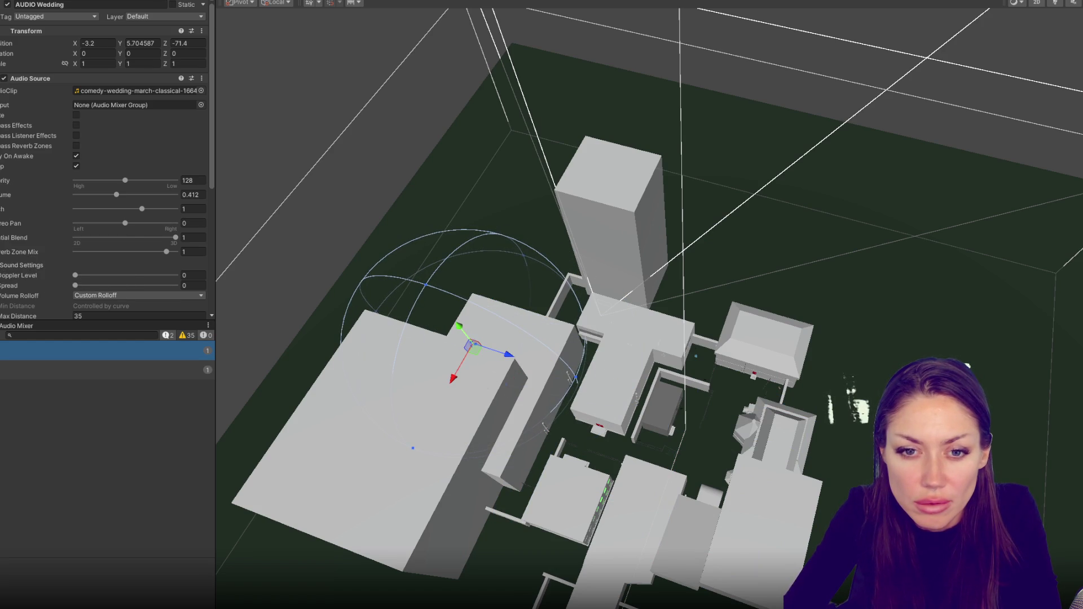
left_click(567, 500)
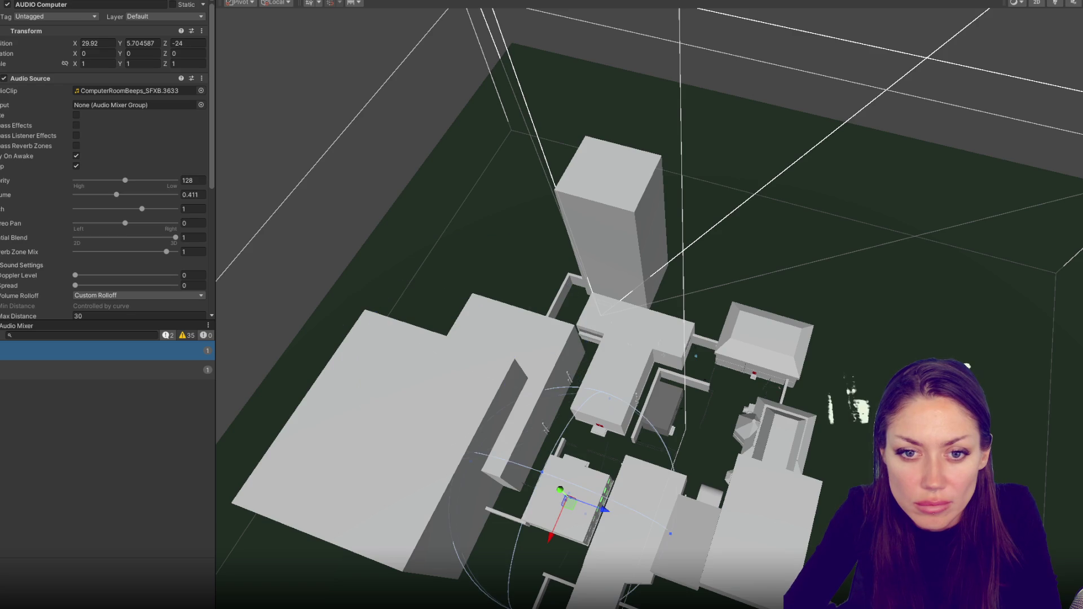
left_click(564, 499)
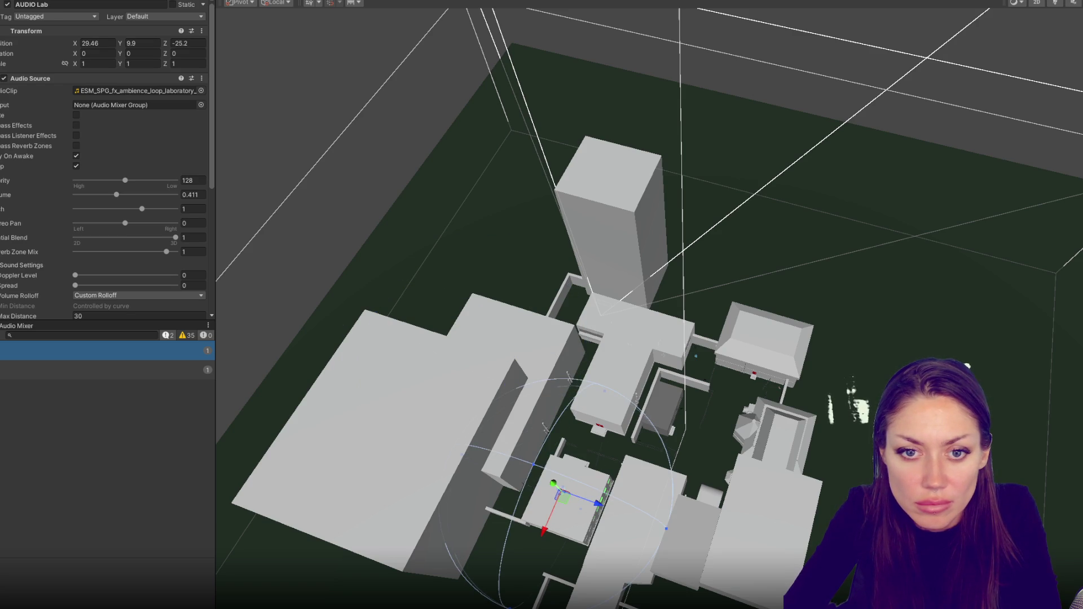
left_click(785, 489)
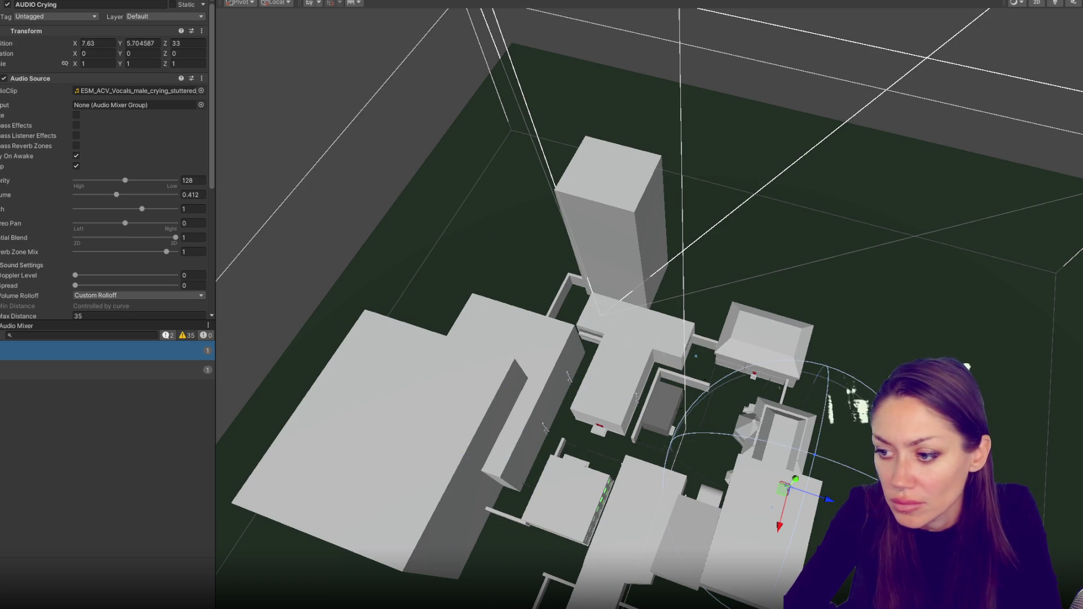
mouse_move(828, 499)
left_mouse_down()
mouse_move(783, 492)
mouse_move(825, 464)
mouse_move(815, 457)
mouse_move(761, 489)
left_mouse_up()
left_click(767, 473)
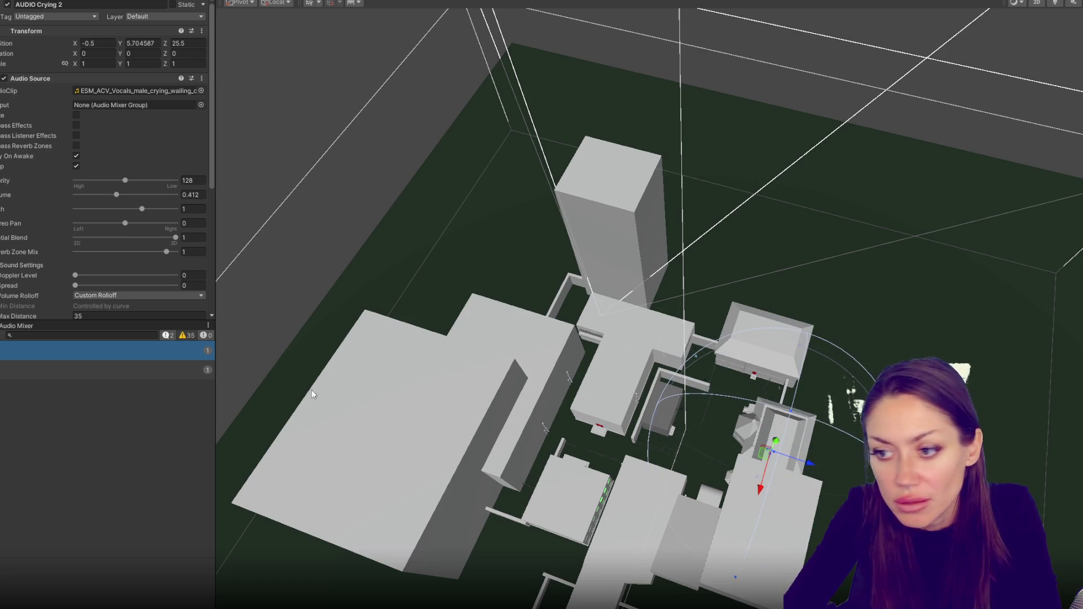
left_click(782, 458)
mouse_move(810, 465)
left_mouse_down()
mouse_move(826, 481)
mouse_move(806, 509)
mouse_move(798, 468)
left_mouse_up()
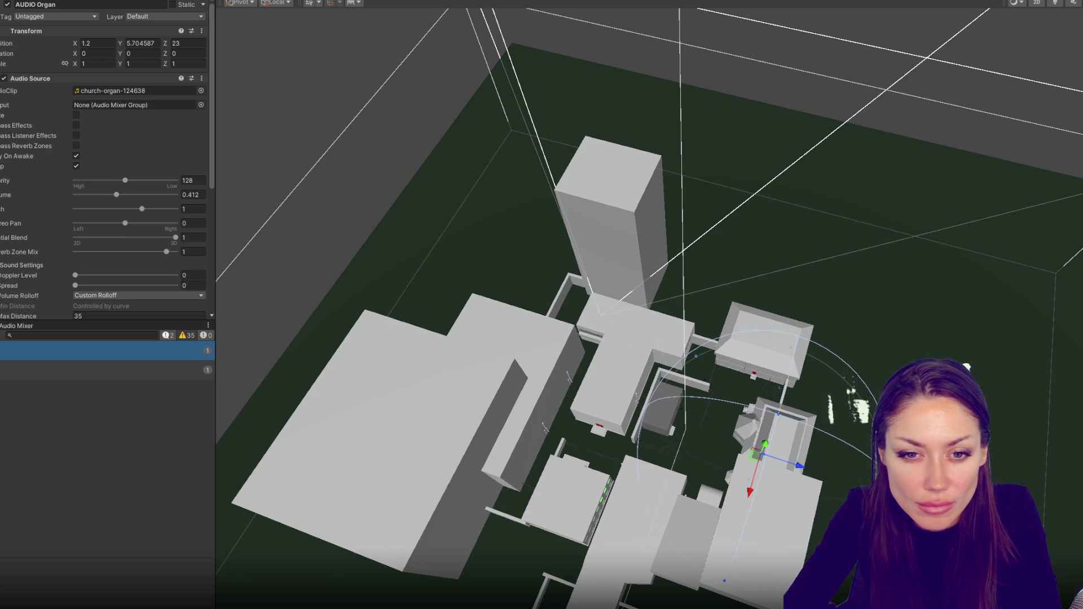
scroll(69, 220, "down", 5)
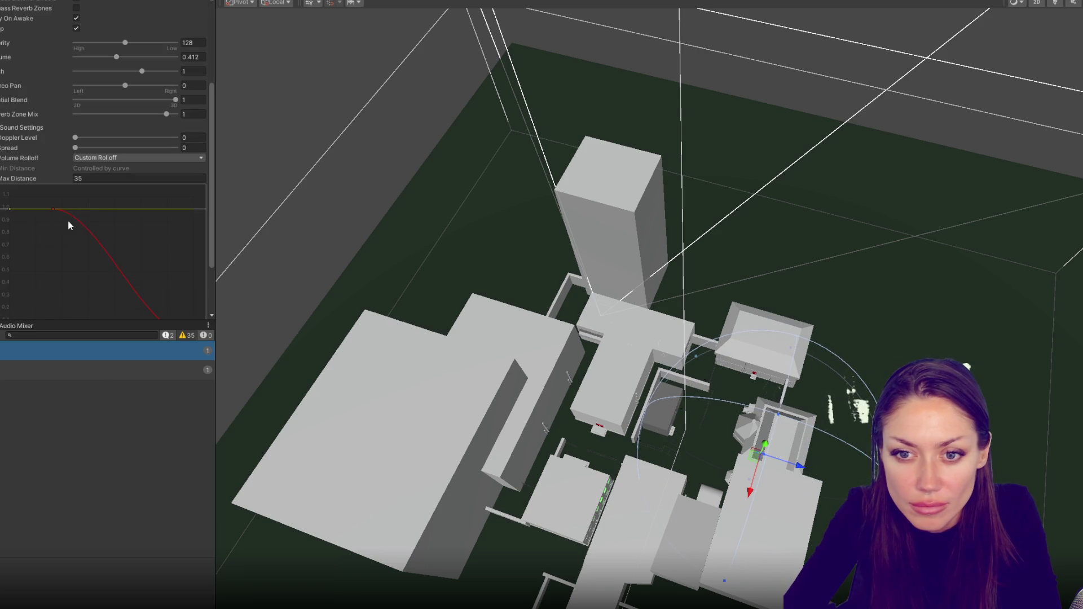
- Try a Max Distance of about 17 and a lower volume on the AUDIO Organ source
mouse_move(20, 179)
left_mouse_down()
mouse_move(1080, 199)
mouse_move(338, 208)
left_mouse_up()
left_click_drag(32, 178, 70, 87)
left_click_drag(113, 57, 117, 57)
left_click(106, 58)
key("ctrl+z")
key("ctrl+z")
key("ctrl+z")
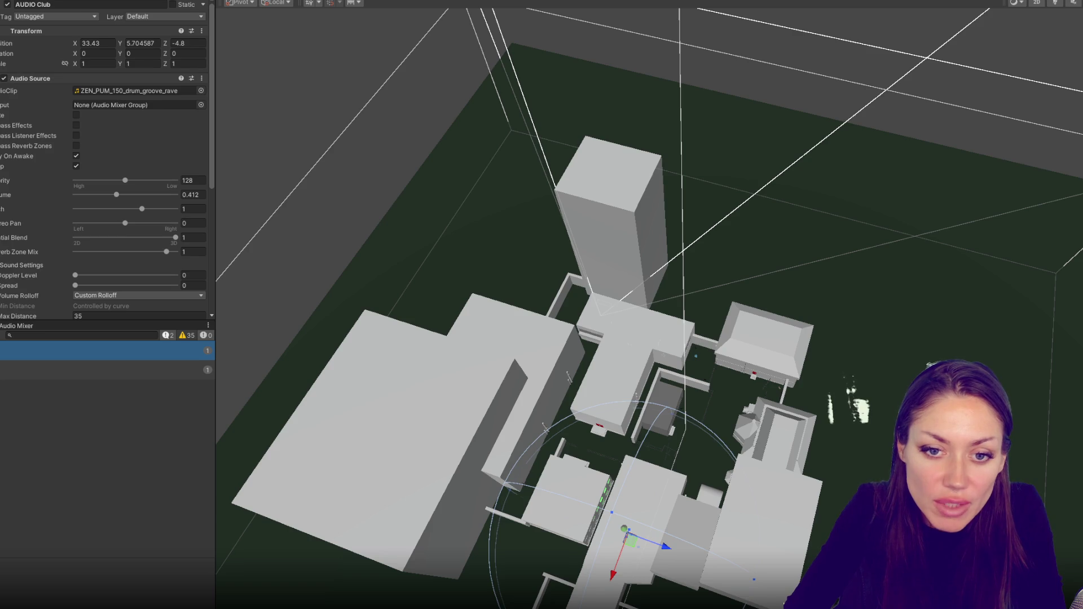
- Select the six location objects and switch them back off
left_click(686, 434)
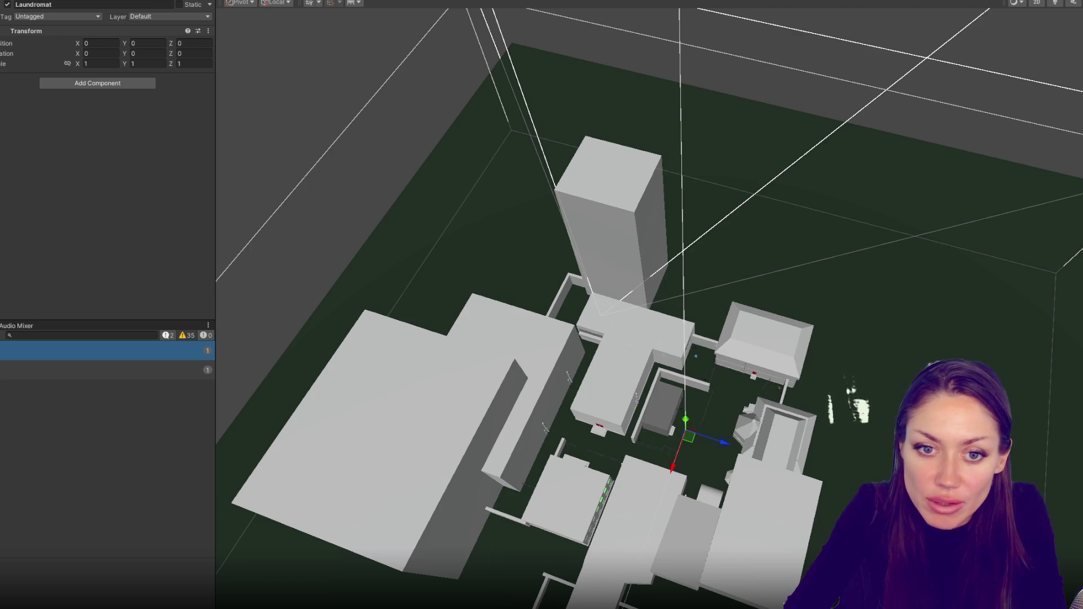
left_click(2, 28, "shift")
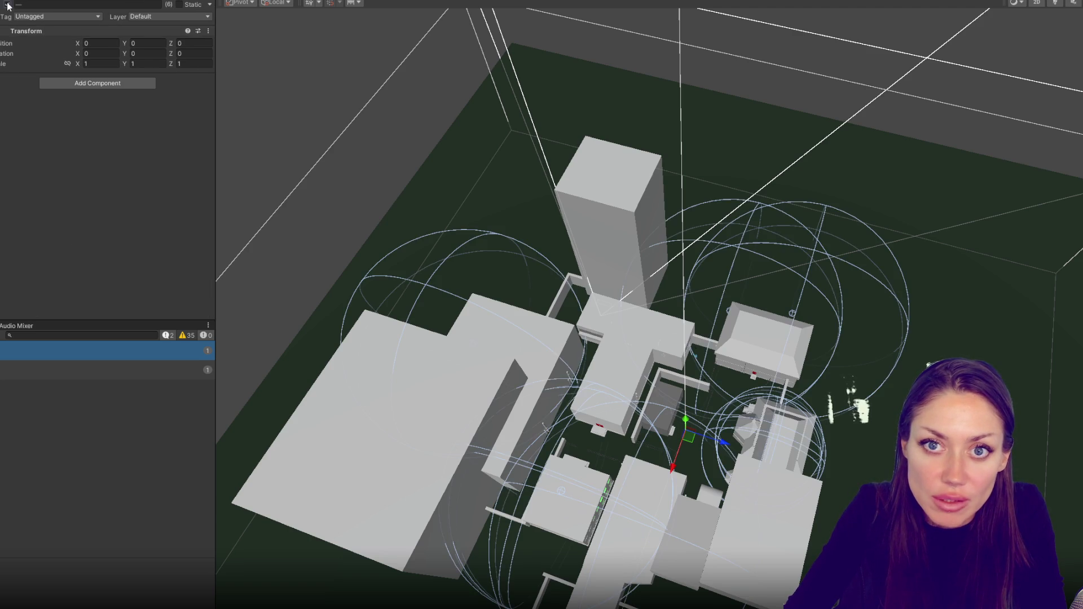
left_click(7, 5)
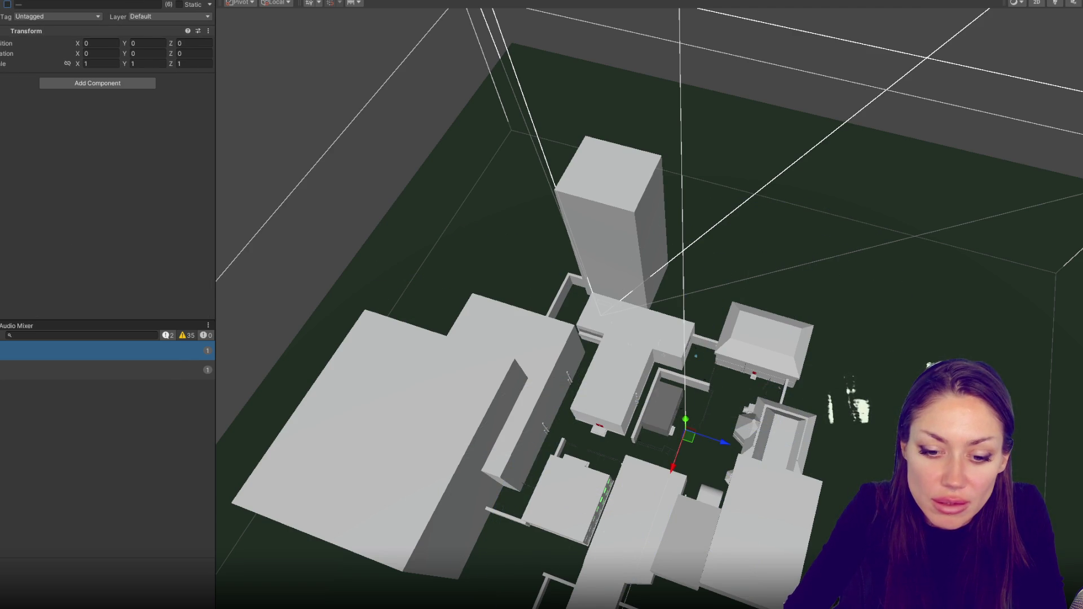
key("alt+Tab")
left_click(501, 284)
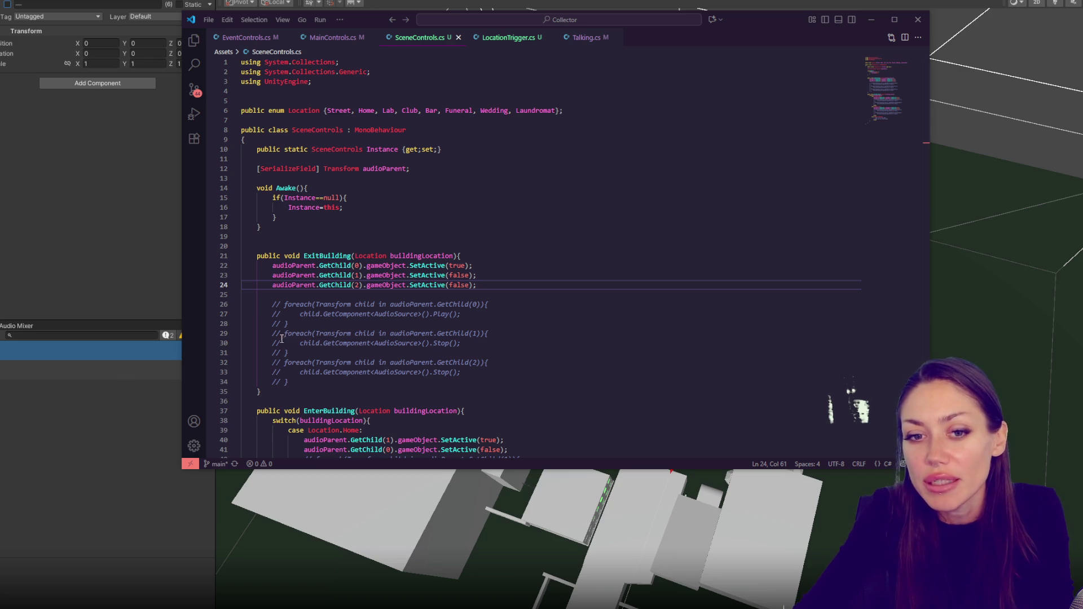
- Insert empty lines below the audioParent field in SceneControls.cs
left_click(550, 254)
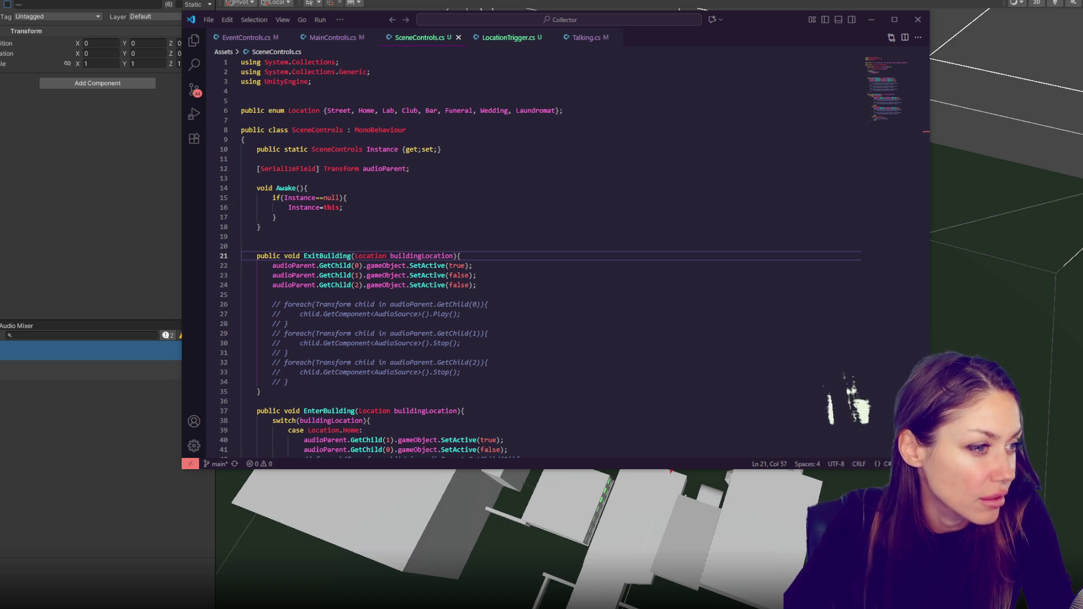
left_click(773, 285)
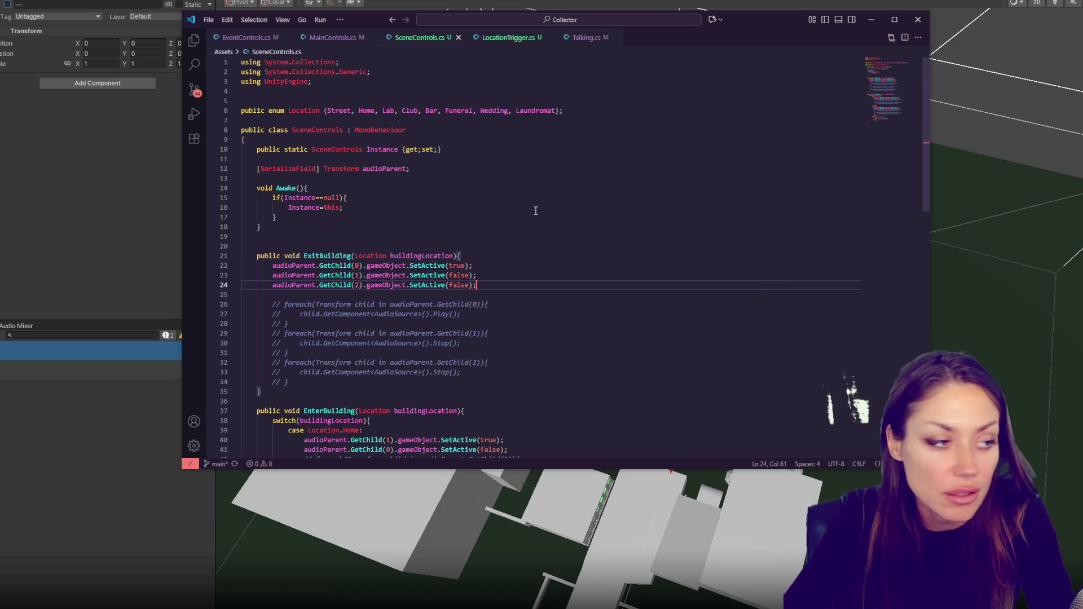
left_click(418, 227)
left_click(426, 169)
key("Return")
key("Return")
key("Return")
key("Up")
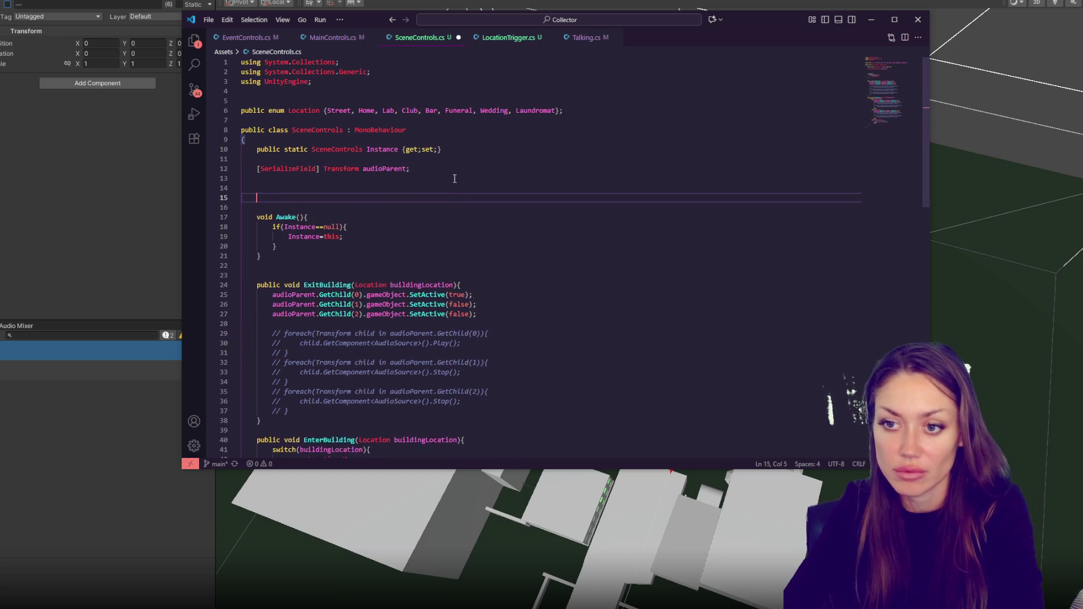
- Declare a Dictionary<Location, int> locationLookup initialised with a new Dictionary initializer
type("Diction")
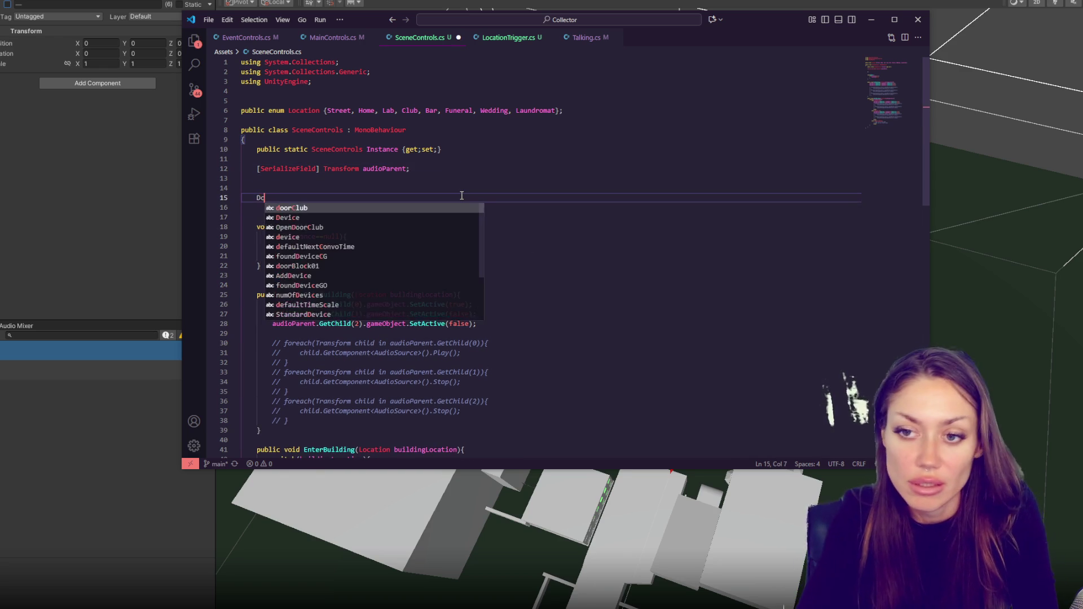
type("ary<")
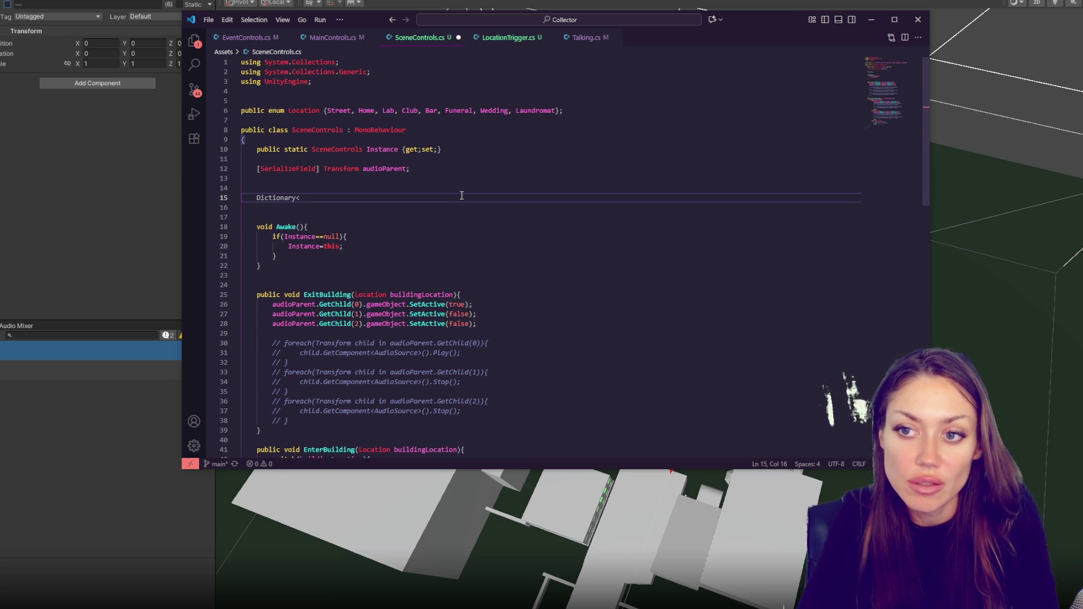
type("Location")
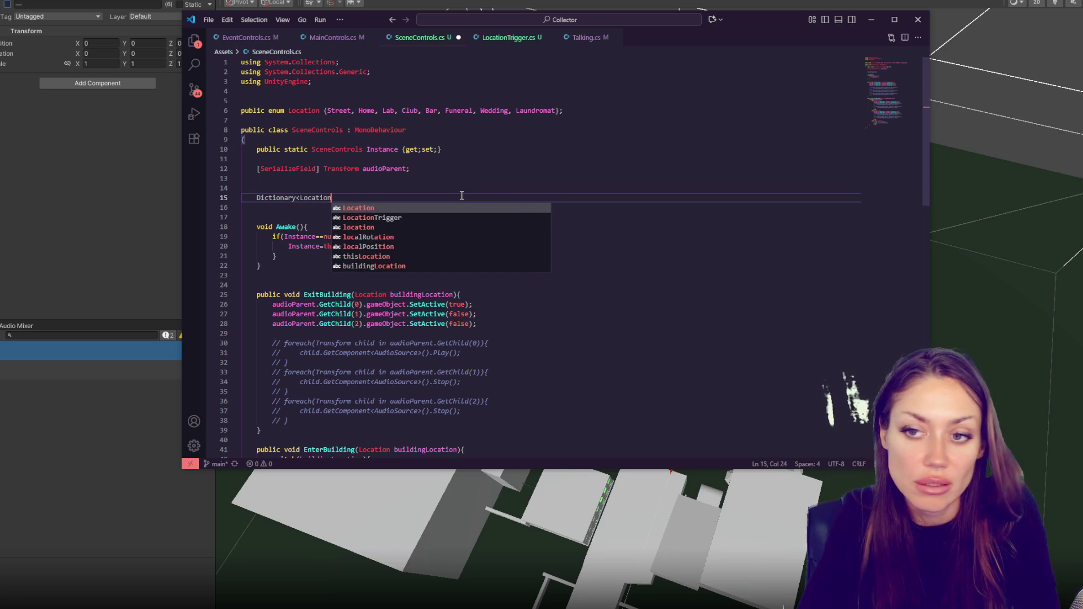
type(", int> ")
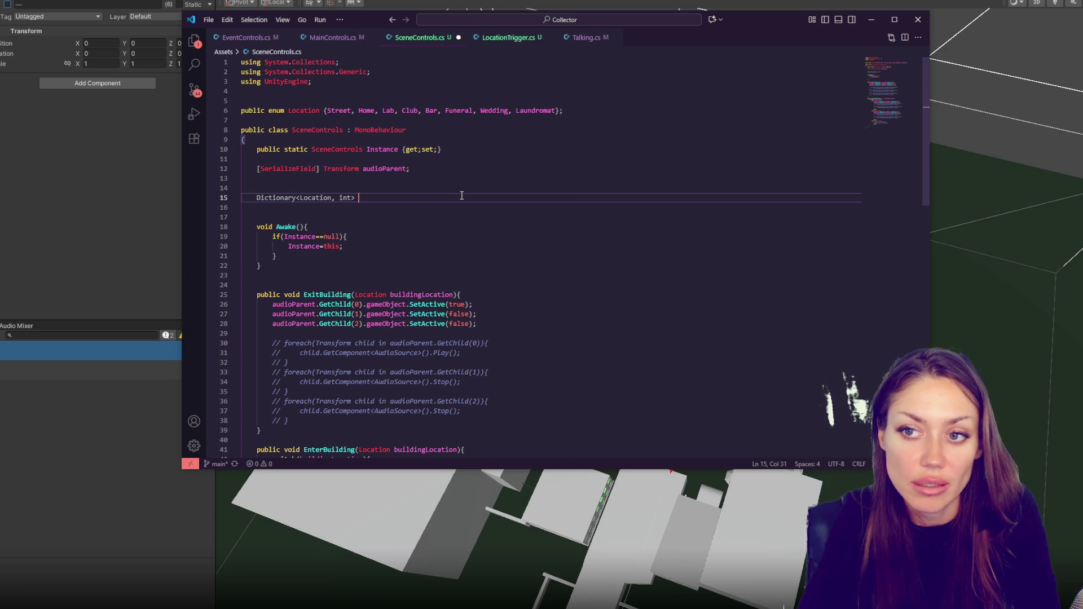
type("locationLook")
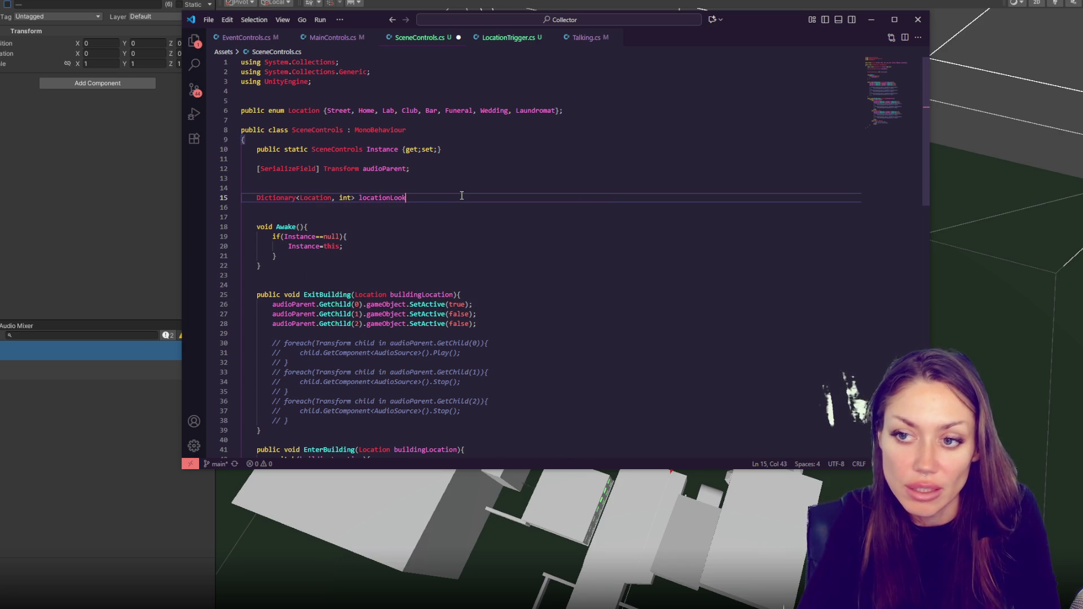
type("up = new();")
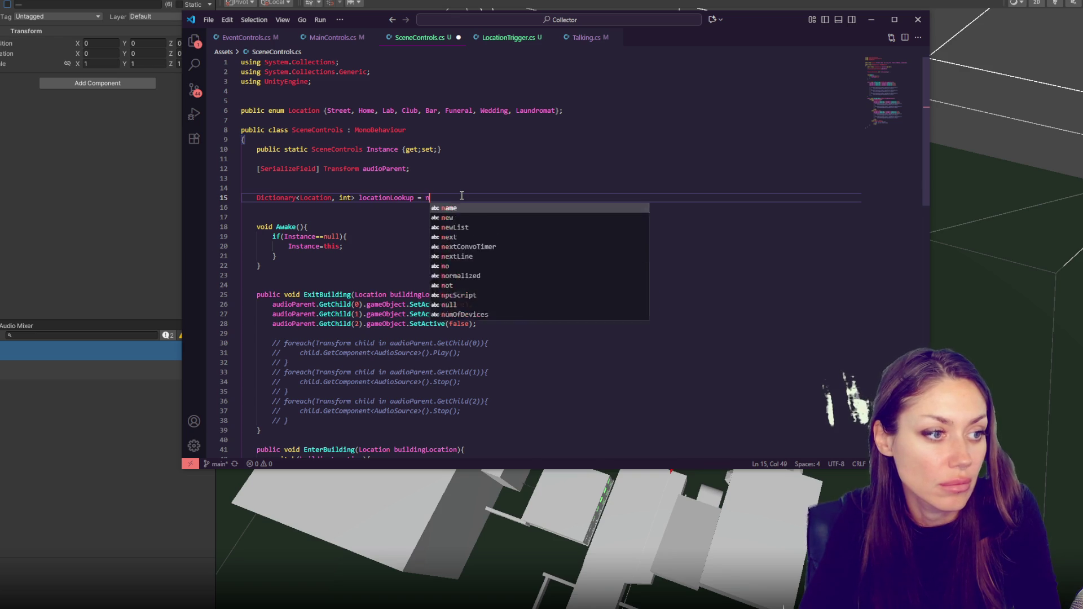
key("Return")
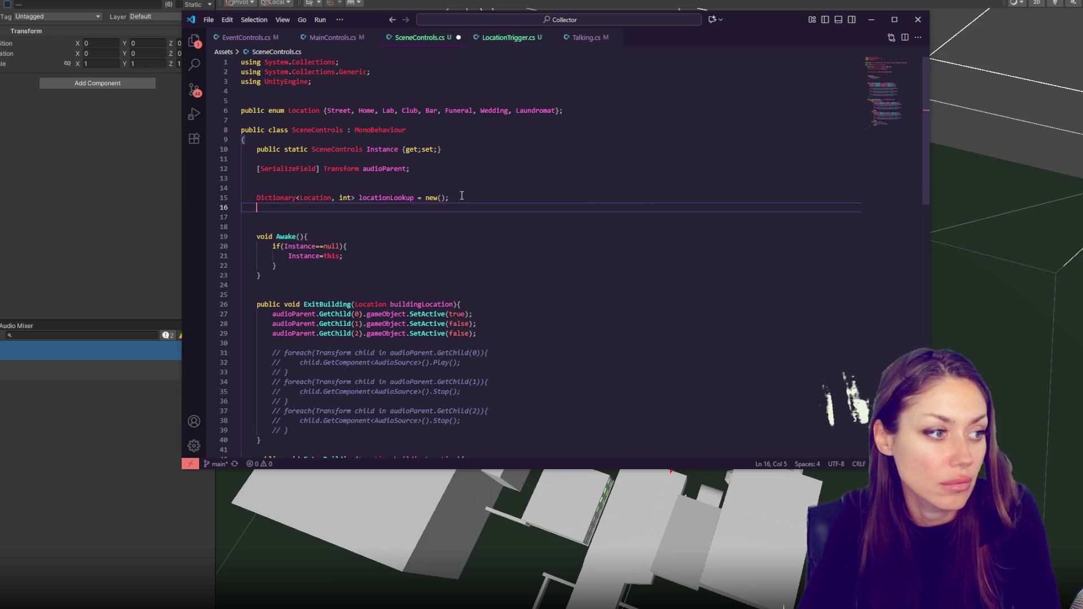
key("BackSpace")
key("BackSpace")
key("BackSpace")
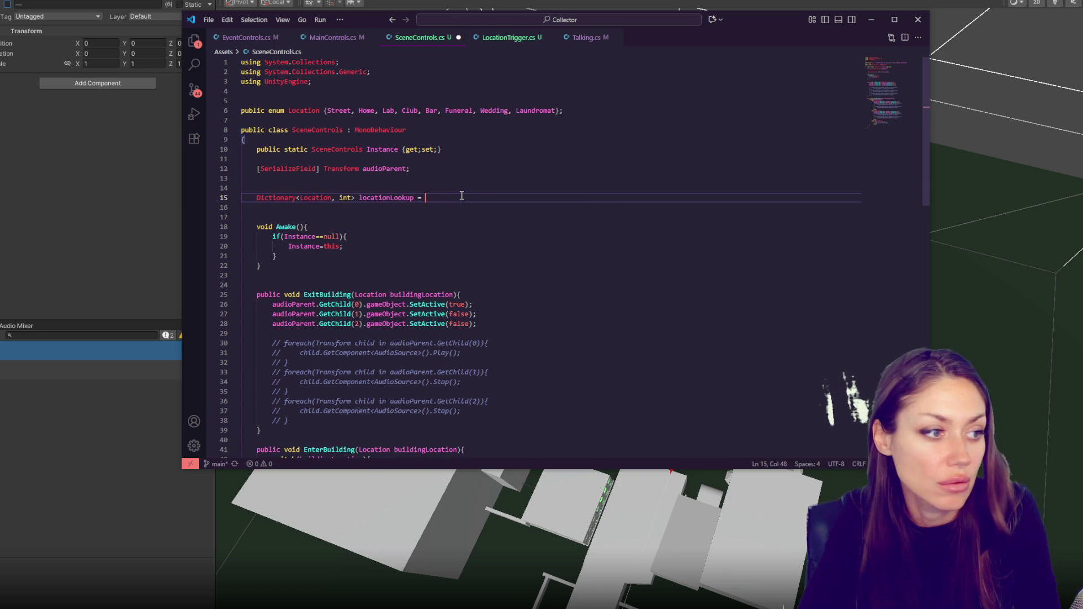
type("new Dict")
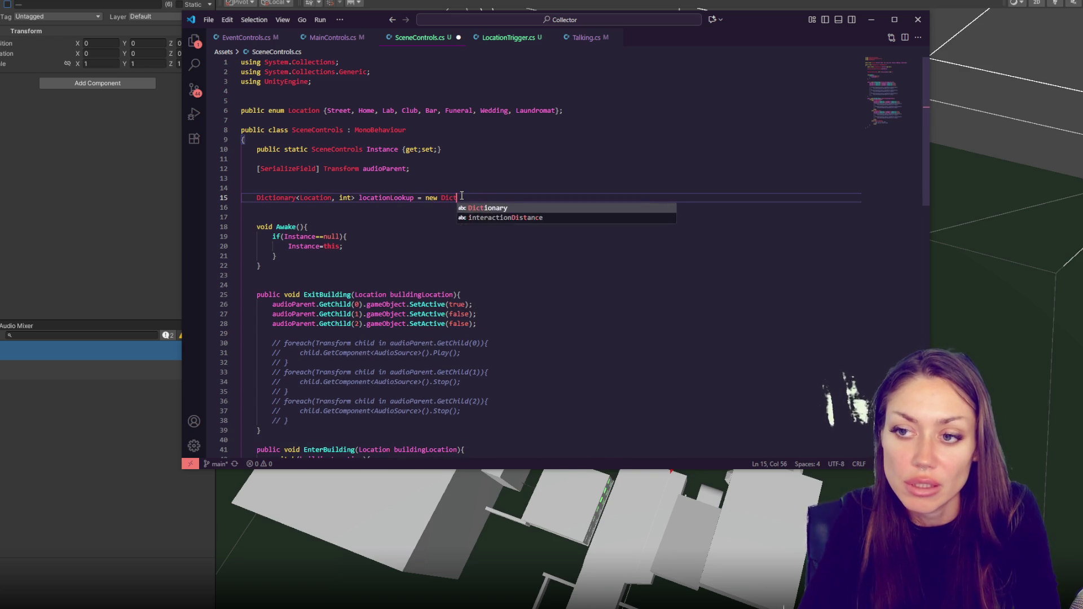
type("ionary<")
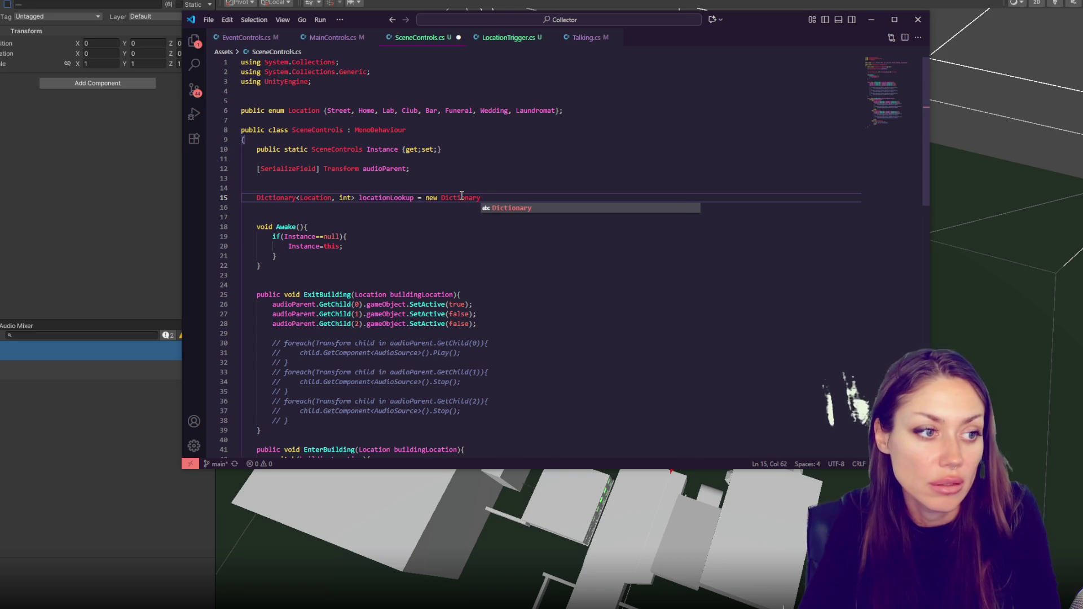
type("Location, int")
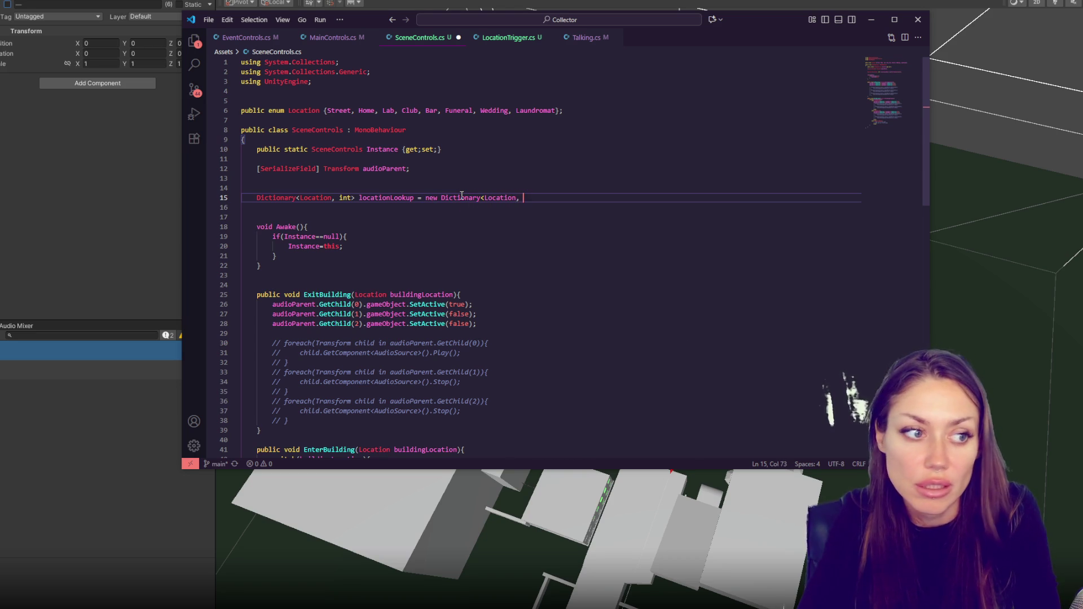
type(">(){")
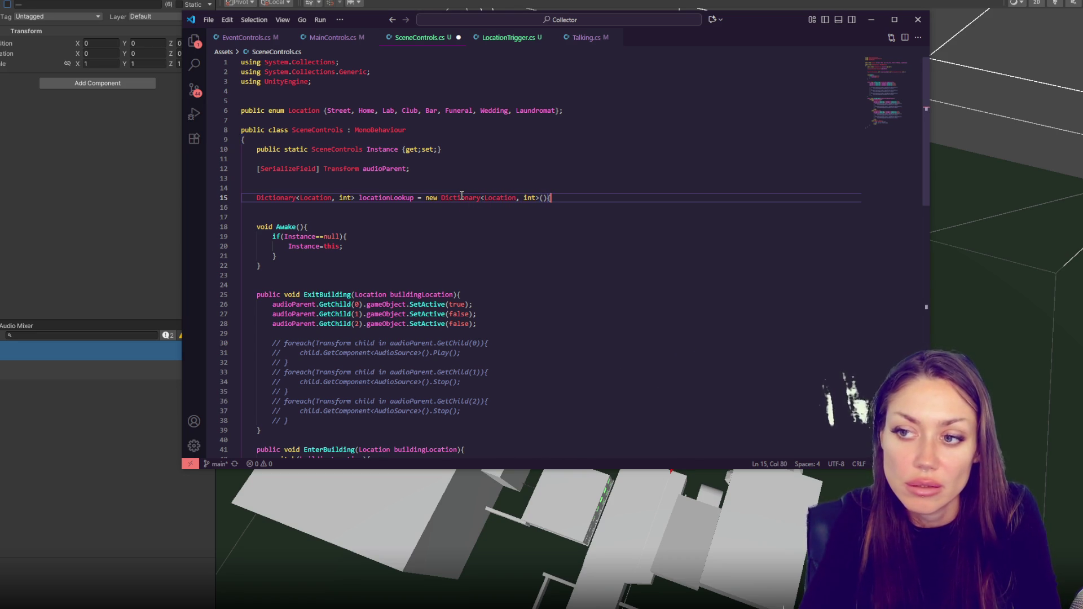
key("Return")
- Add entries Location.Street 0, Location.Home 1 and Location.Lab 2, then save
type("{")
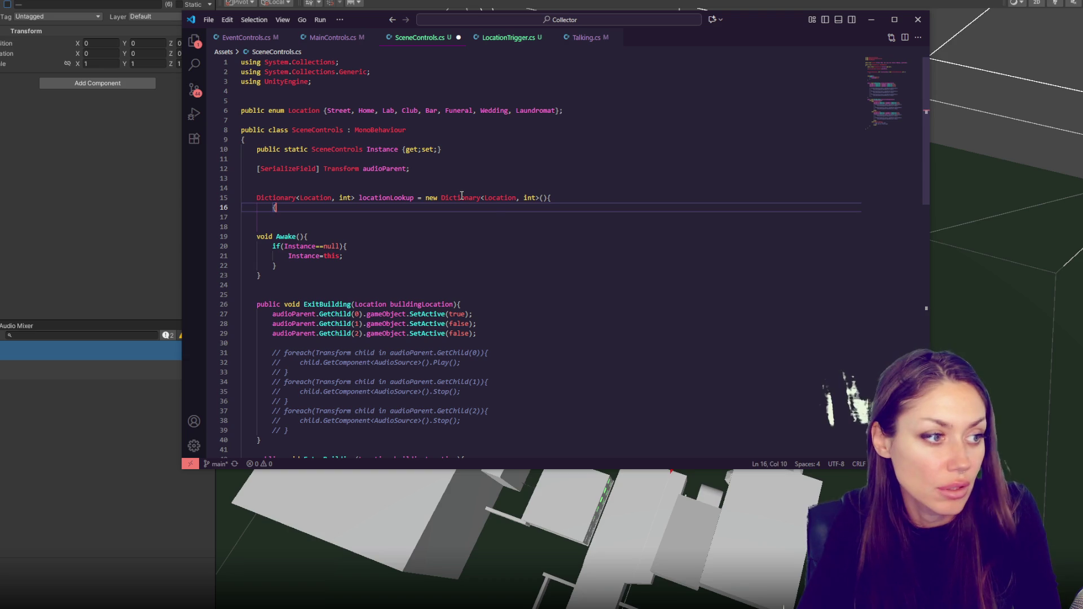
type("Location.")
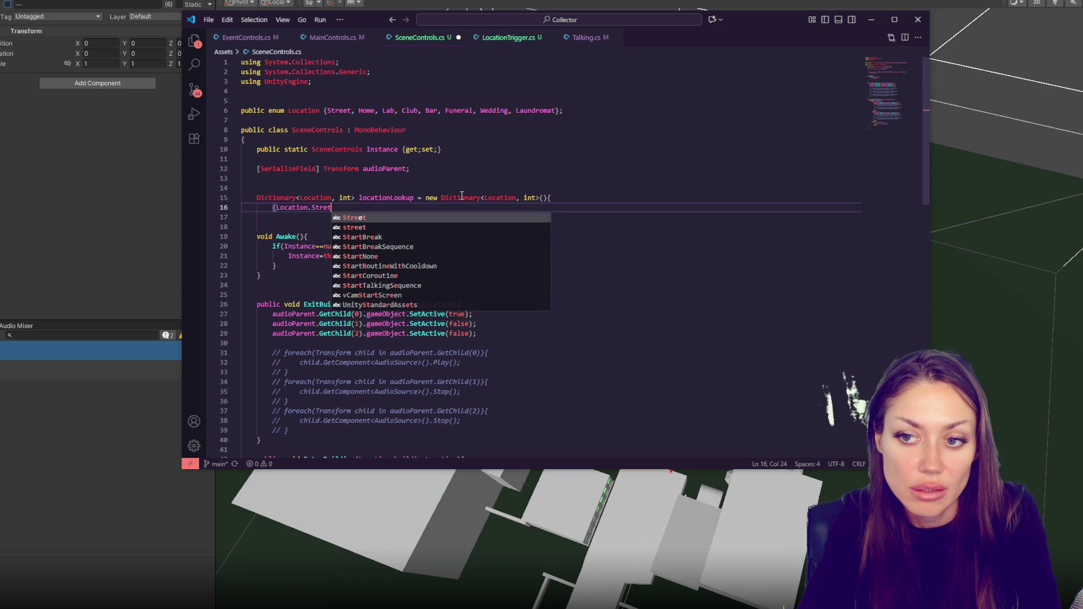
type("Street, 0},")
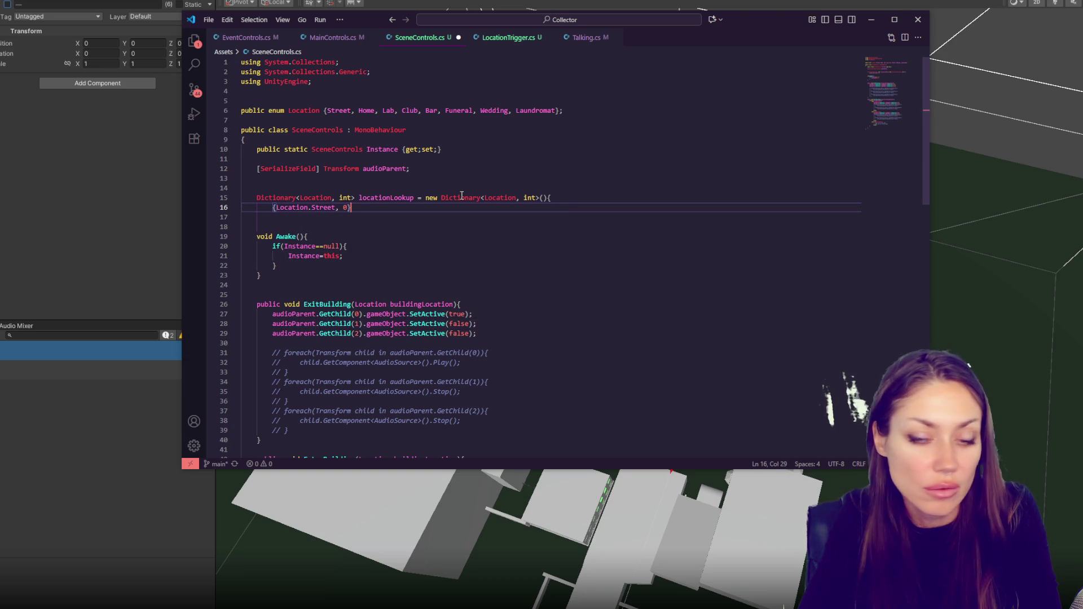
key("Return")
type("{")
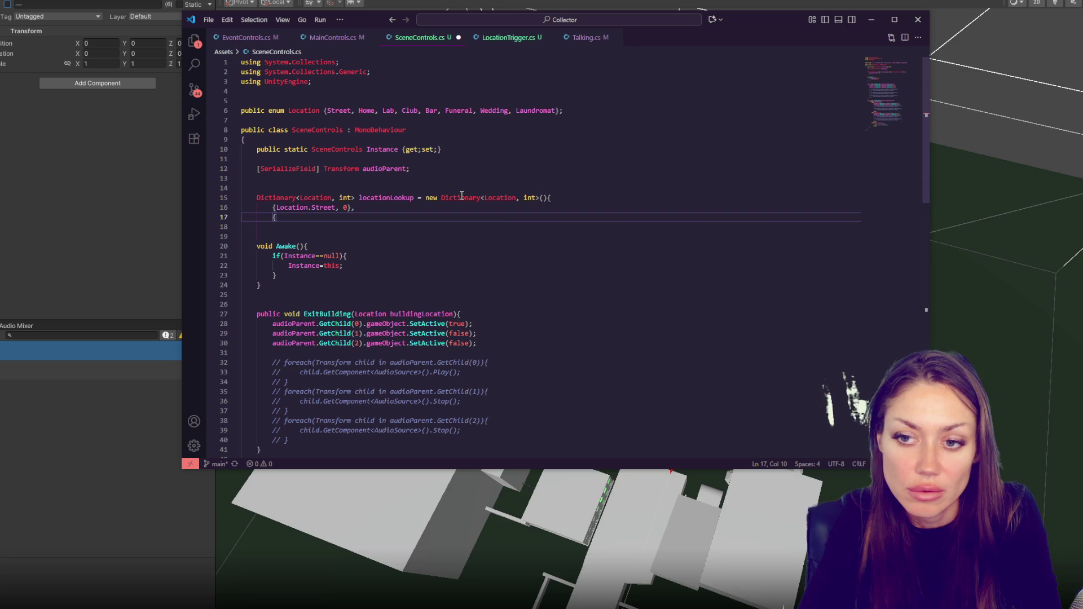
type("Location.Home, 1},")
key("Return")
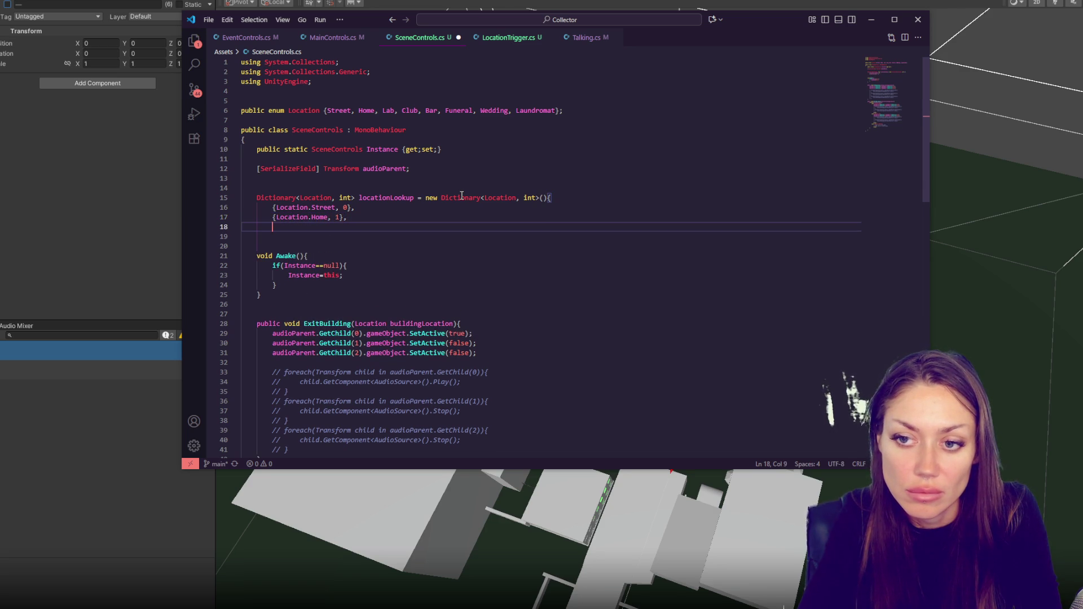
type("{Locatio")
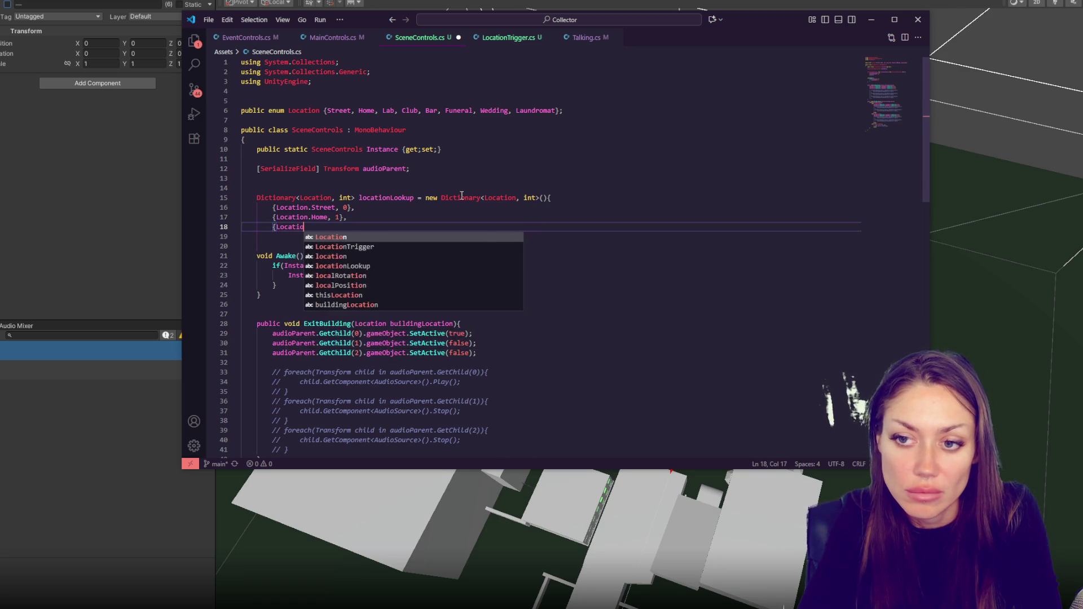
type("n.Lab, 2}")
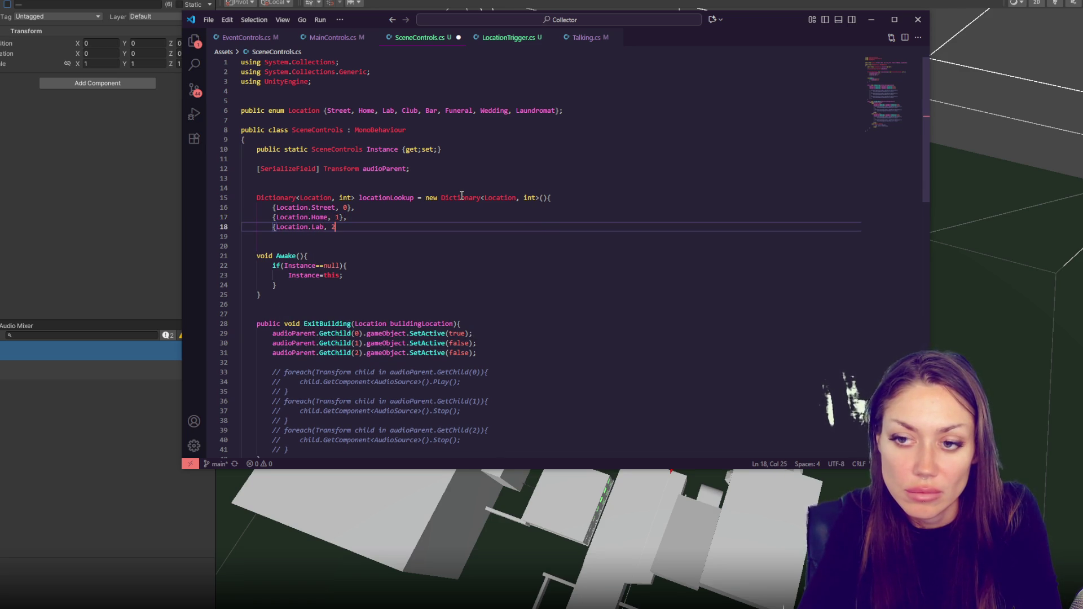
key("ctrl+s")
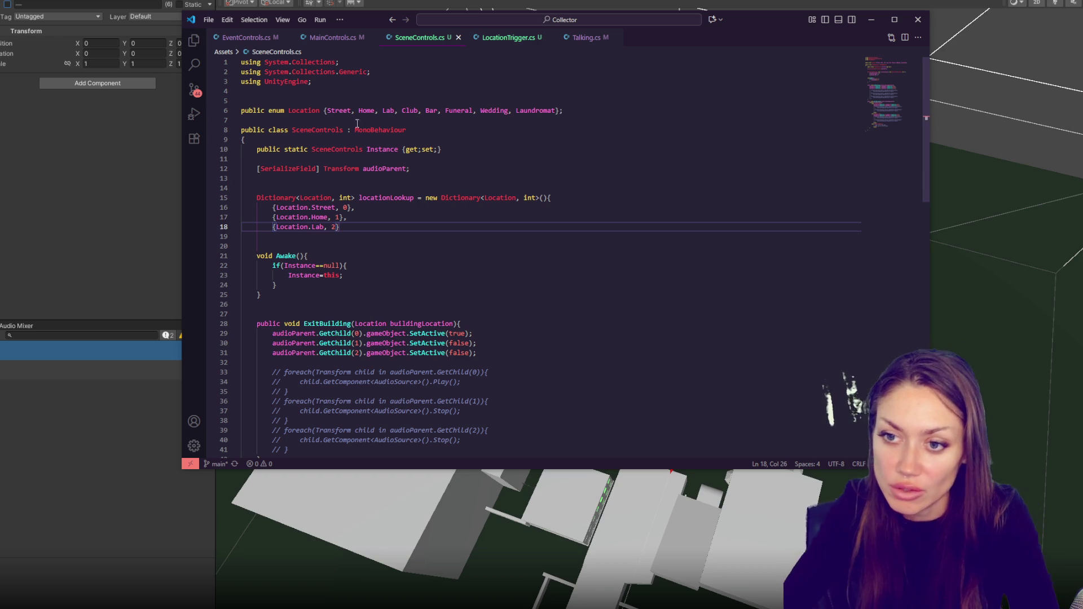
scroll(422, 160, "down", 5)
- Delete the commented-out foreach loops under the Home and Lab cases and in ExitBuilding
scroll(496, 303, "down", 5)
mouse_move(497, 303)
left_mouse_down()
mouse_move(395, 304)
mouse_move(524, 276)
mouse_move(522, 251)
left_mouse_up()
left_click(577, 247)
left_click_drag(551, 293, 585, 239)
key("Delete")
left_click_drag(518, 331, 556, 276)
key("Delete")
scroll(472, 319, "up", 5)
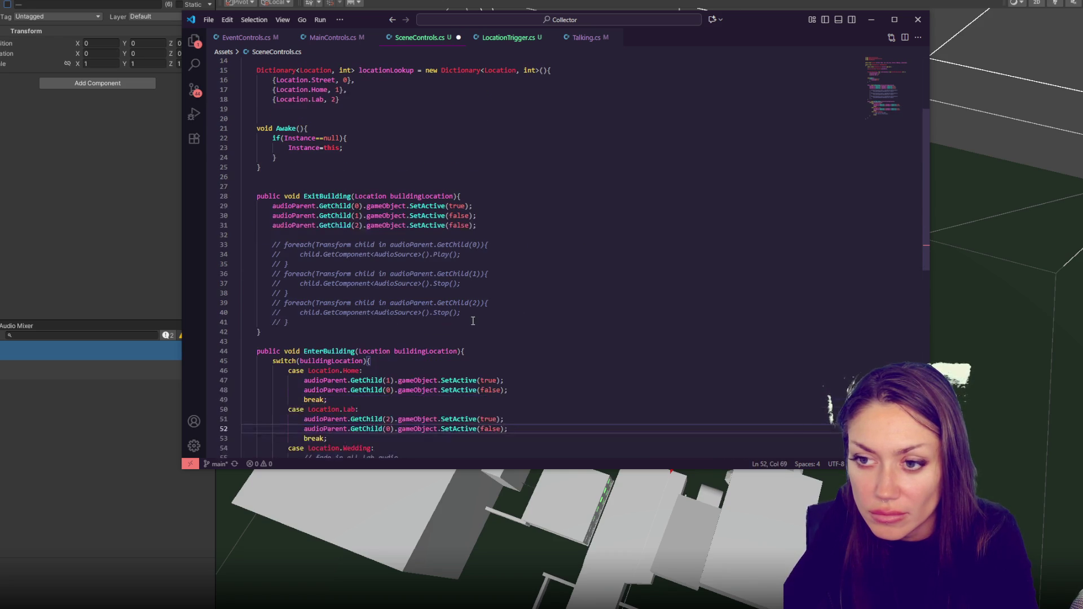
left_click_drag(474, 326, 499, 235)
key("Delete")
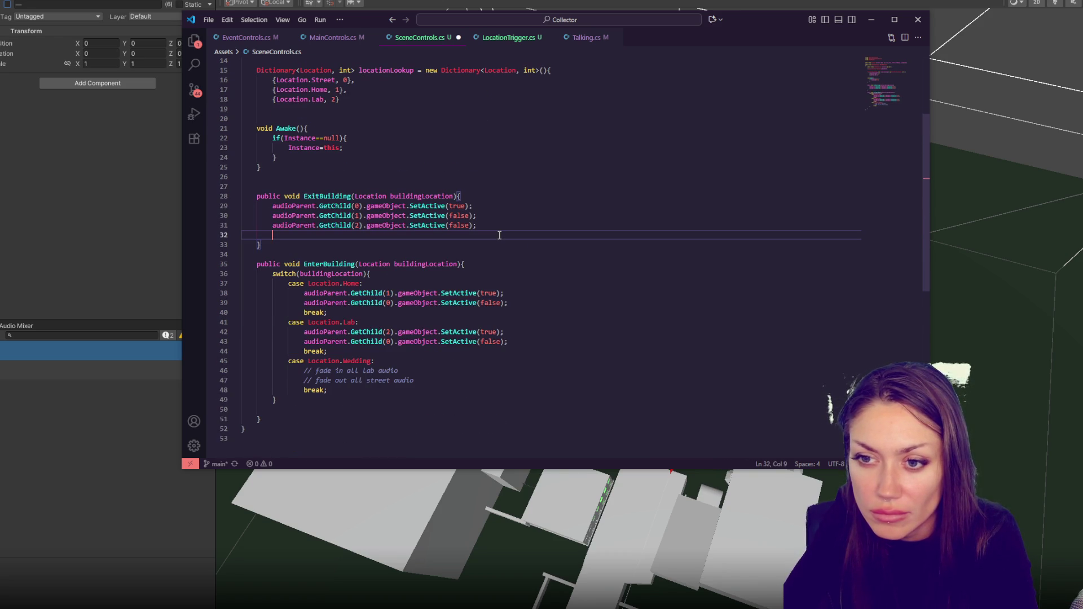
- Close the locationLookup initializer with a brace after the Lab entry and save
left_click(384, 99)
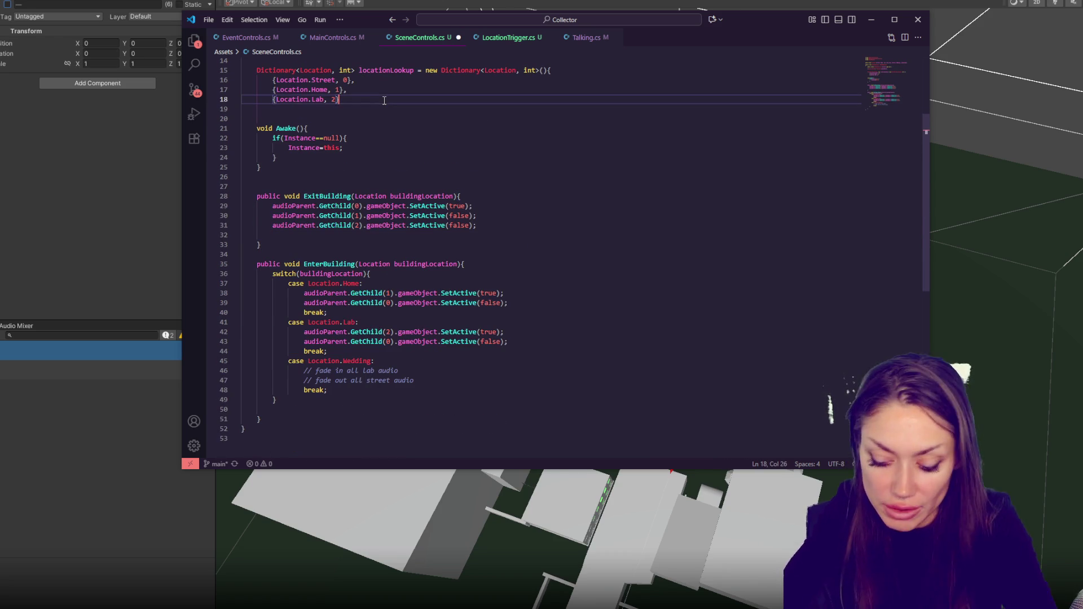
key("Return")
type("}")
key("ctrl+s")
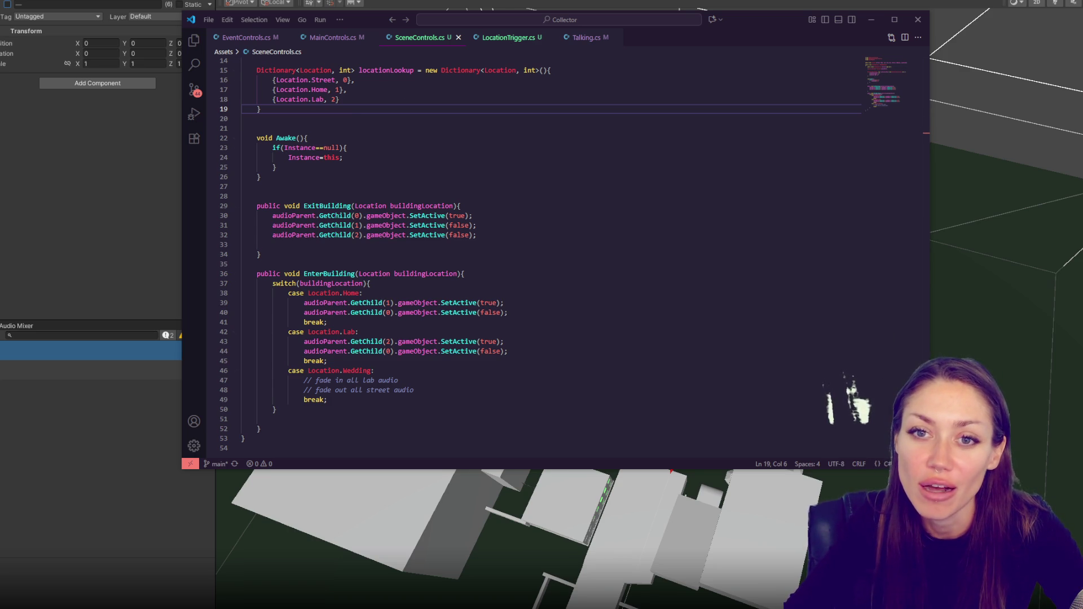
- Delete the empty line before the switch's closing brace in EnterBuilding
left_click(634, 244)
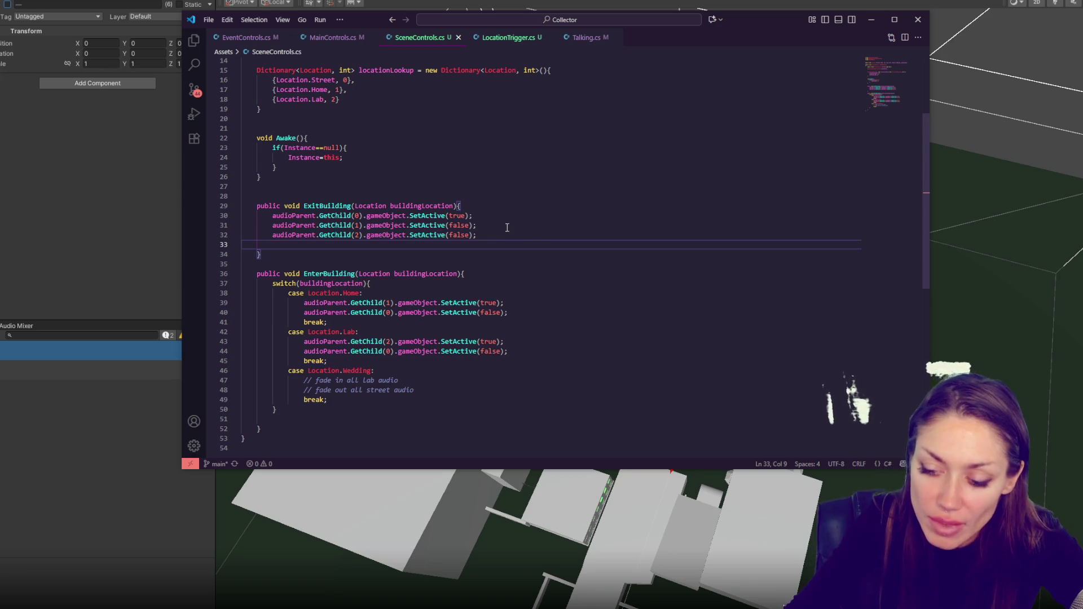
left_click(393, 252)
left_click(502, 247)
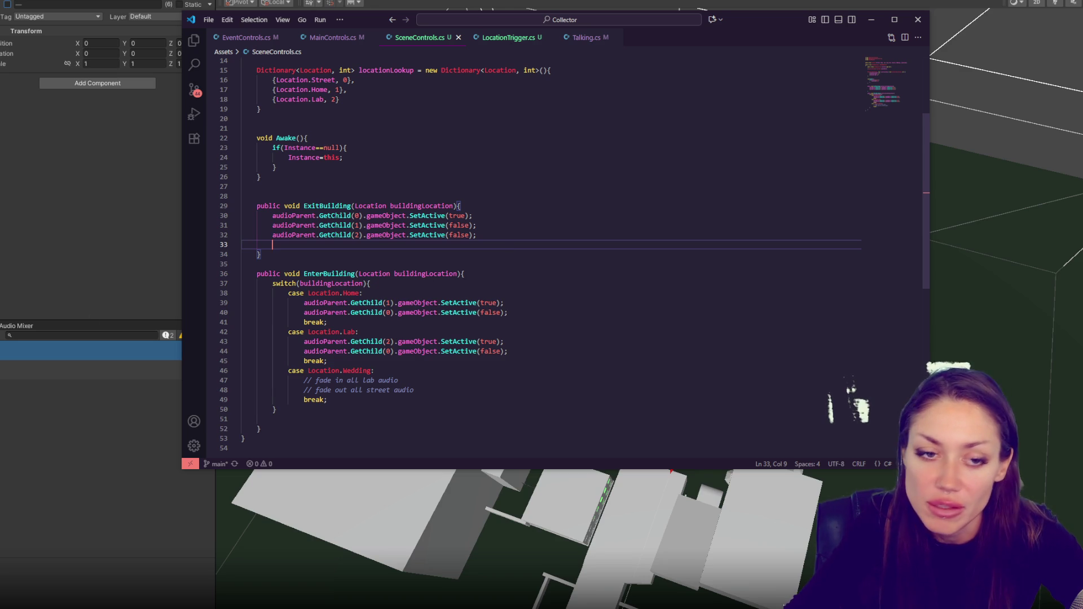
left_click(93, 319)
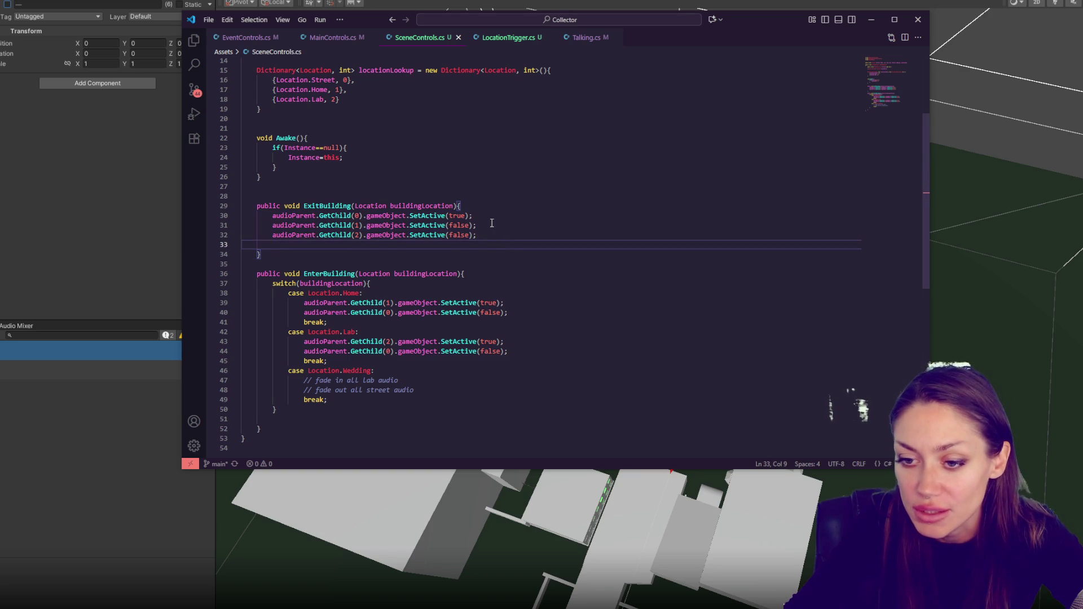
left_click(343, 420)
key("BackSpace")
- Check the Wedding case's fade-in and fade-out comments and the Home case lines
left_click(341, 418)
left_click(398, 401)
left_click(432, 375)
scroll(491, 282, "up", 5)
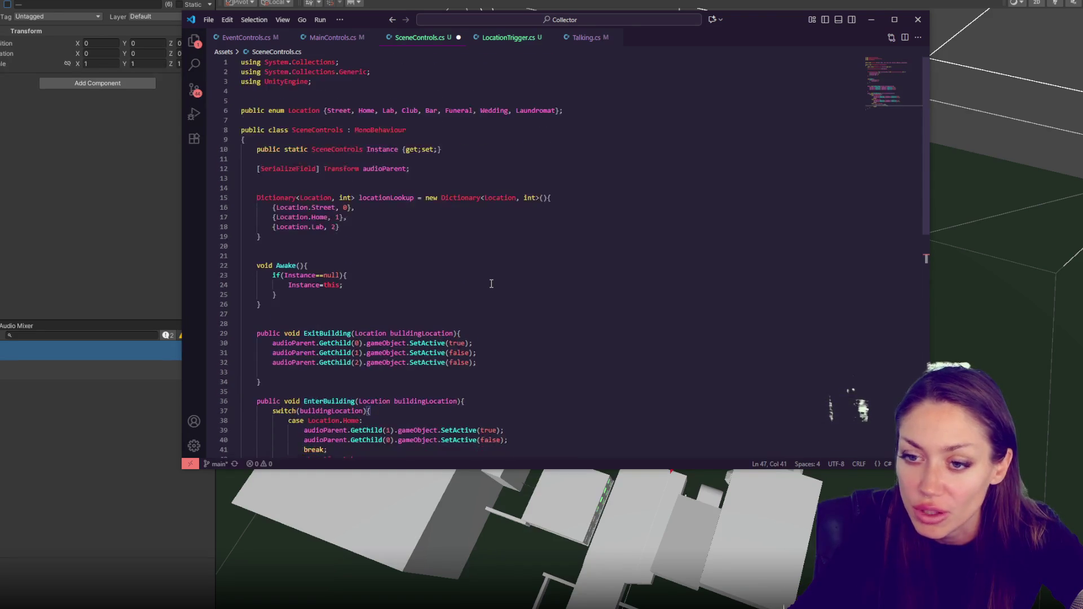
scroll(491, 283, "down", 4)
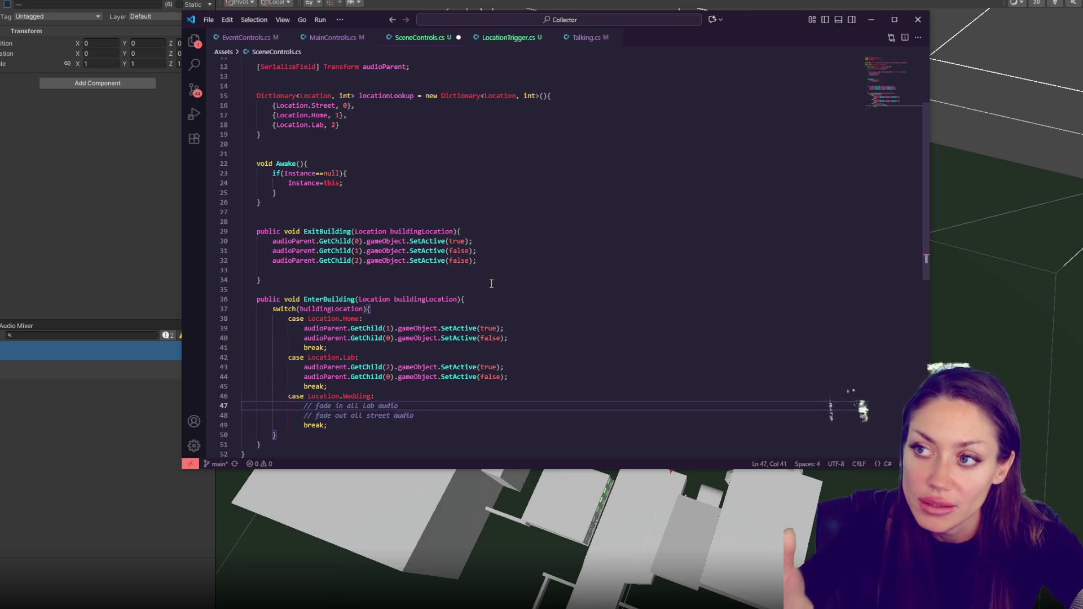
scroll(492, 284, "down", 2)
left_click(528, 286)
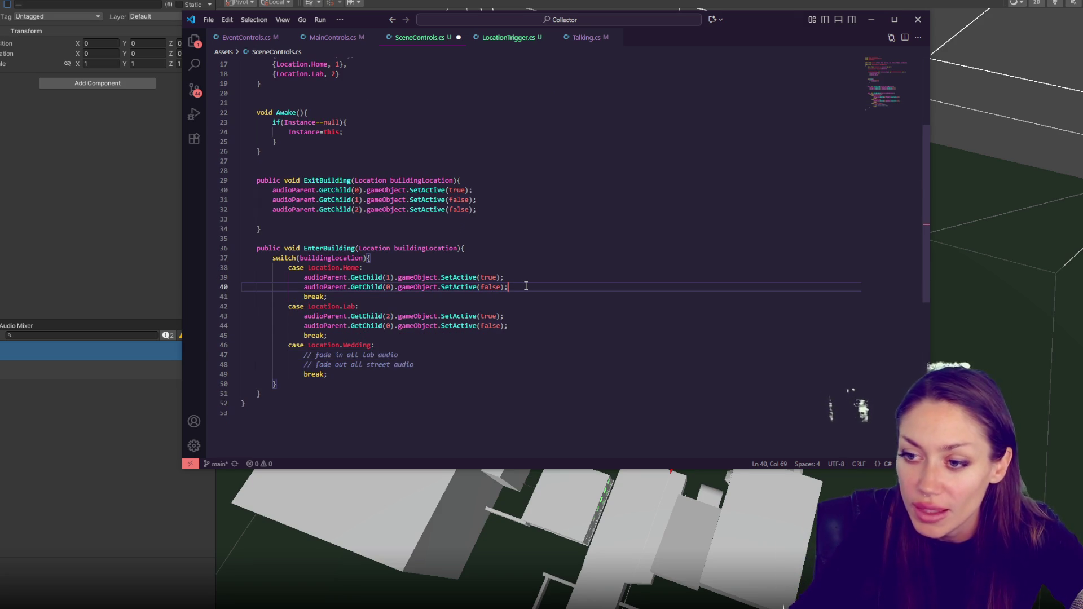
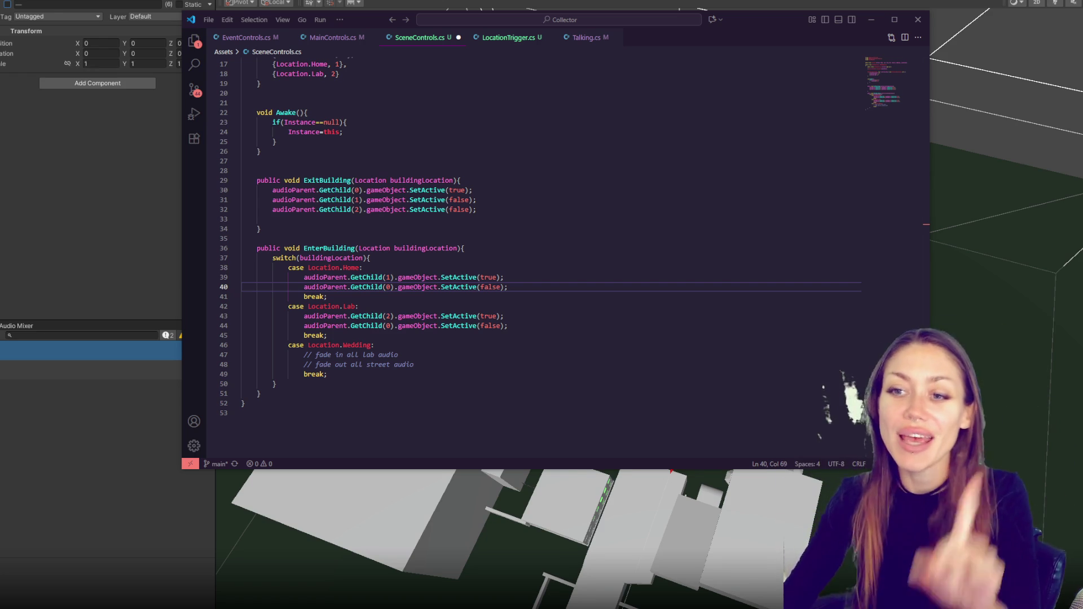
- Save SceneControls.cs and return to Unity so the script compiles
left_click(319, 170)
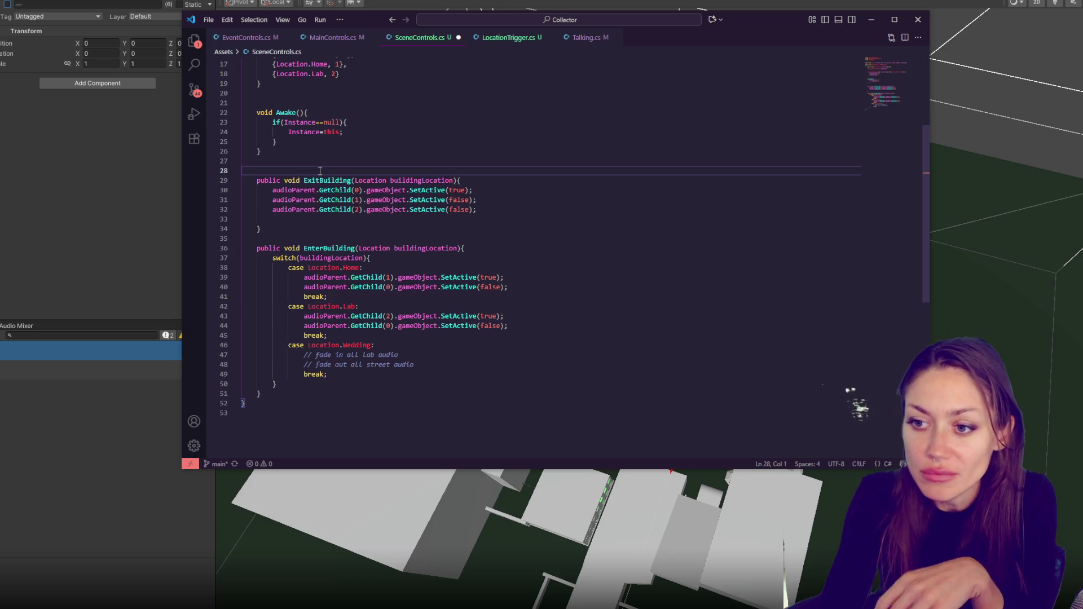
double_click(432, 249)
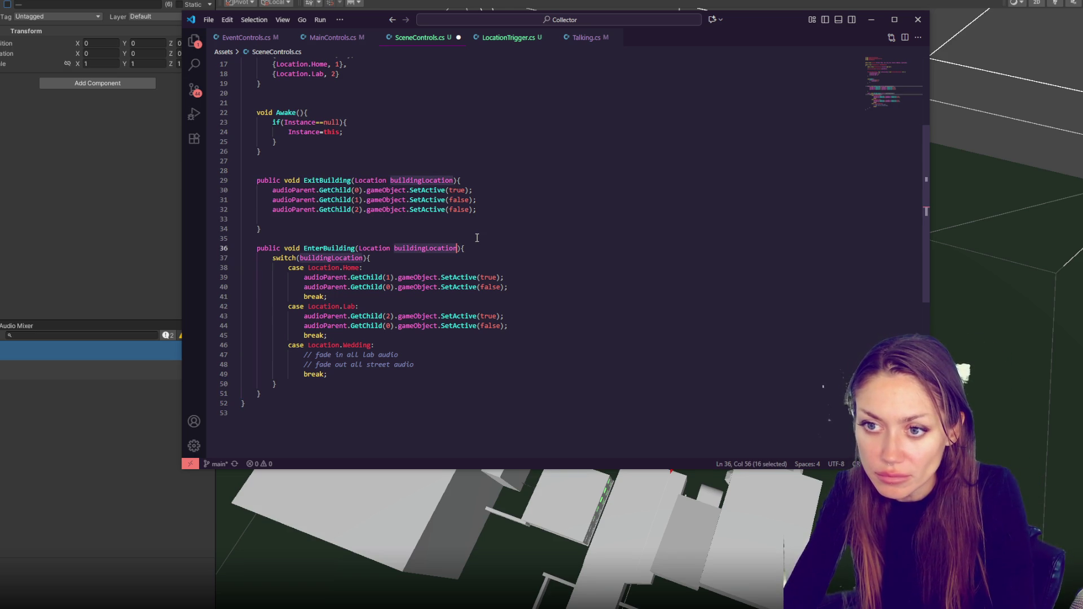
left_click(496, 178)
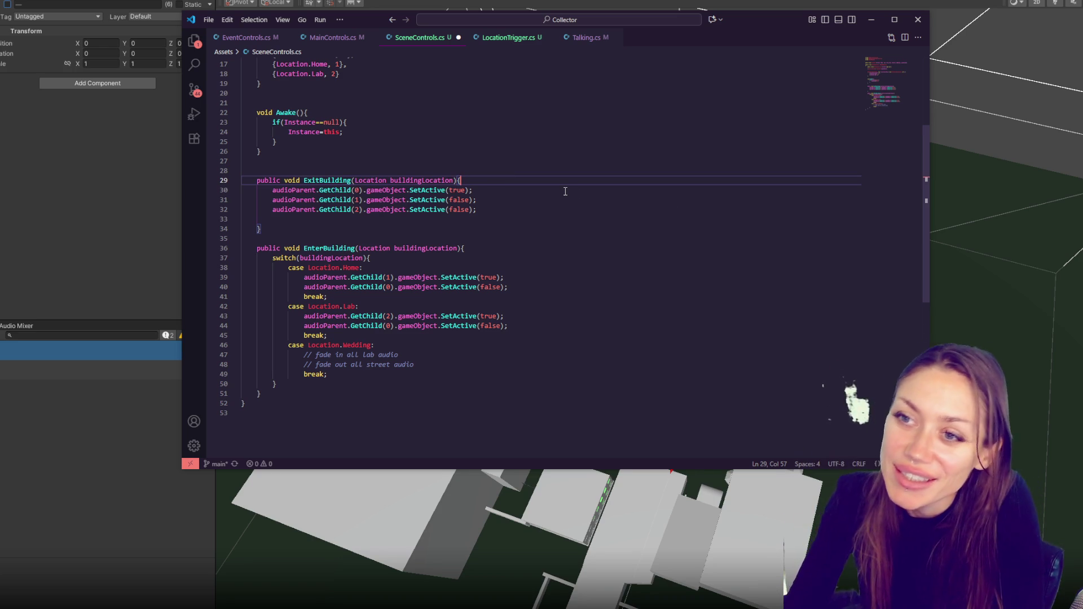
key("ctrl+s")
key("alt+Tab")
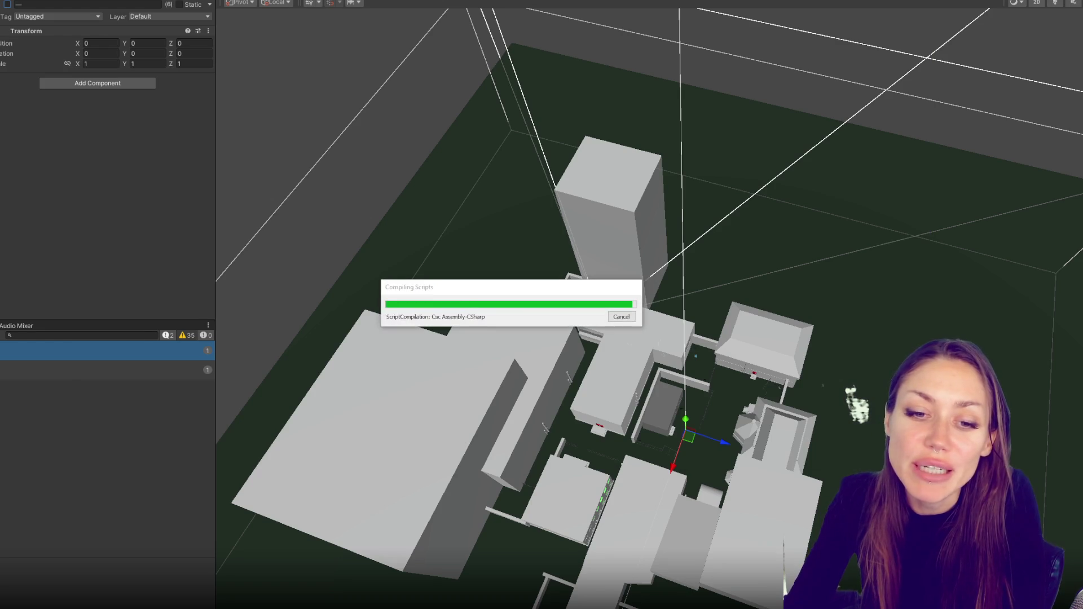
- Add the missing semicolon after the locationLookup dictionary's closing brace and save
double_click(71, 389)
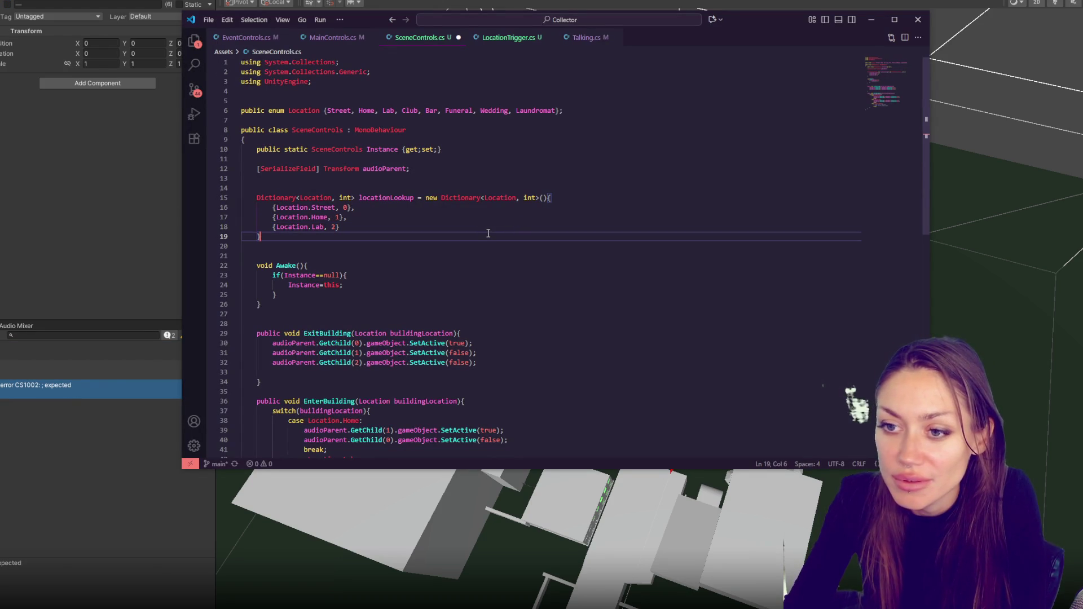
type(";")
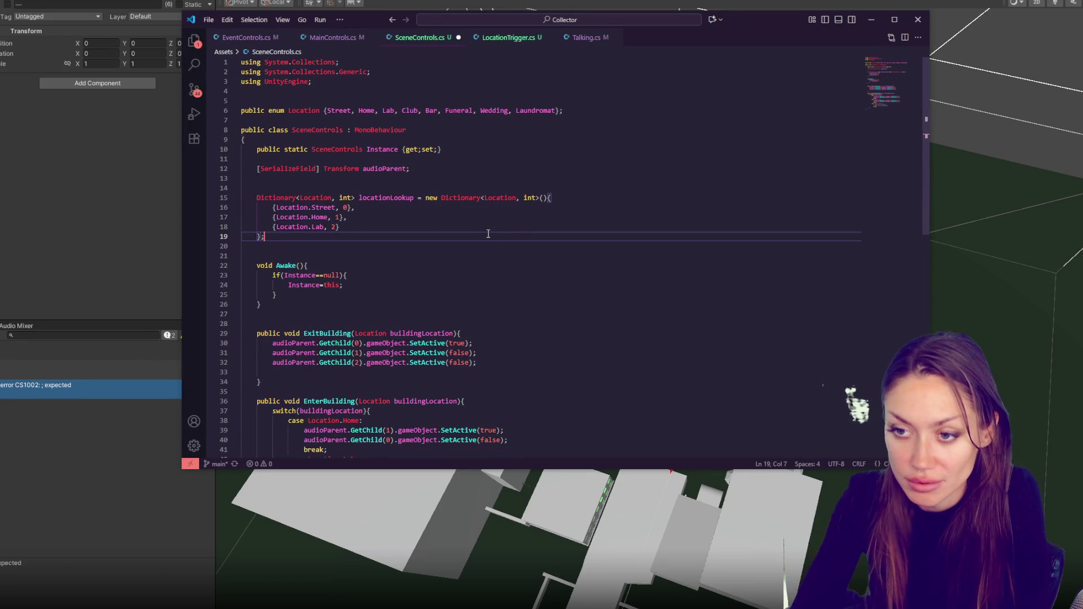
key("ctrl+s")
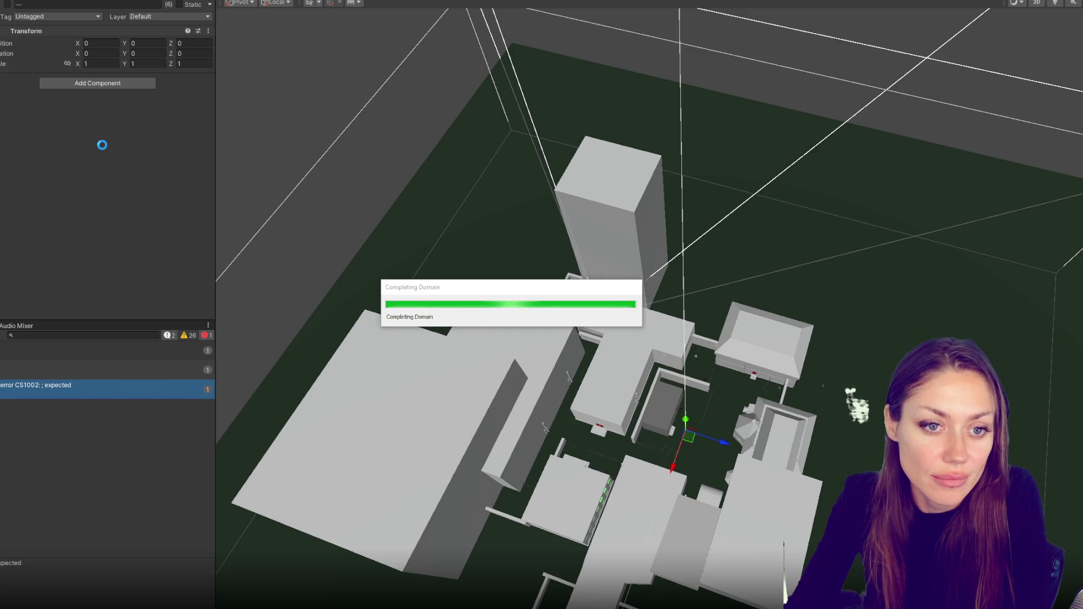
left_click(107, 1)
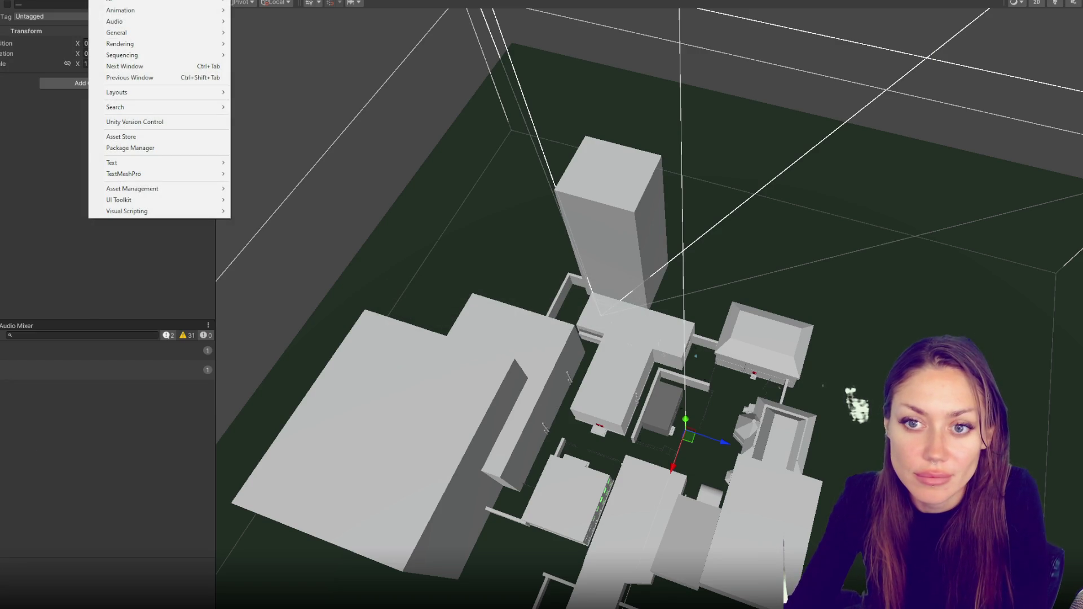
- In the Project window's 6-Audio folder, create an Audio Mixer named MAIN MIXER
left_click(185, 347)
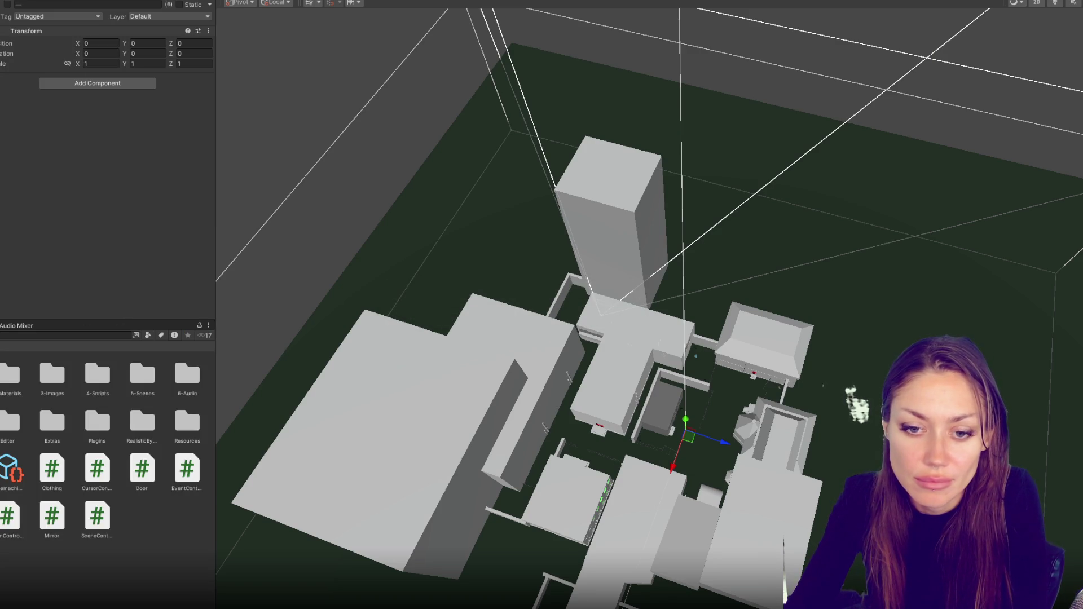
double_click(186, 374)
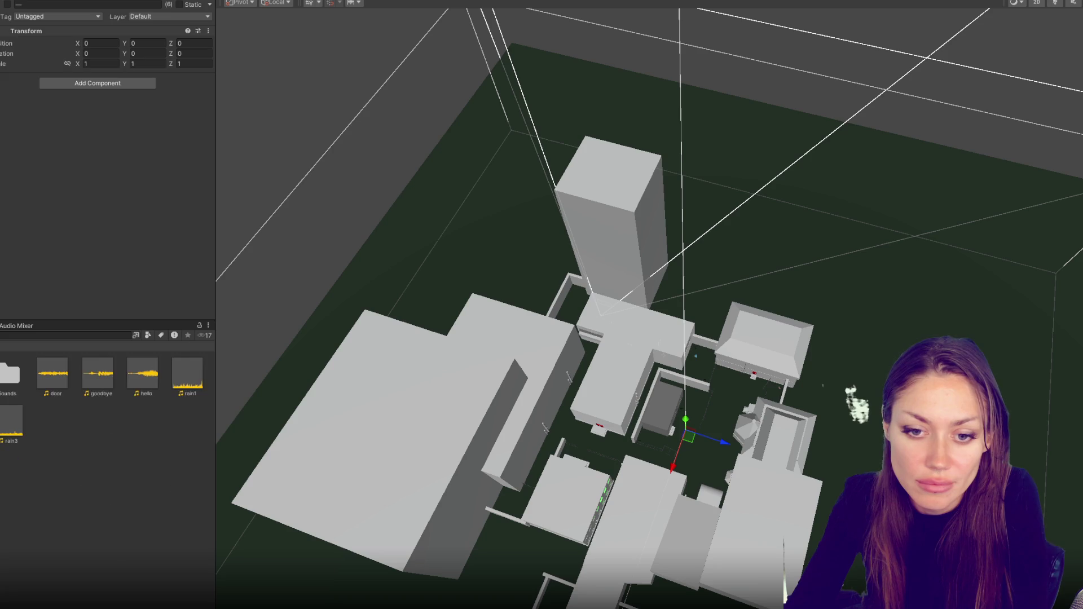
right_click(85, 462)
mouse_move(210, 175)
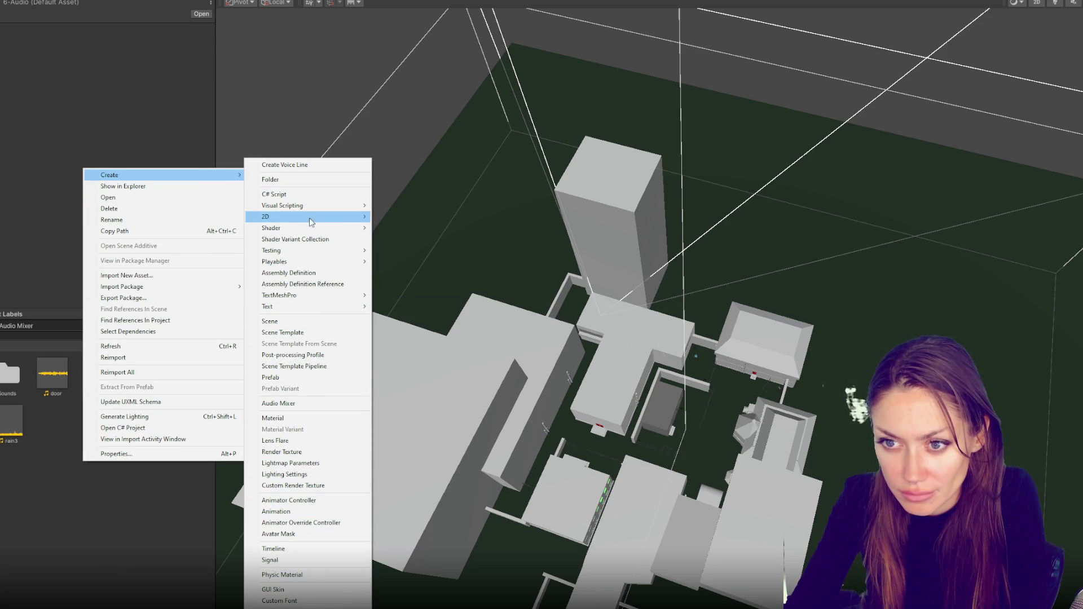
left_click(306, 403)
type("MAIN MIXER")
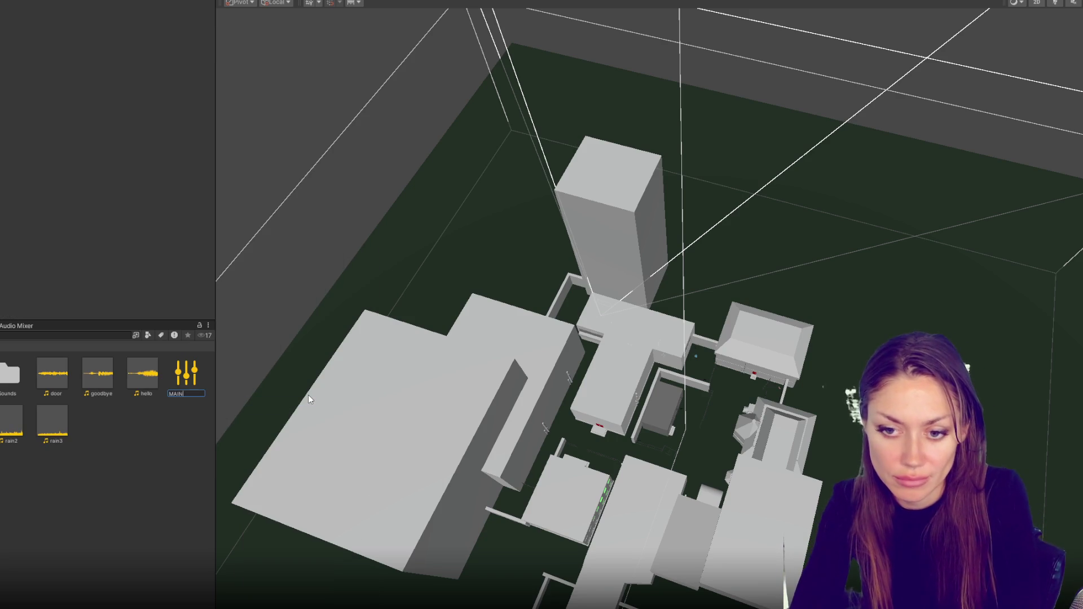
key("Return")
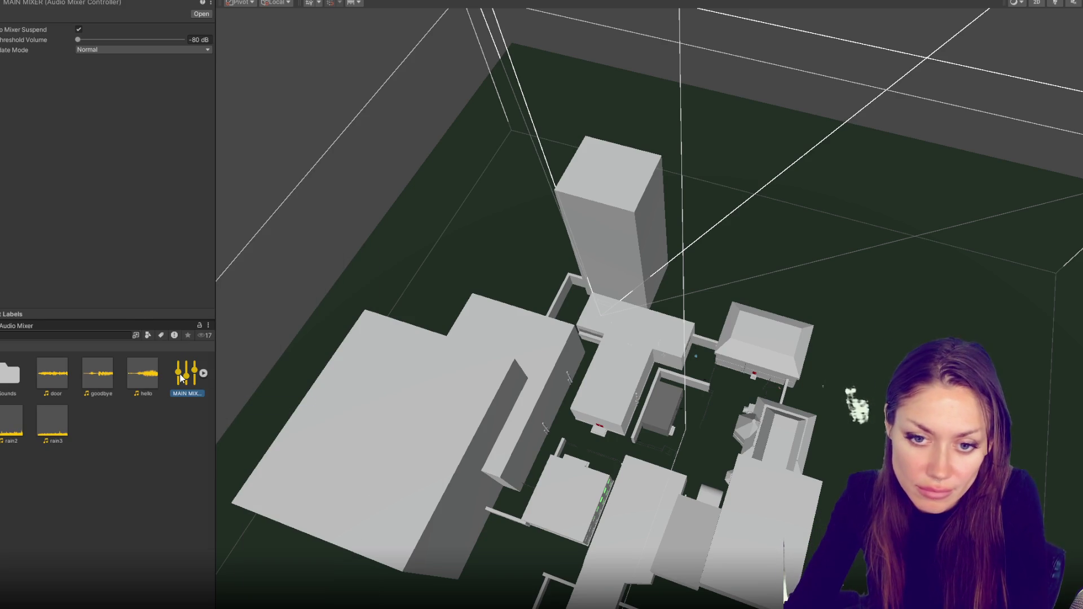
- Open MAIN MIXER and add Street, Home and Wedding groups, correcting the 'Wddding' typo
double_click(186, 372)
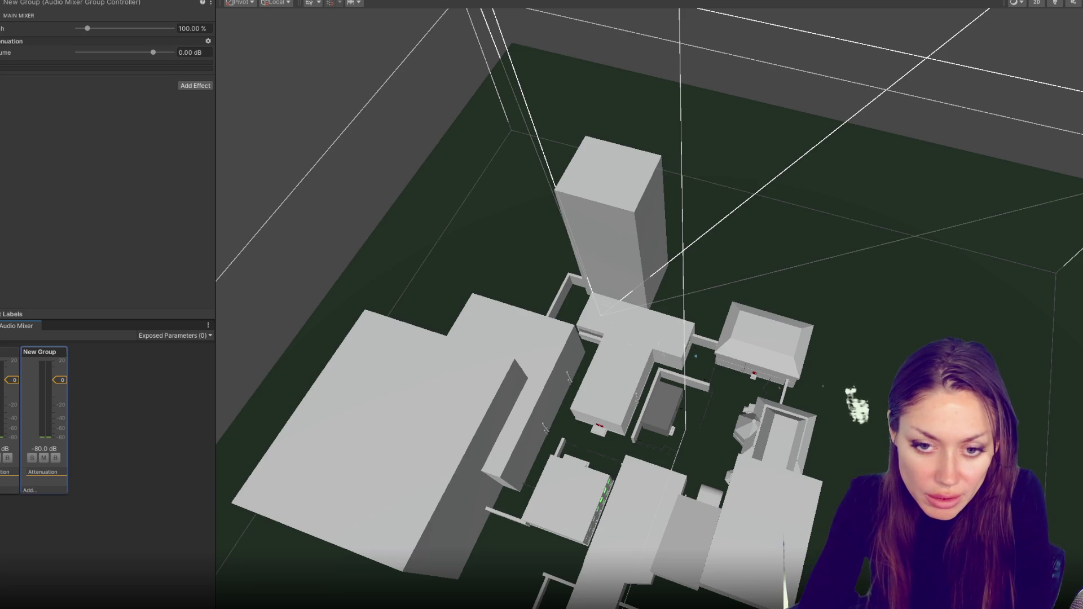
type("Street")
key("Return")
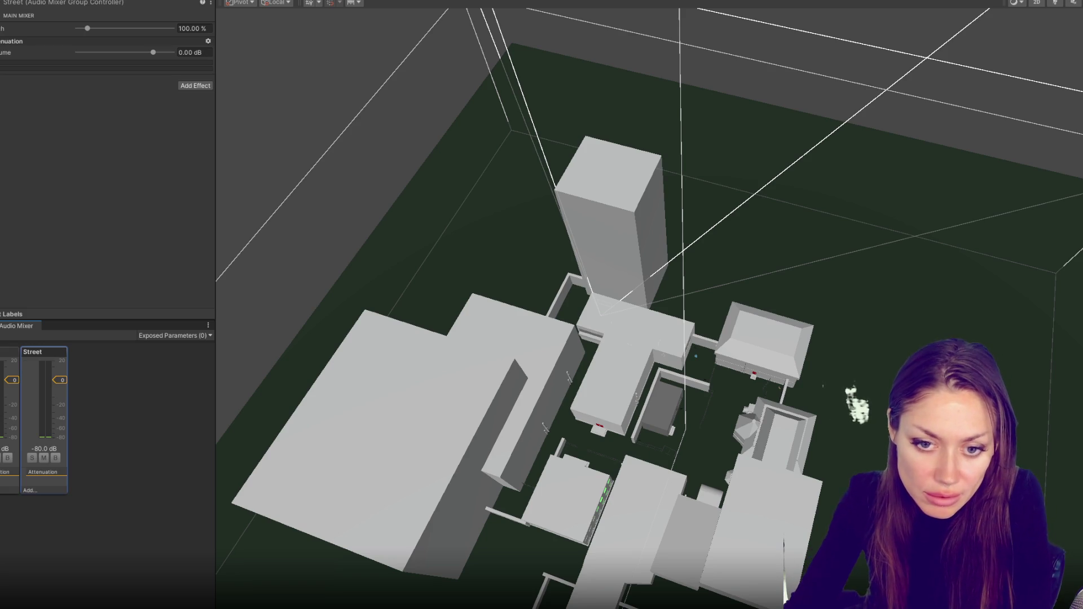
type("Home")
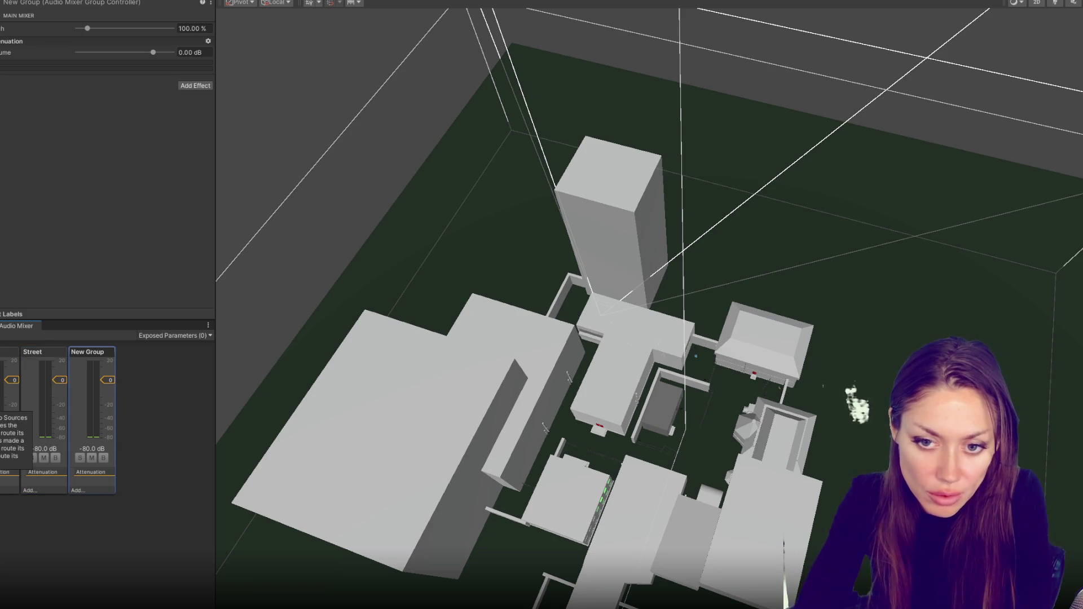
key("Return")
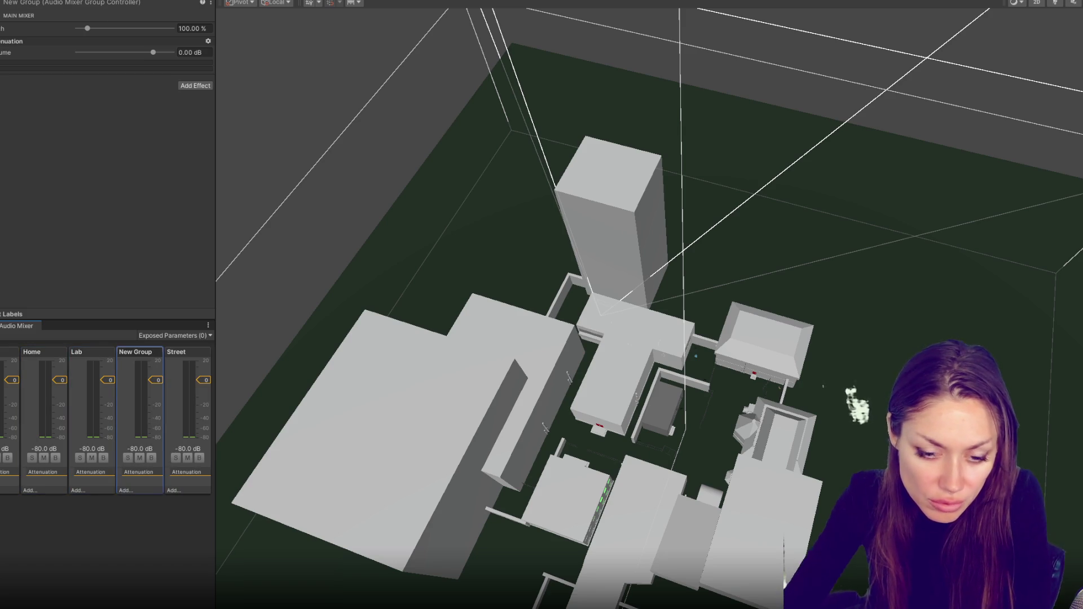
type("Wddding")
key("Return")
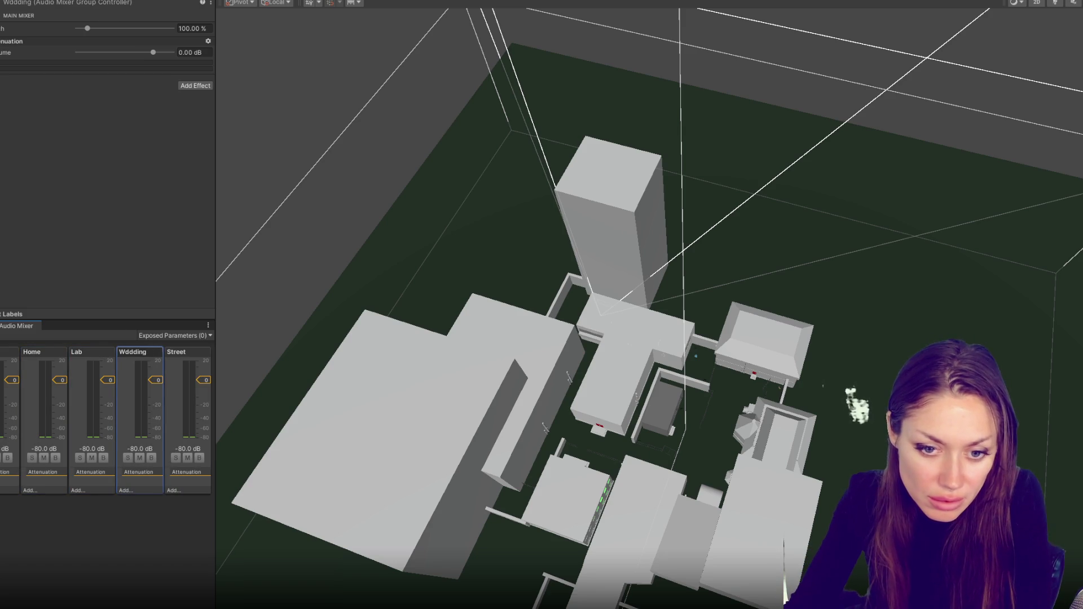
type("Wedding")
key("Return")
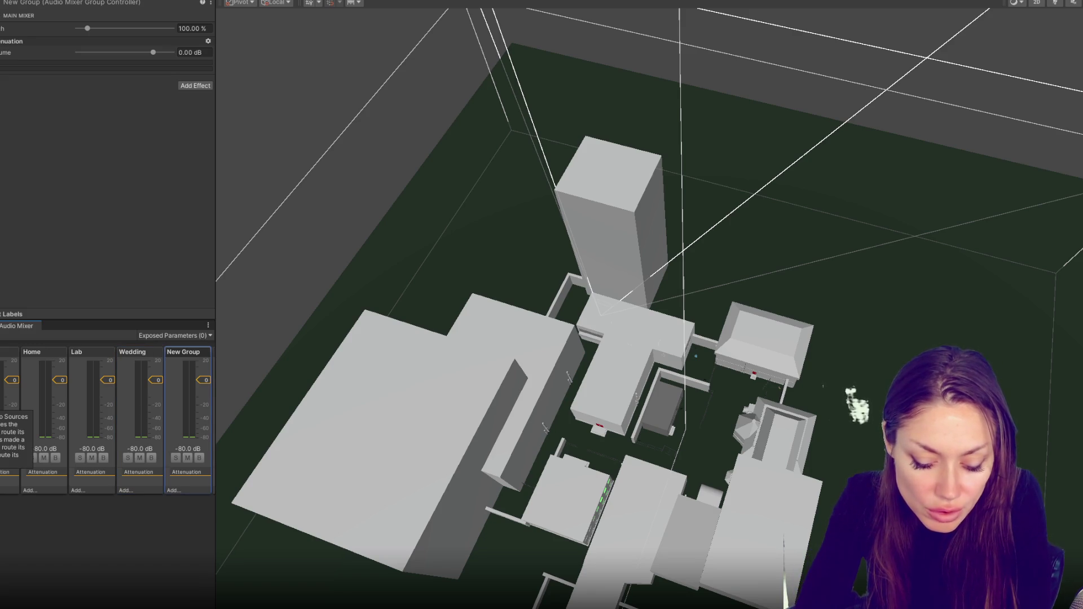
- Add a Laundromat group, capitalise the Bar group name, and add a Club group
type("Laundromat")
key("Return")
type("bar")
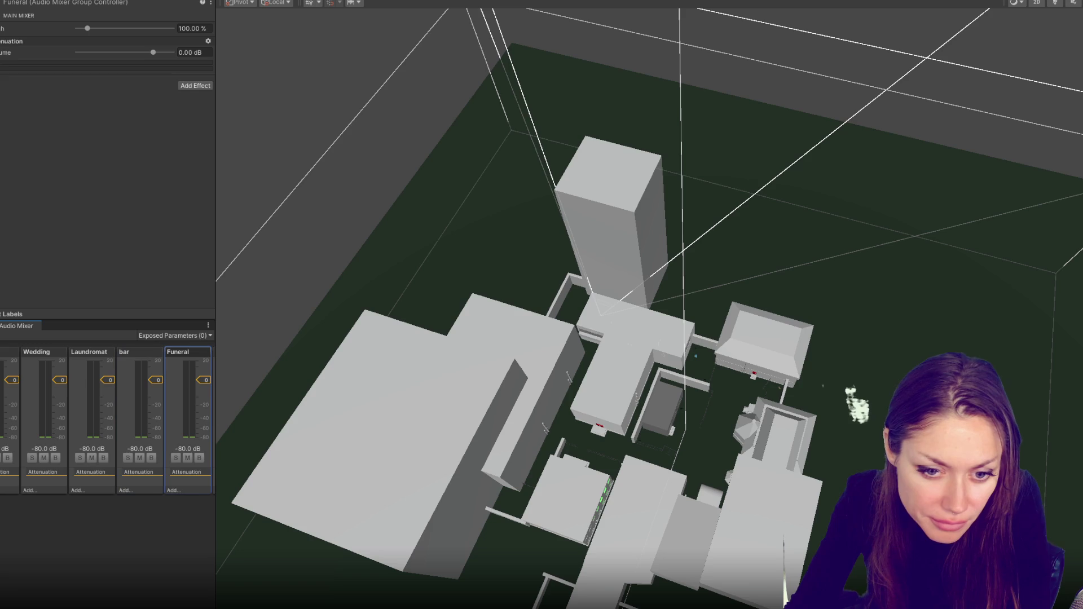
left_click(187, 352)
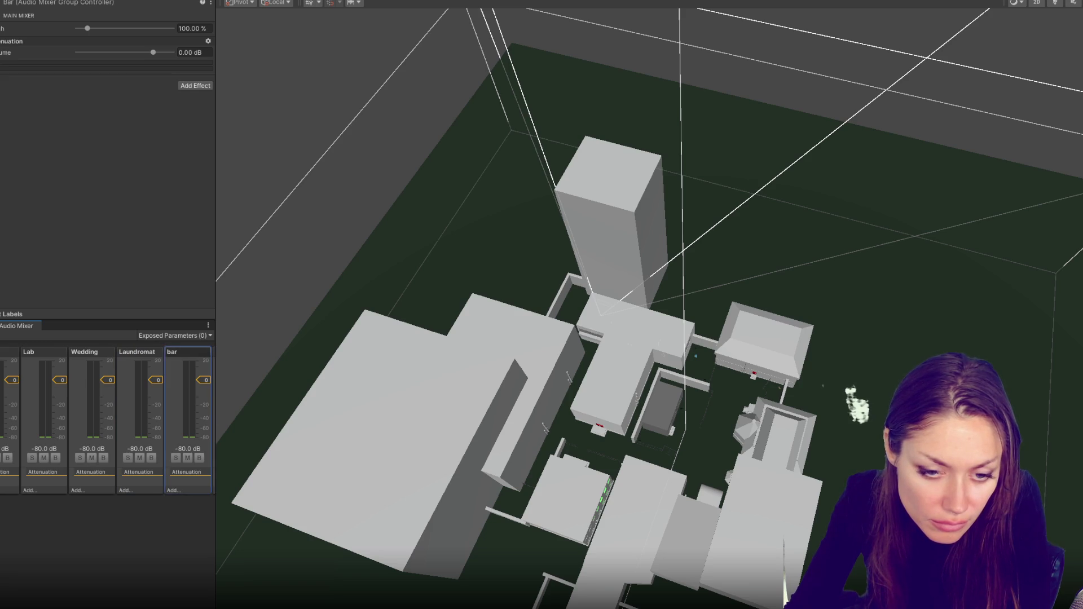
key("Return")
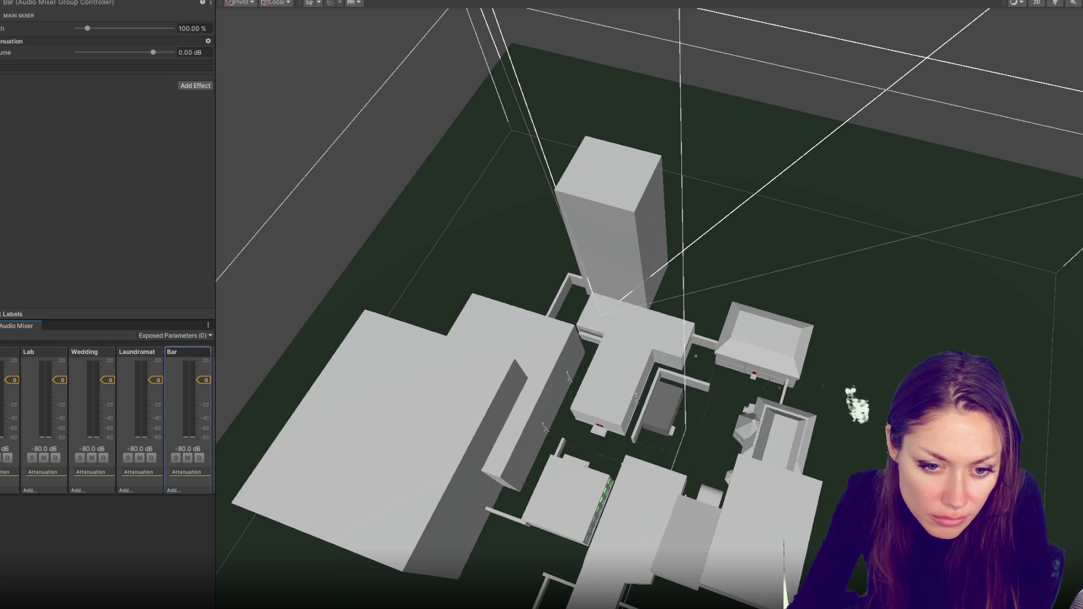
scroll(108, 420, "left", 2)
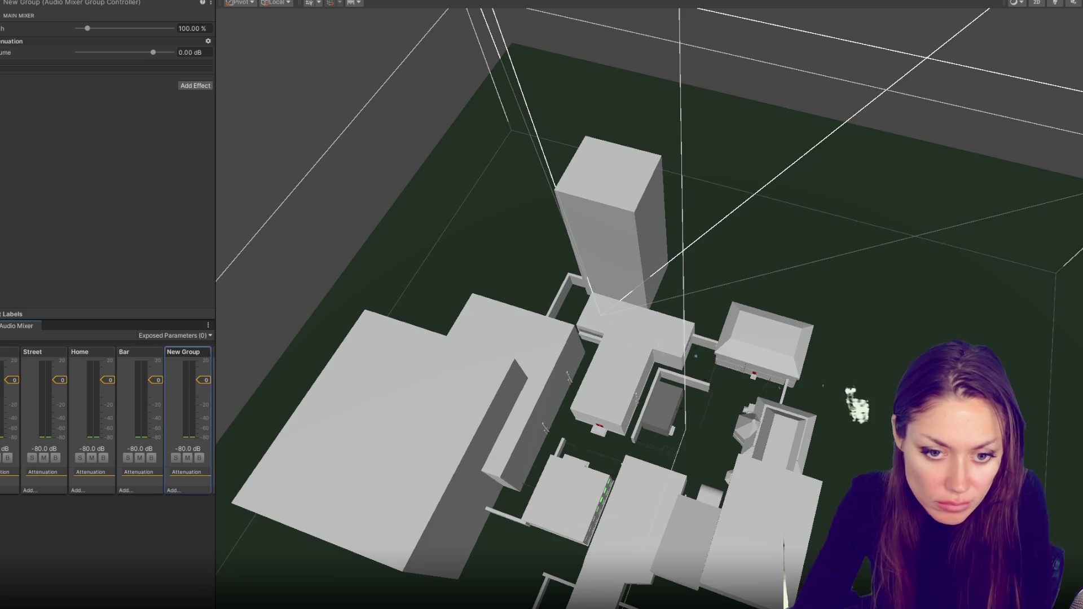
type("Club")
key("Return")
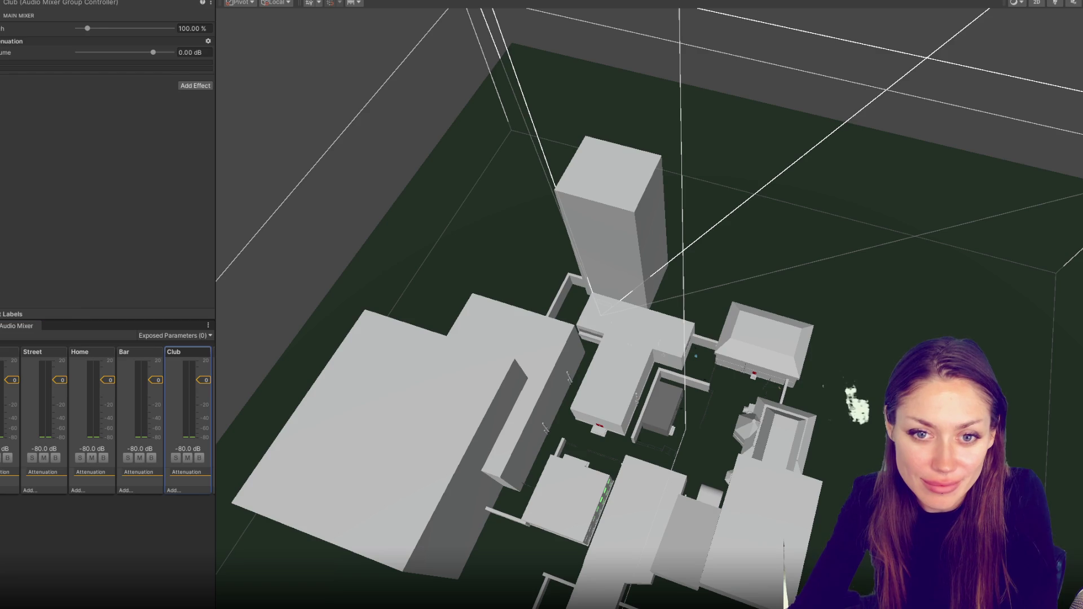
- Route AUDIO Home Music to the Home group and the four street sources to Street
left_click(648, 328)
left_click(199, 105)
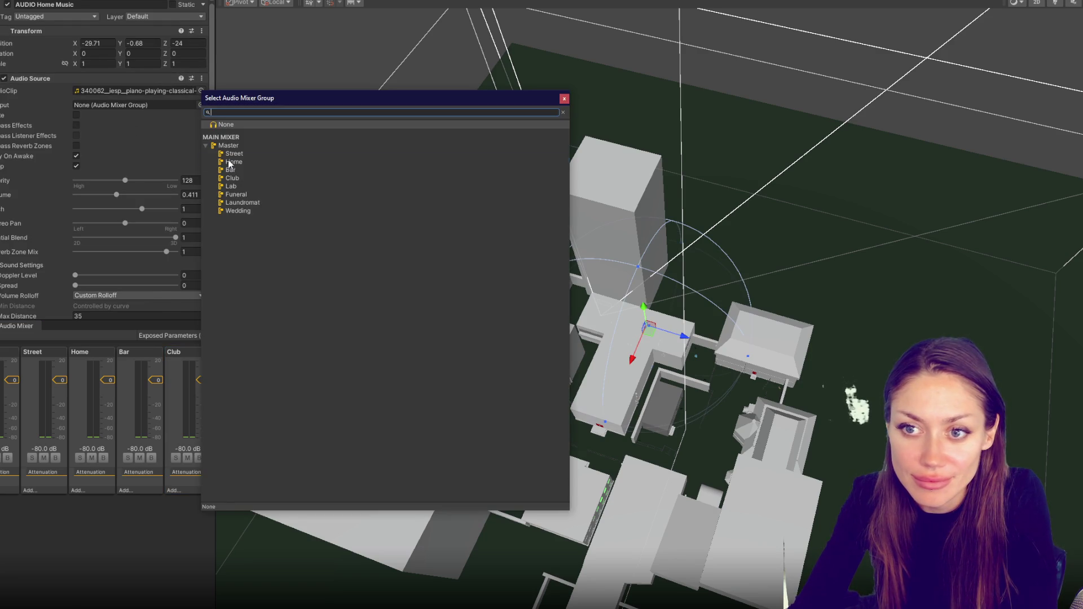
double_click(230, 163)
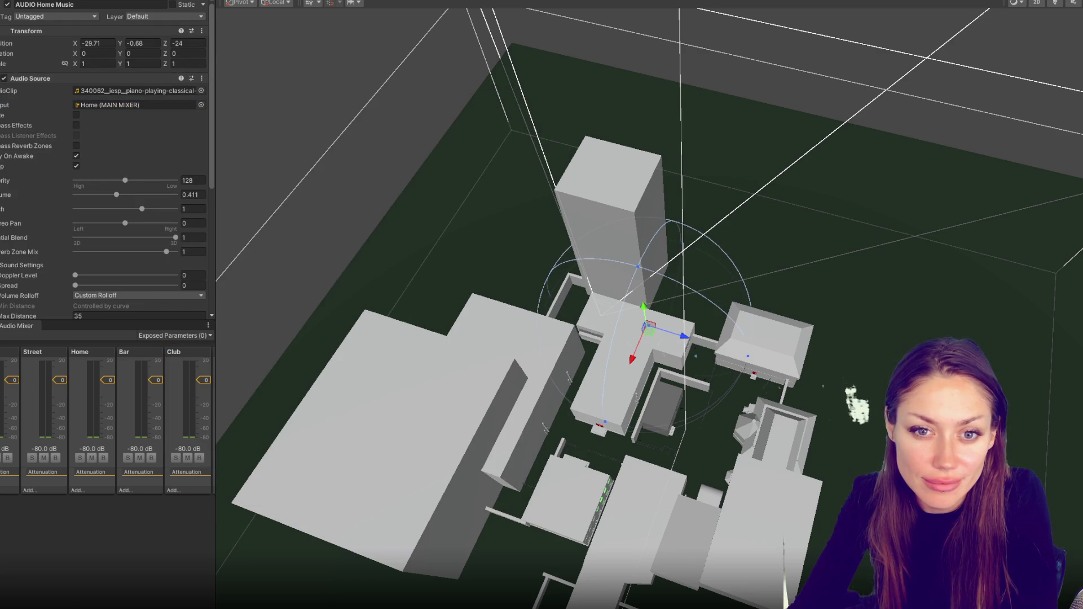
left_click(201, 91)
left_click(200, 104)
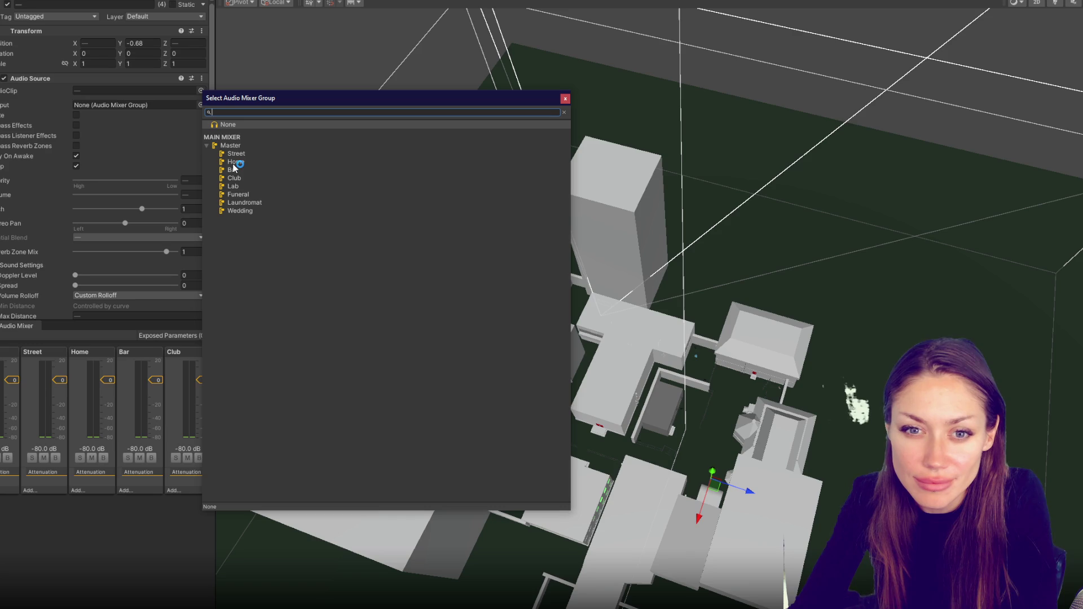
left_click(236, 154)
key("Escape")
- Enable the Street audio object and check the AUDIO Street 3d source's output
left_click(7, 4)
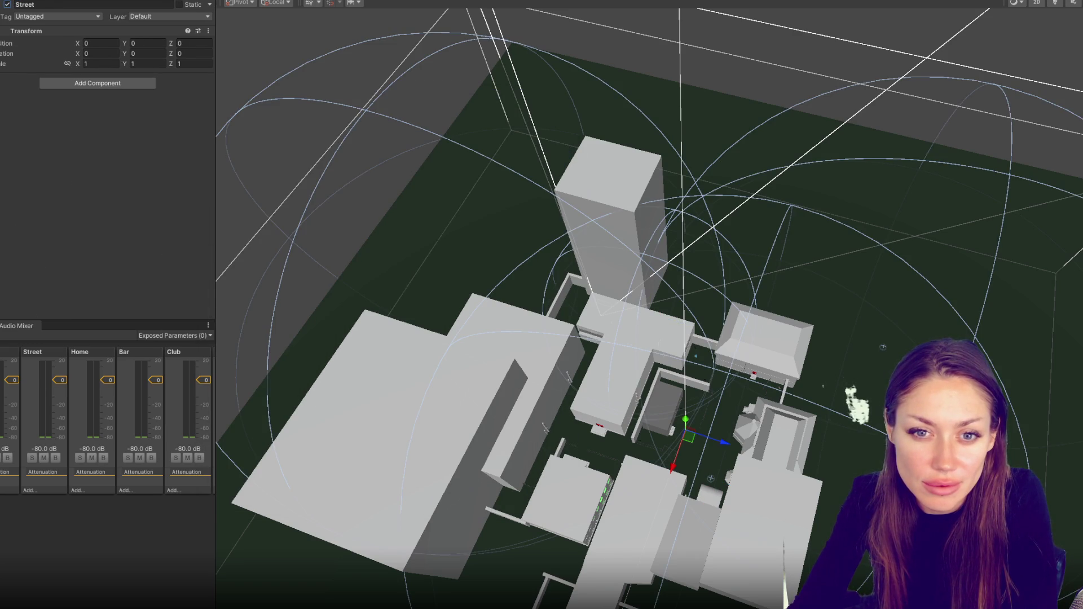
left_click(1, 153)
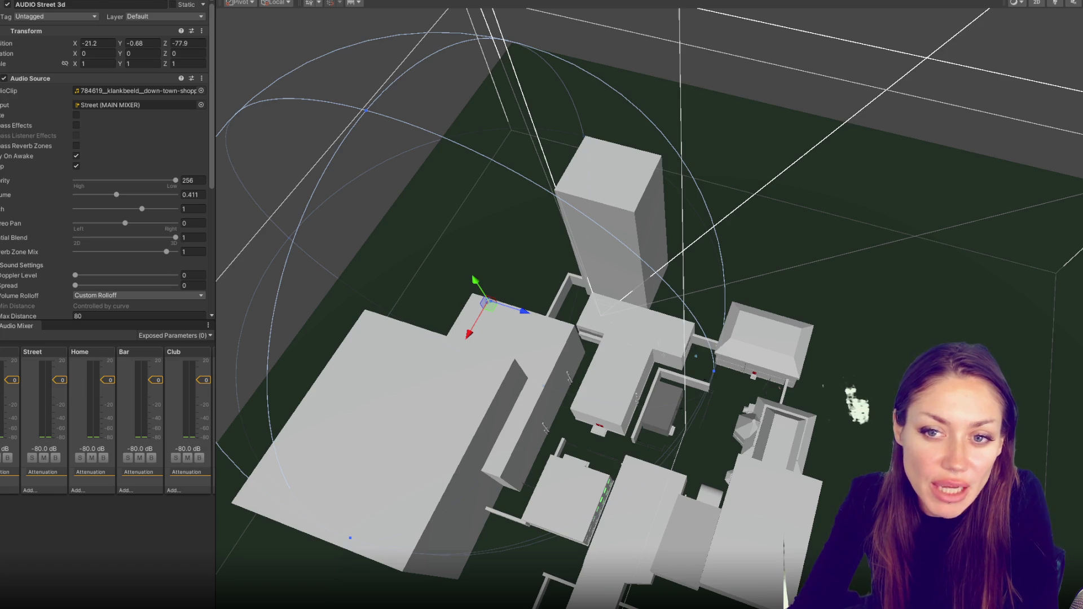
scroll(98, 182, "down", 5)
scroll(98, 181, "up", 5)
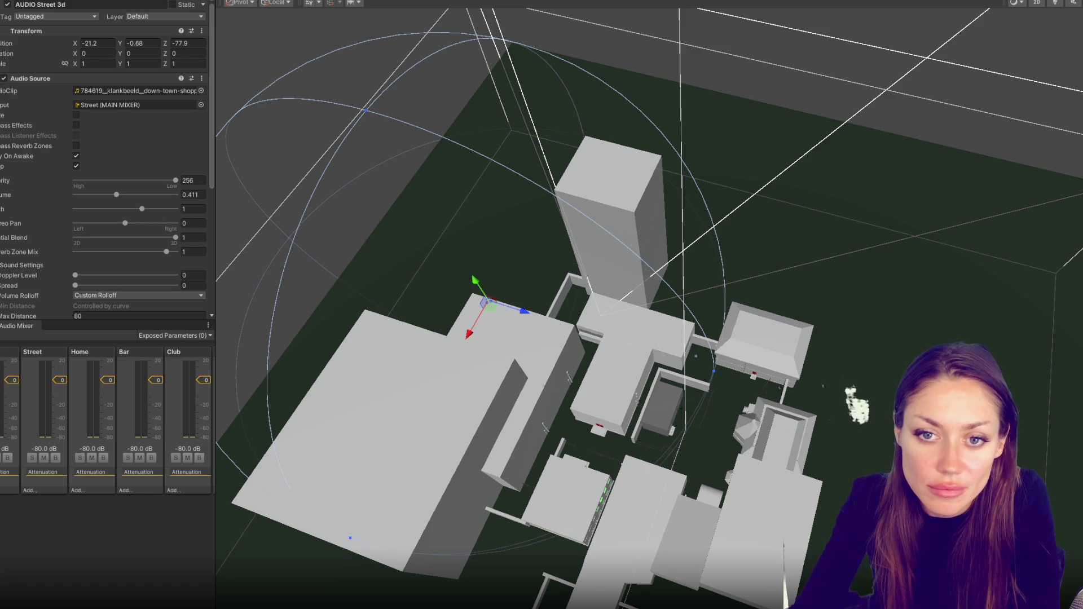
left_click(686, 437)
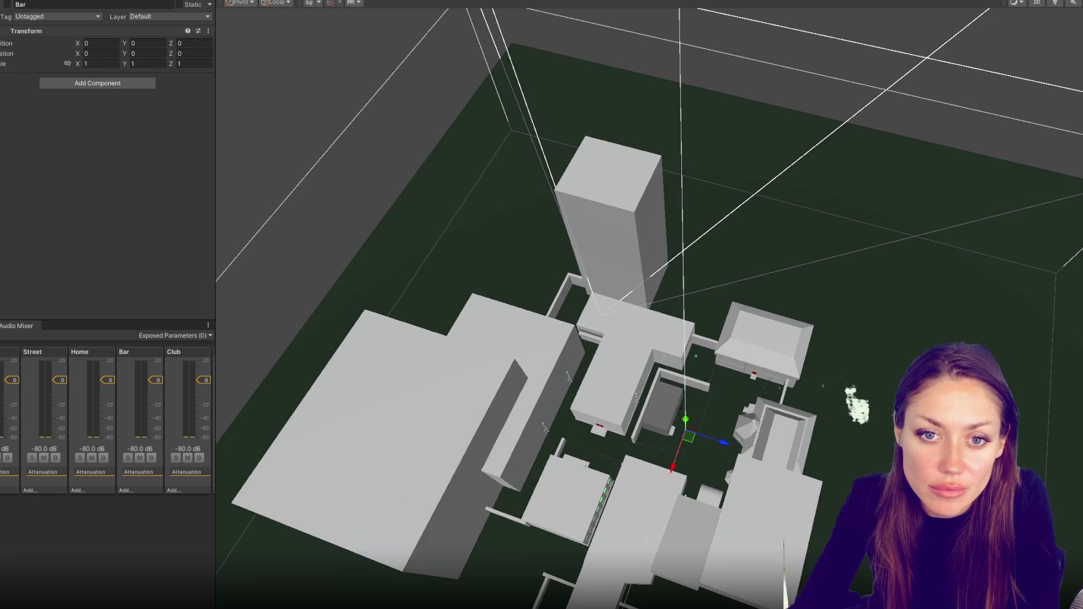
- Enable the Funeral object and route the two bar sound sources to the Bar group
left_click(7, 4)
left_click(7, 4)
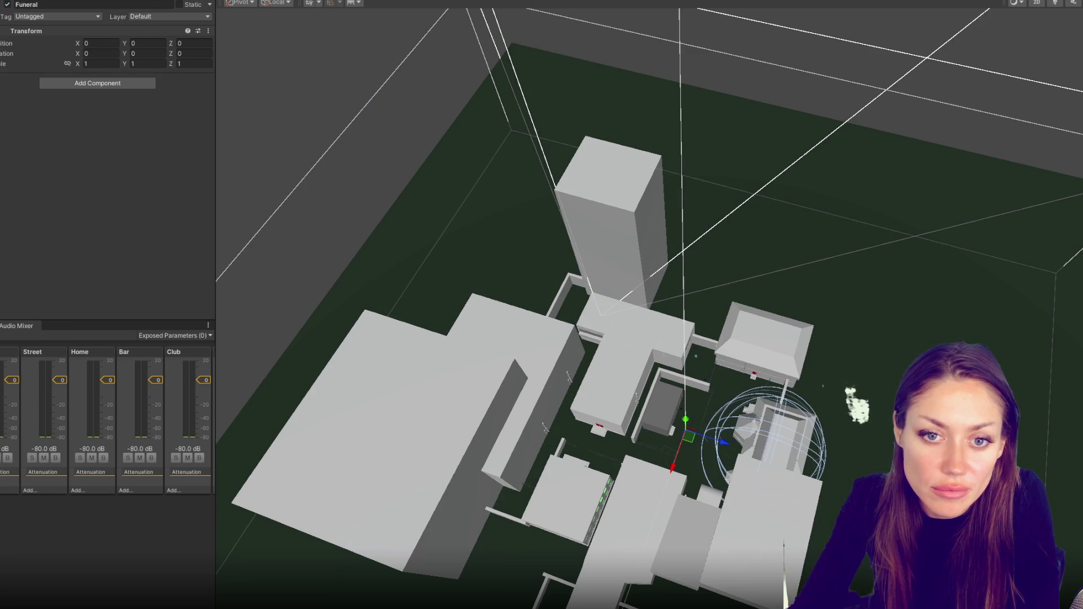
key("ctrl+z")
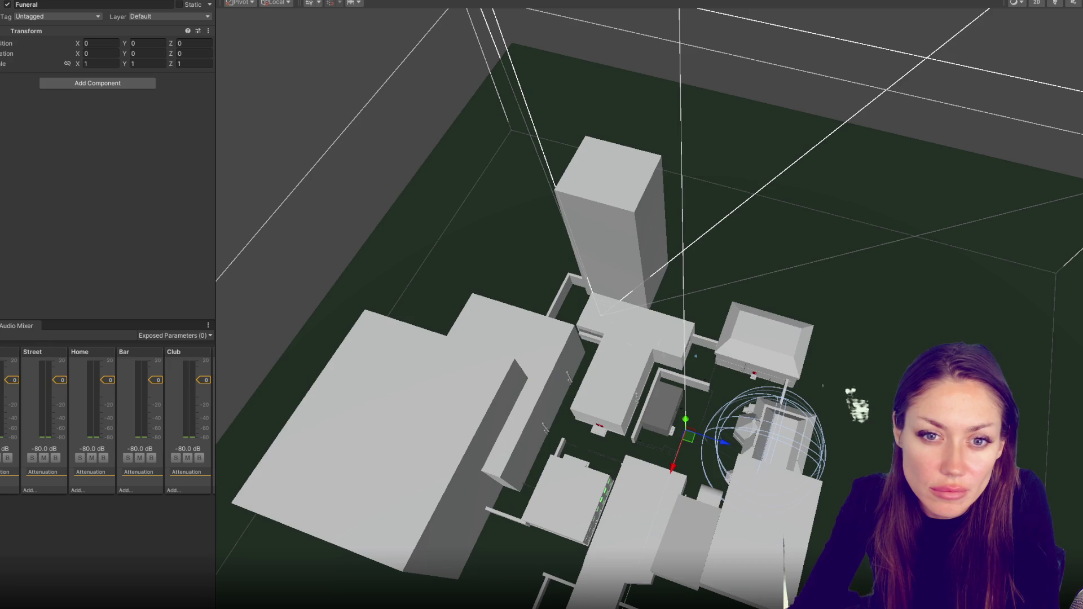
key("ctrl+z")
left_click(200, 91)
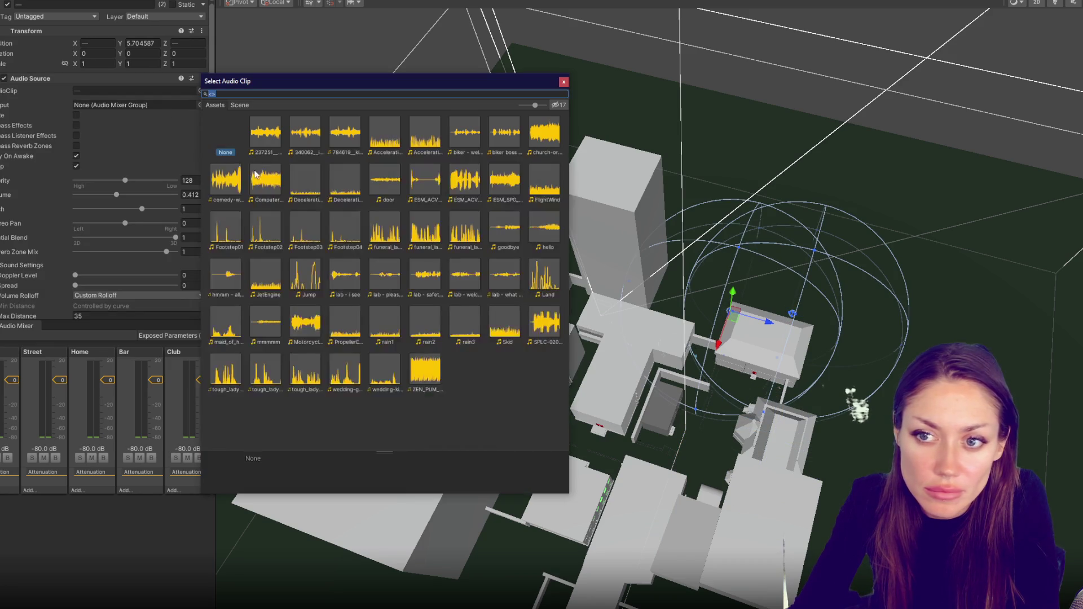
key("Escape")
left_click(199, 105)
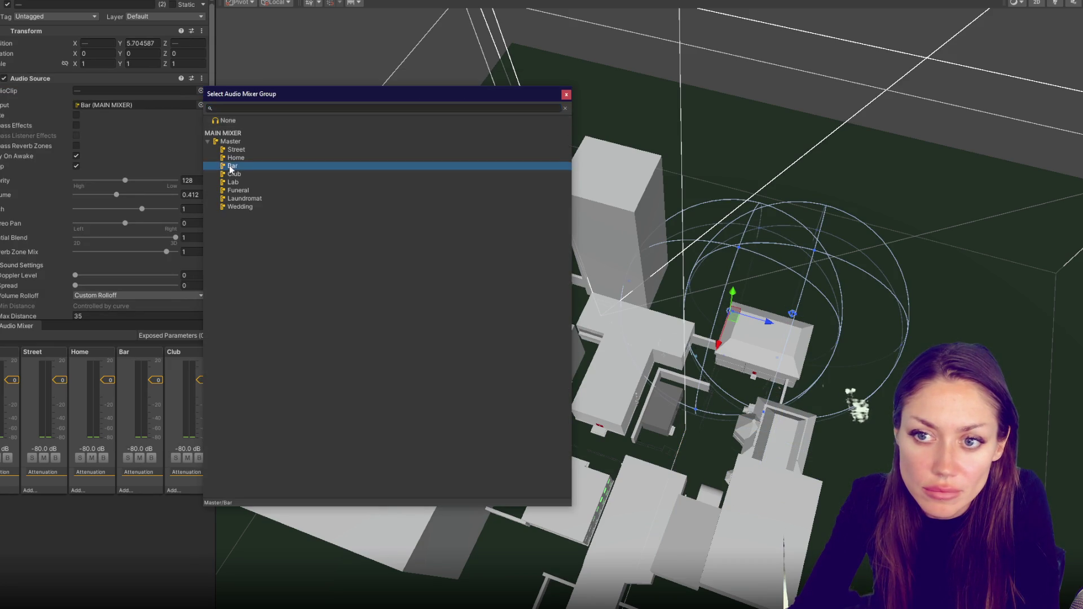
double_click(232, 168)
- Route the club music to the Club group and the three funeral sources to Funeral
key("ctrl+z")
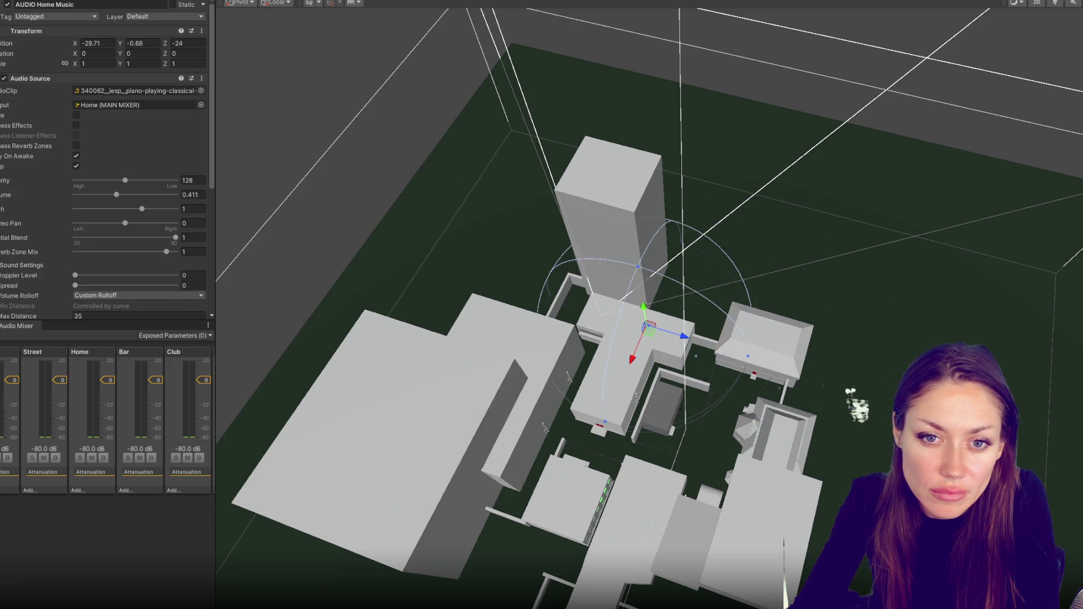
key("ctrl+z")
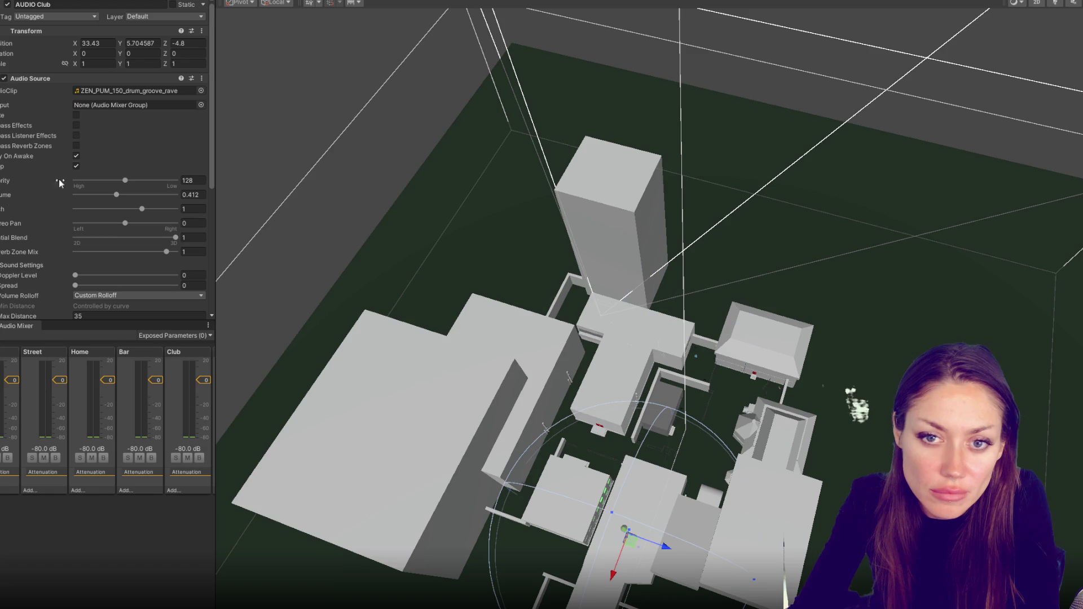
left_click(200, 105)
double_click(227, 178)
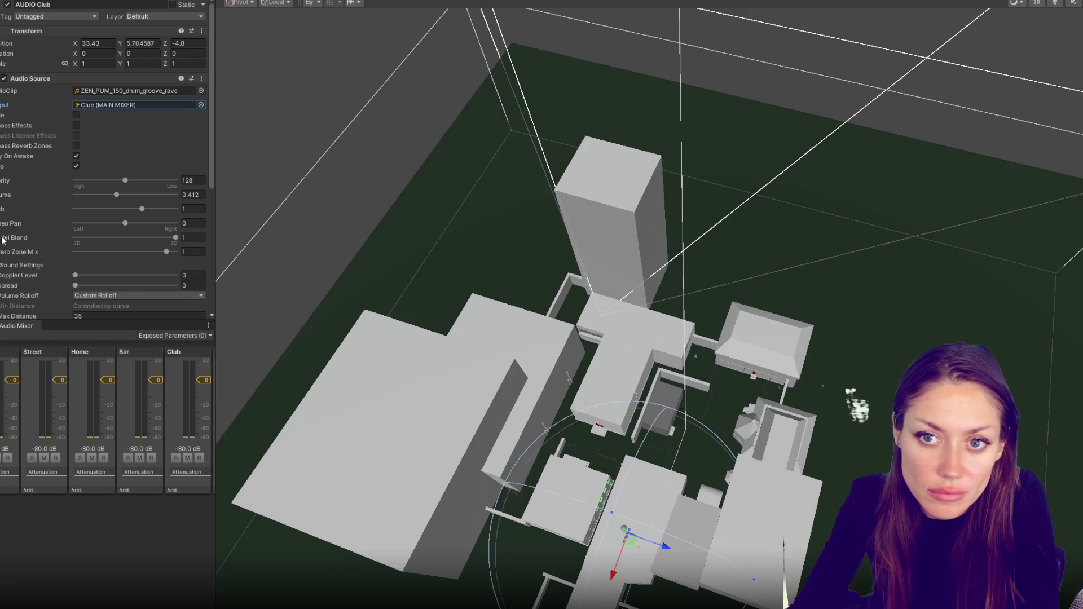
key("ctrl+z")
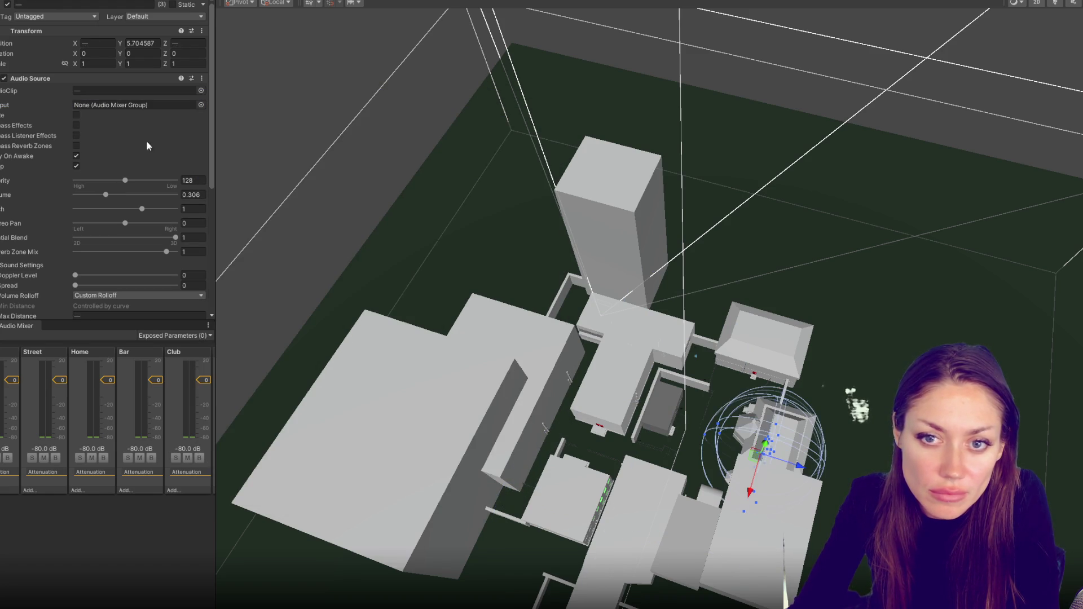
left_click(200, 105)
double_click(231, 194)
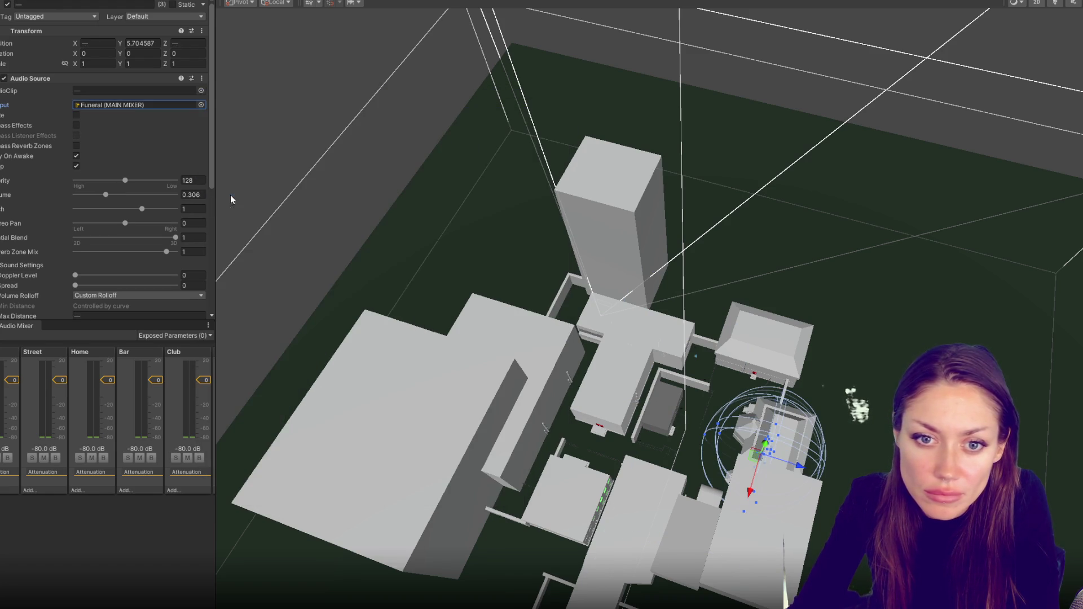
- Route the two lab sources to the Lab group and the wedding music to Wedding
key("ctrl+z")
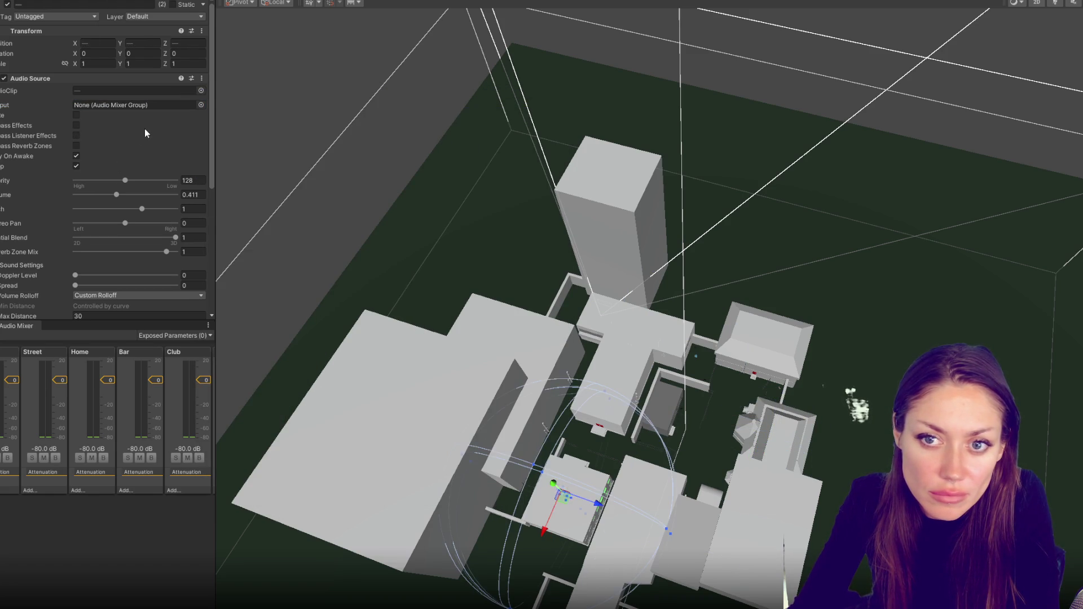
left_click(200, 104)
double_click(231, 186)
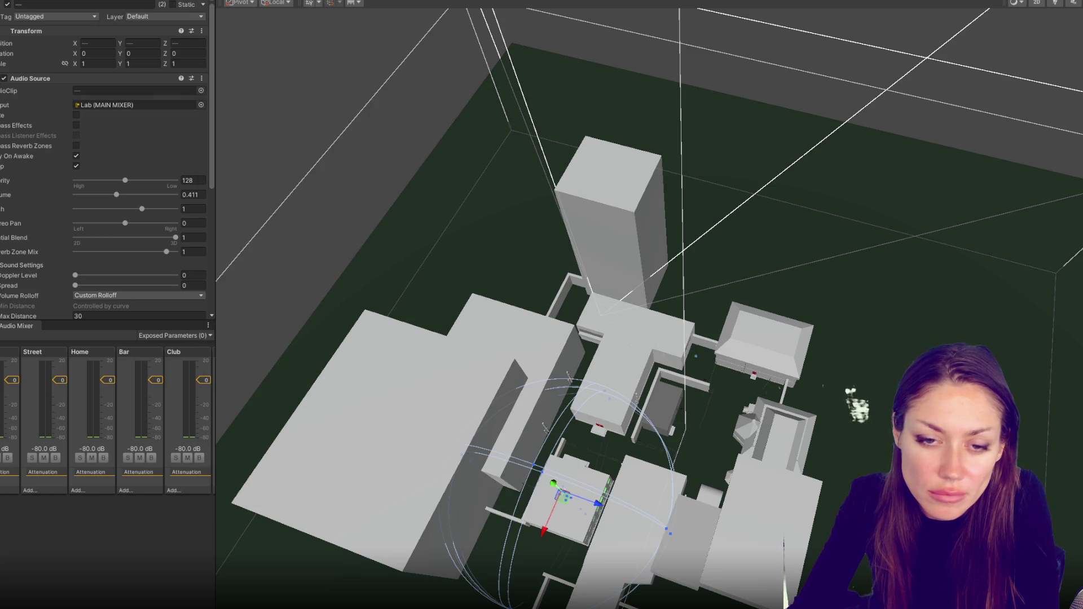
key("ctrl+z")
left_click(200, 105)
double_click(234, 211)
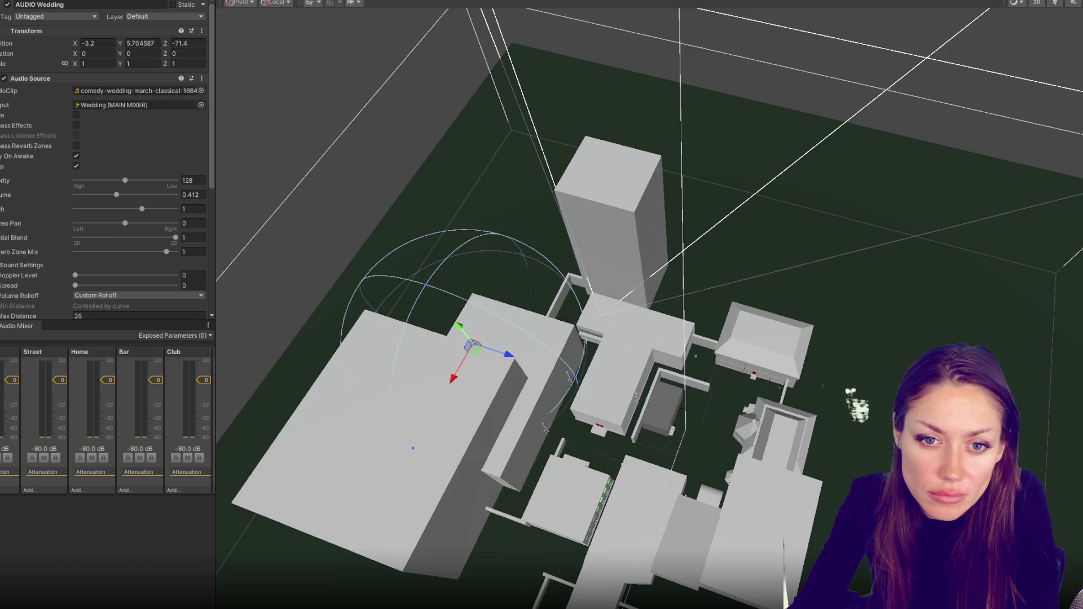
left_click(686, 434)
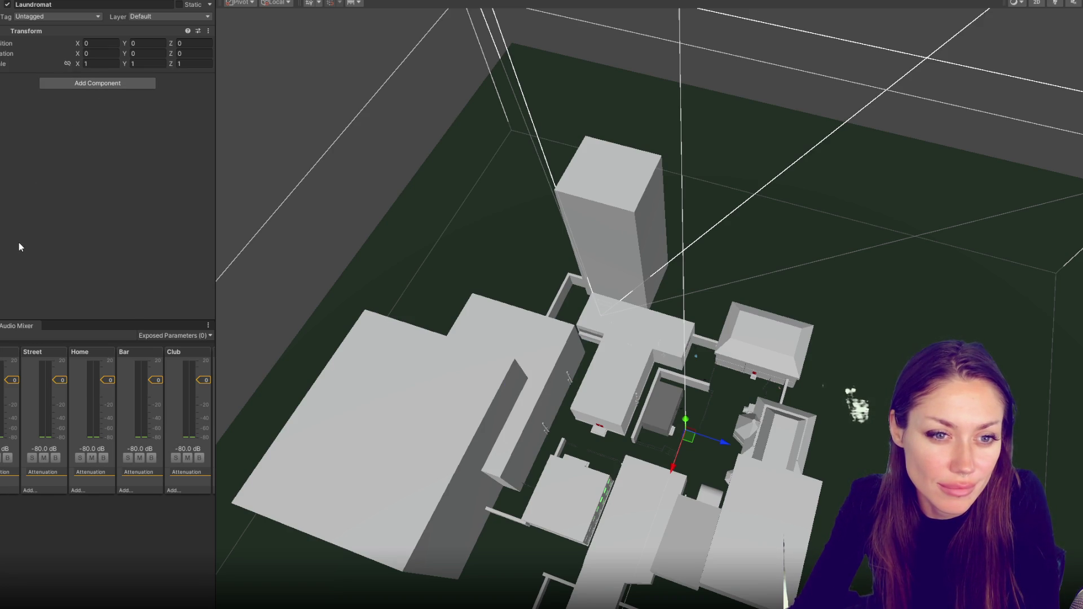
- Select Street, then the AUDIO parent to view all ranges, then switch to SceneControls.cs
key("Down")
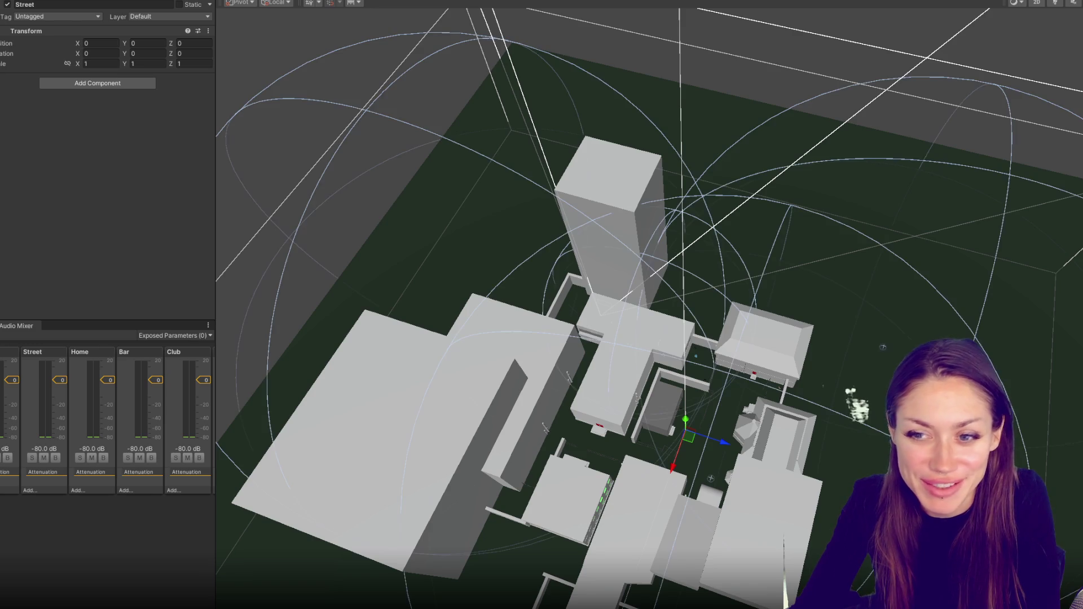
key("Left")
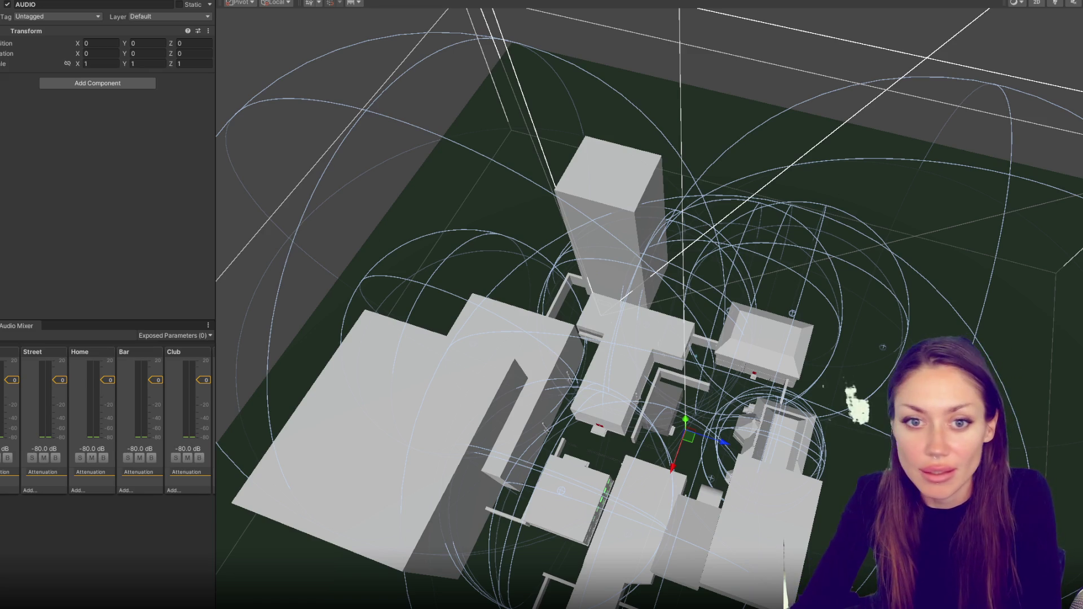
key("alt+Tab")
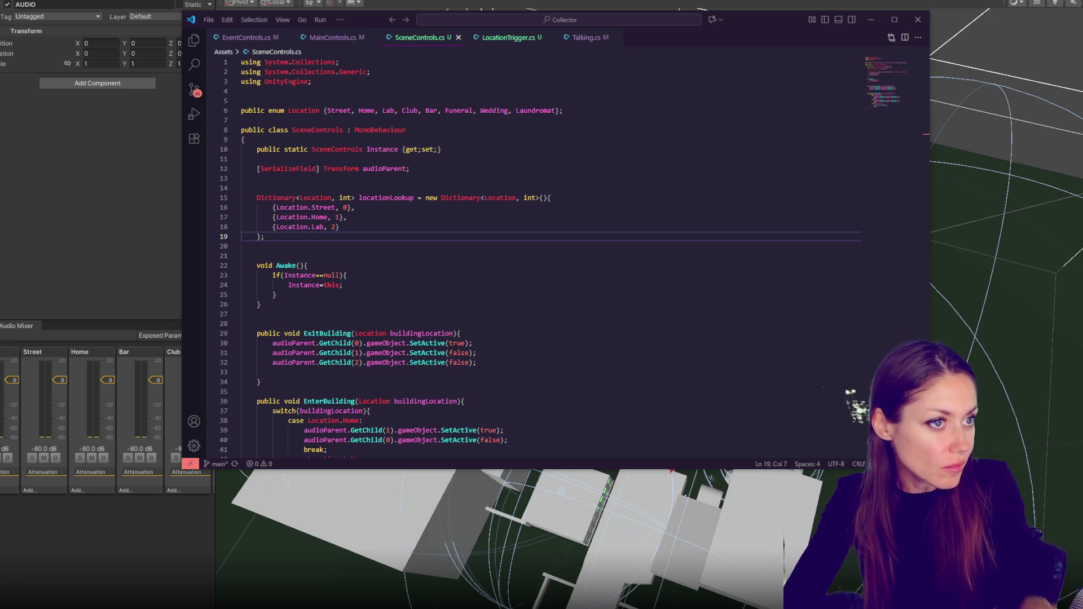
- Study the AudioFader, StartFade, FadeMixerGroup, audioMixer and exposedVolumeParameter names in Google's C# snippet
key("alt+Tab")
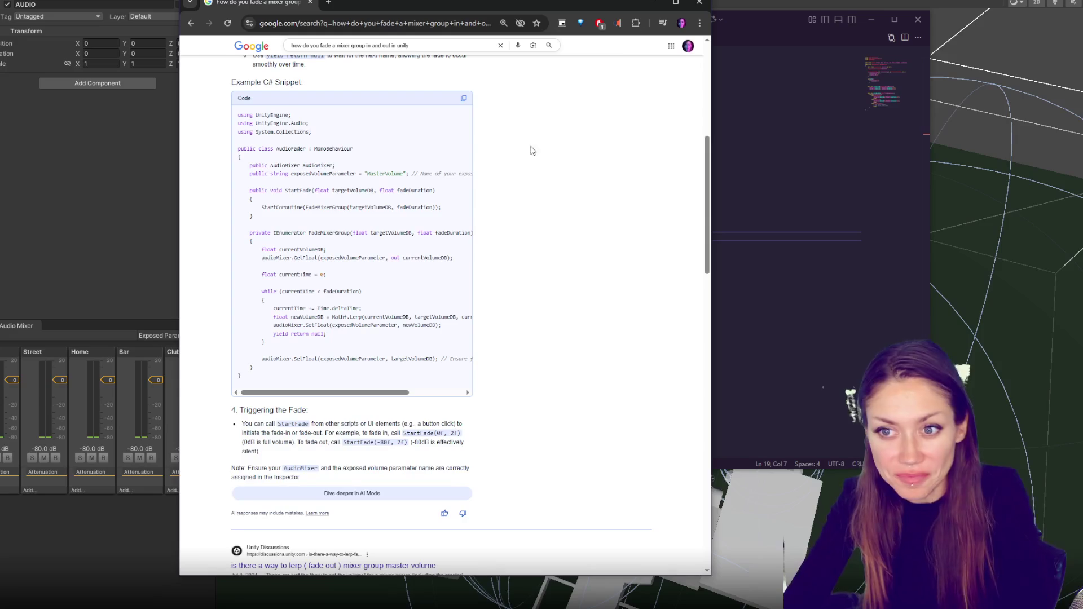
double_click(298, 190)
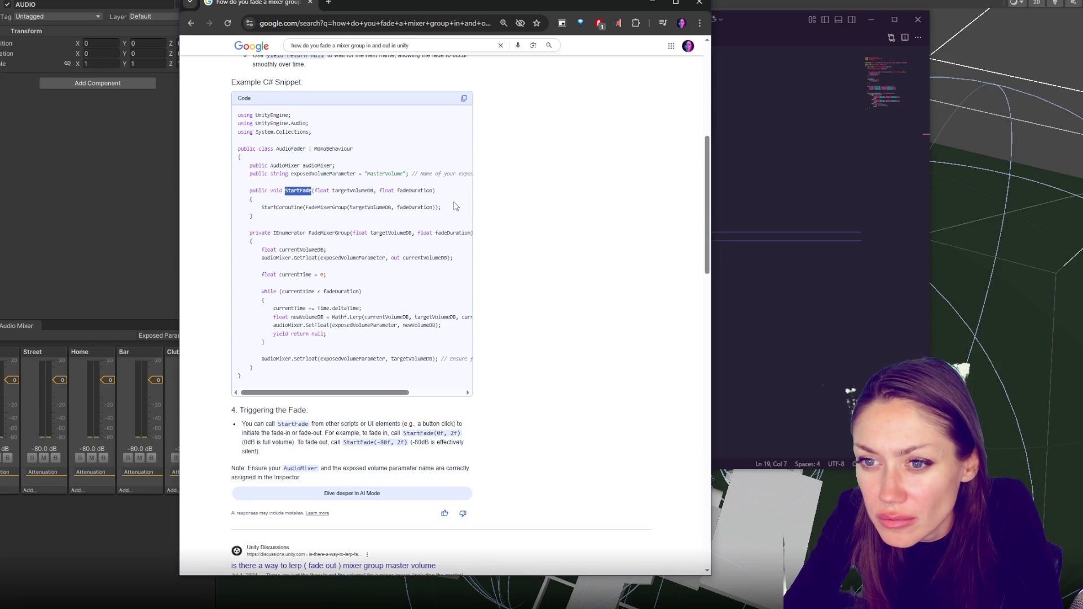
double_click(323, 210)
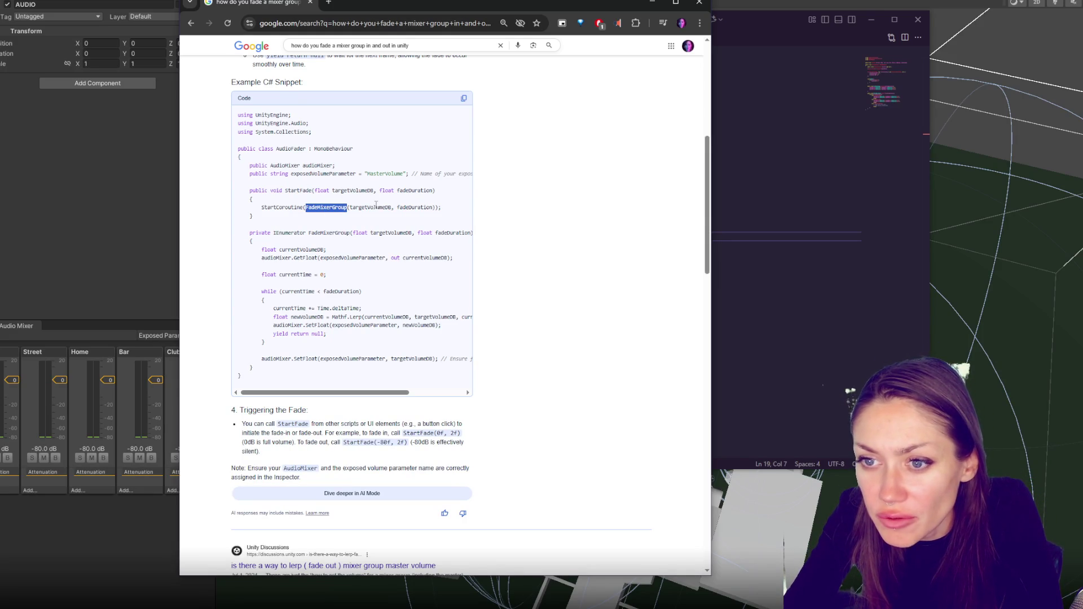
double_click(291, 149)
double_click(317, 165)
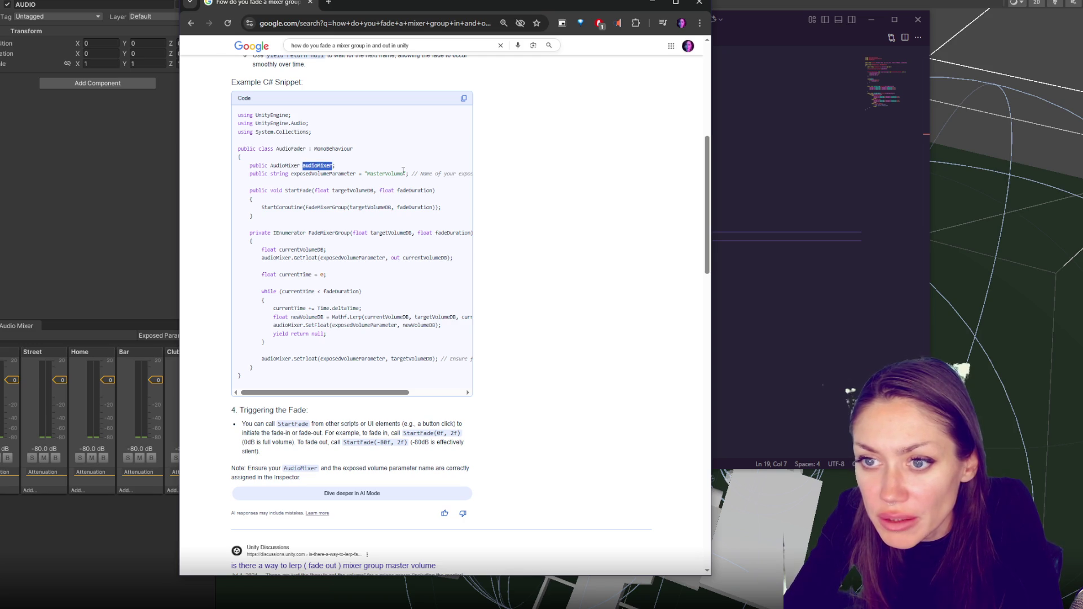
double_click(350, 175)
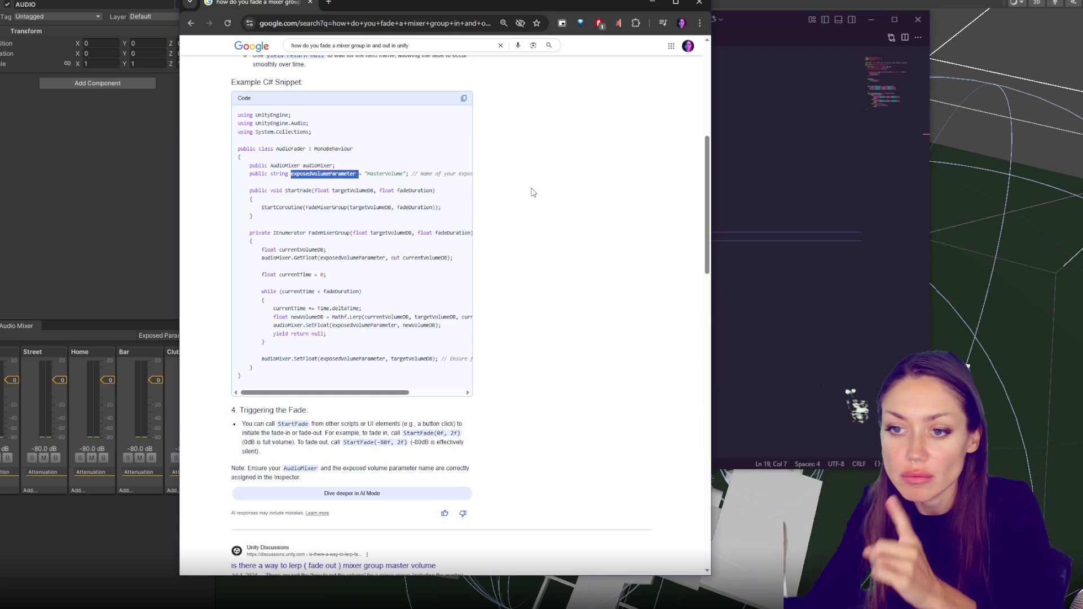
key("super+Down")
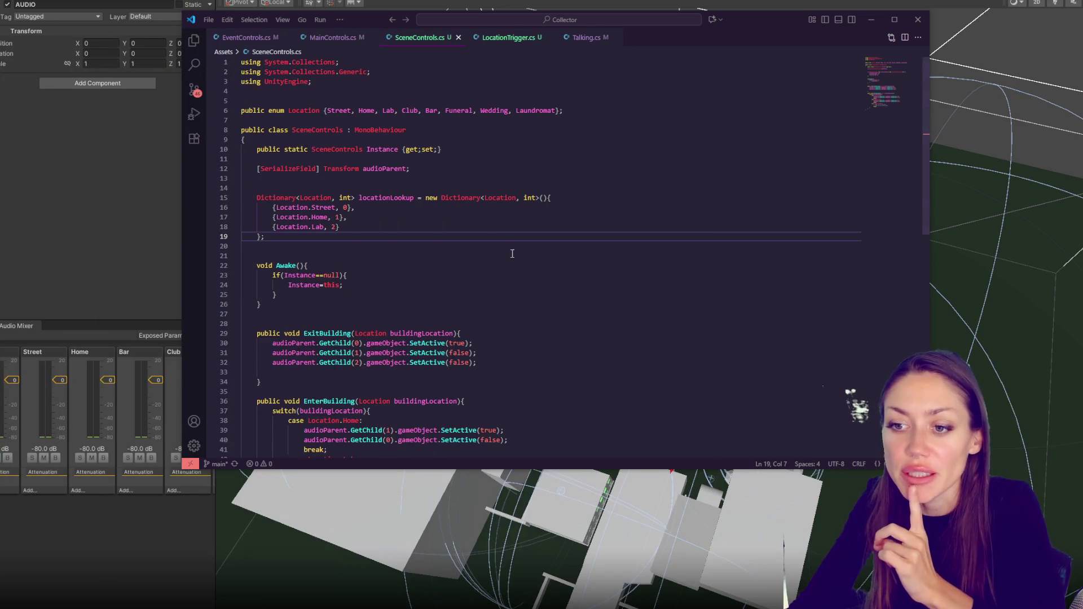
- Add a 'public AudioMixer audioMixer;' field below the audioParent field
scroll(505, 249, "down", 4)
left_click(471, 241)
key("Up")
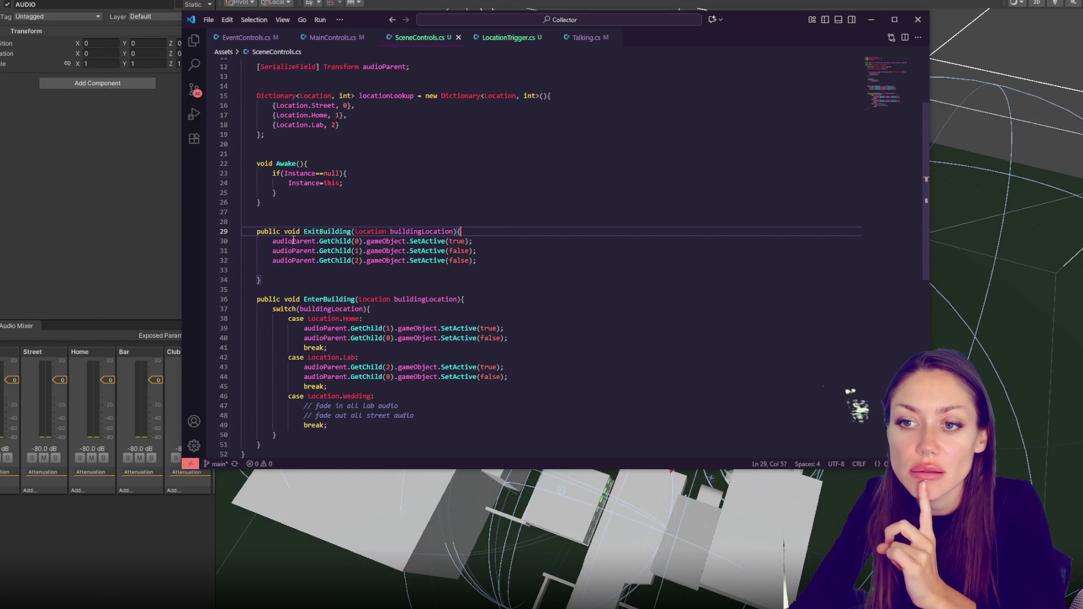
scroll(293, 241, "up", 4)
left_click(465, 169)
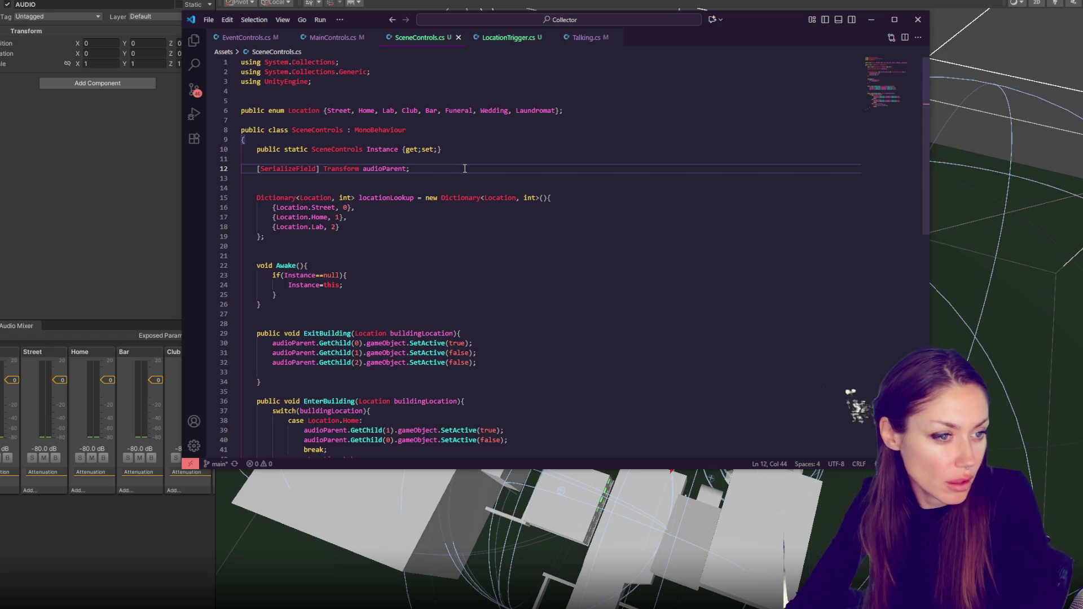
key("Return")
key("Return")
type("public AudioMixer audioMixer;")
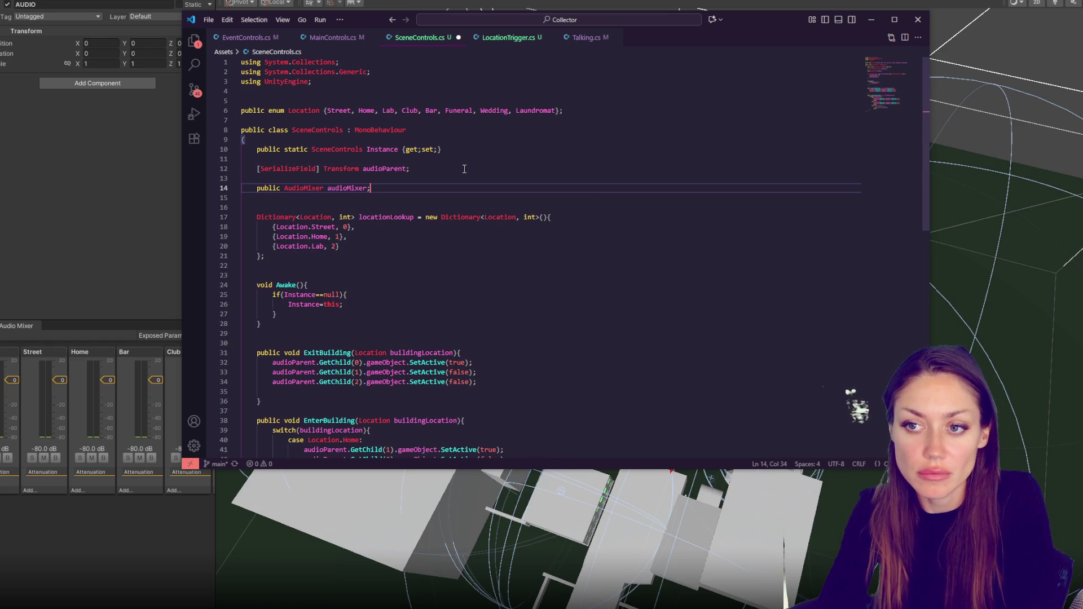
key("Return")
- Declare exposedVoluemParameter = "MasterVolume" and begin an audioMixer.SetFloat line in ExitBuilding
type("public string expo")
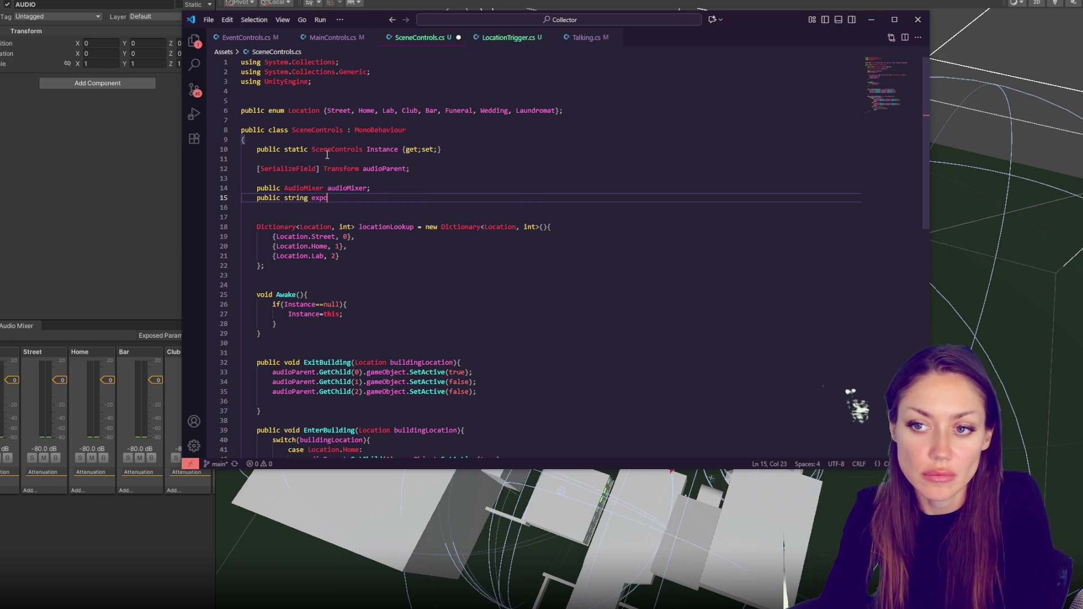
type("sedVoluemParameter \"")
key("BackSpace")
type("= \"MasterVolume\")")
key("BackSpace")
type(";")
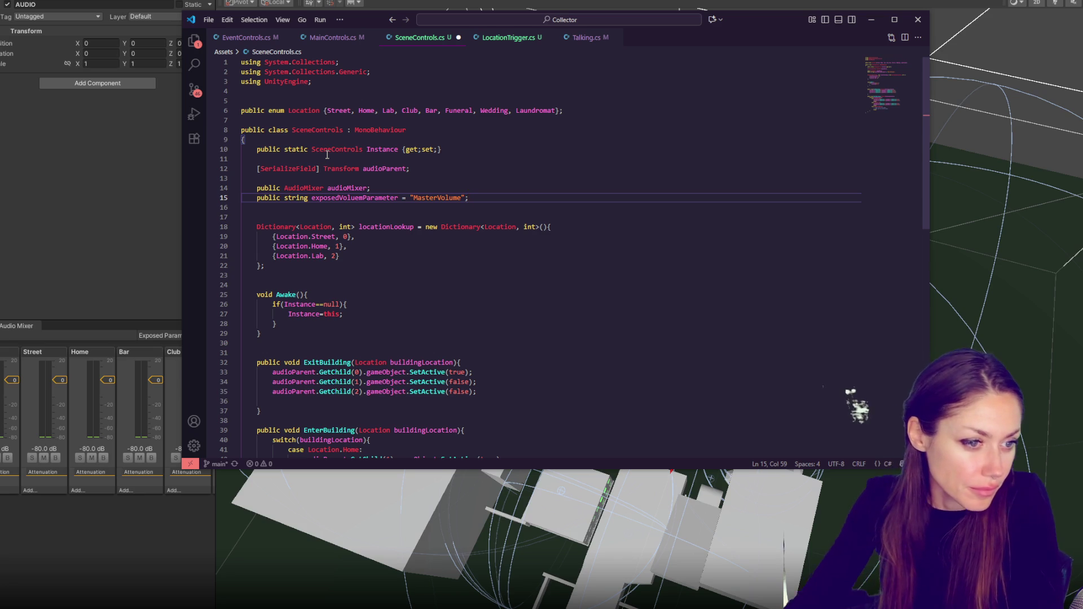
left_click(493, 362)
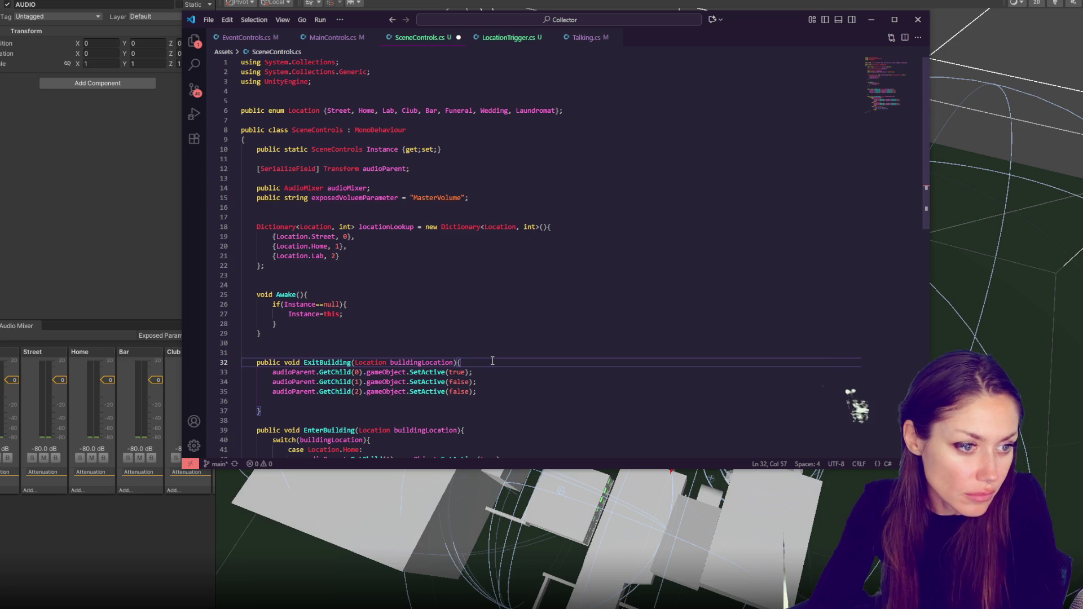
key("Return")
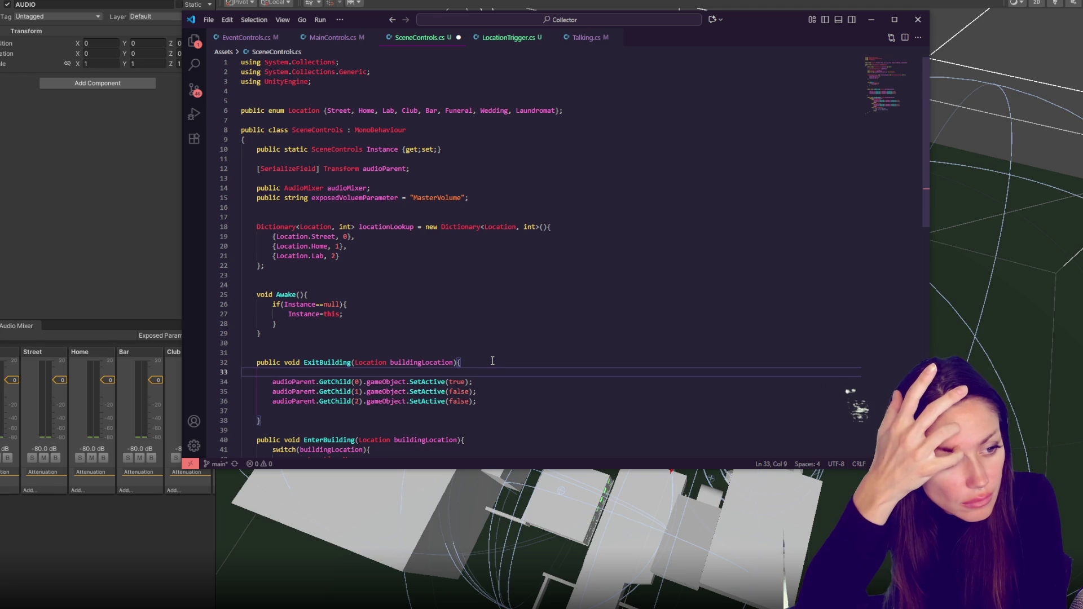
type("audioMixer")
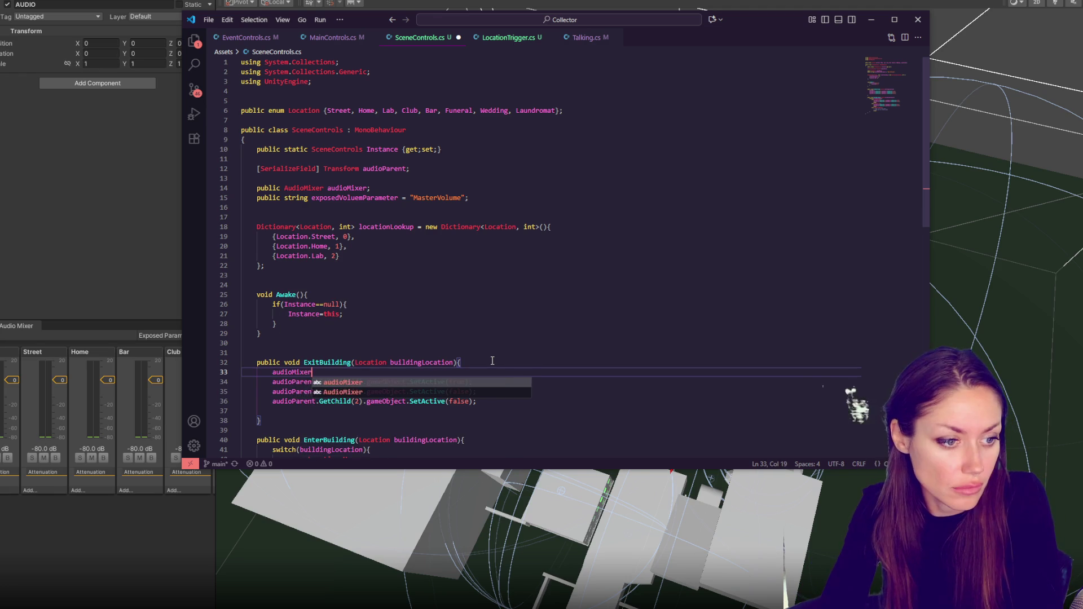
type(".SetFloat(ex")
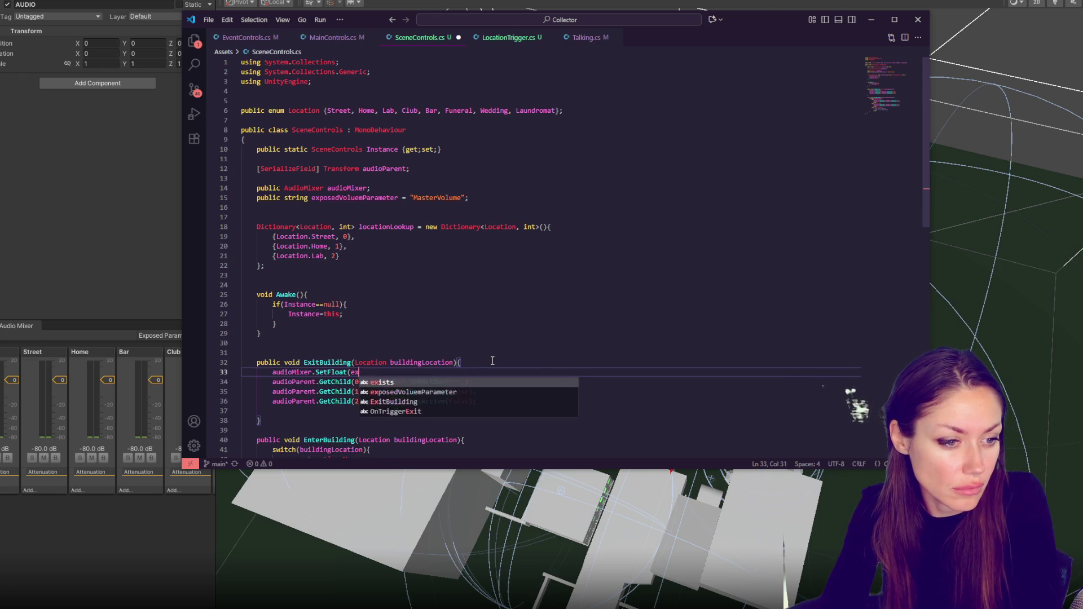
type("plosedVoluem")
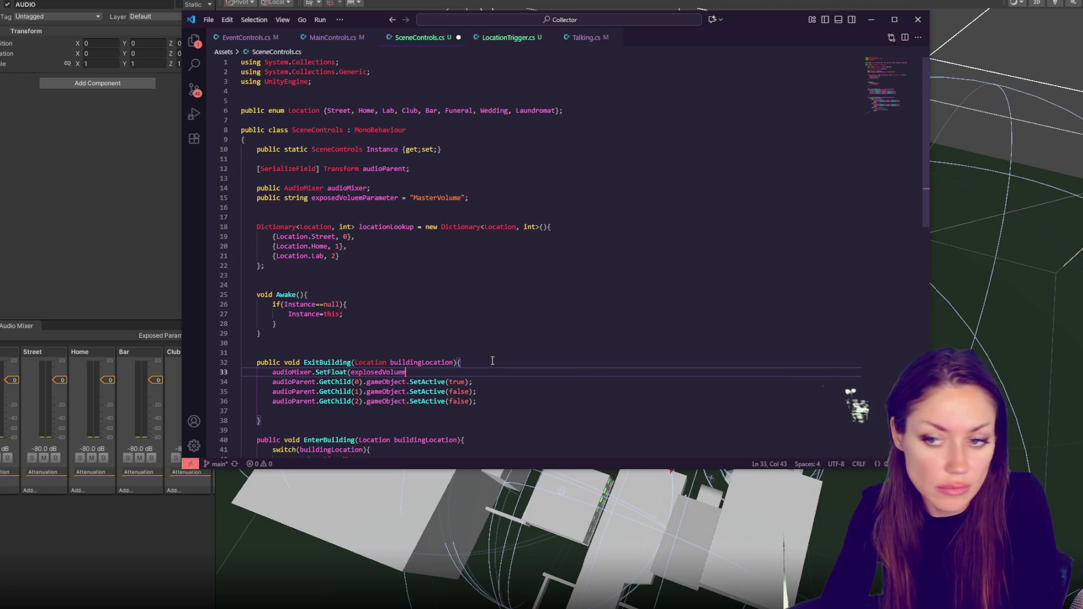
- Complete the line as audioMixer.SetFloat(exposedVolumeParameter, -80);
key("BackSpace")
key("BackSpace")
type("meP")
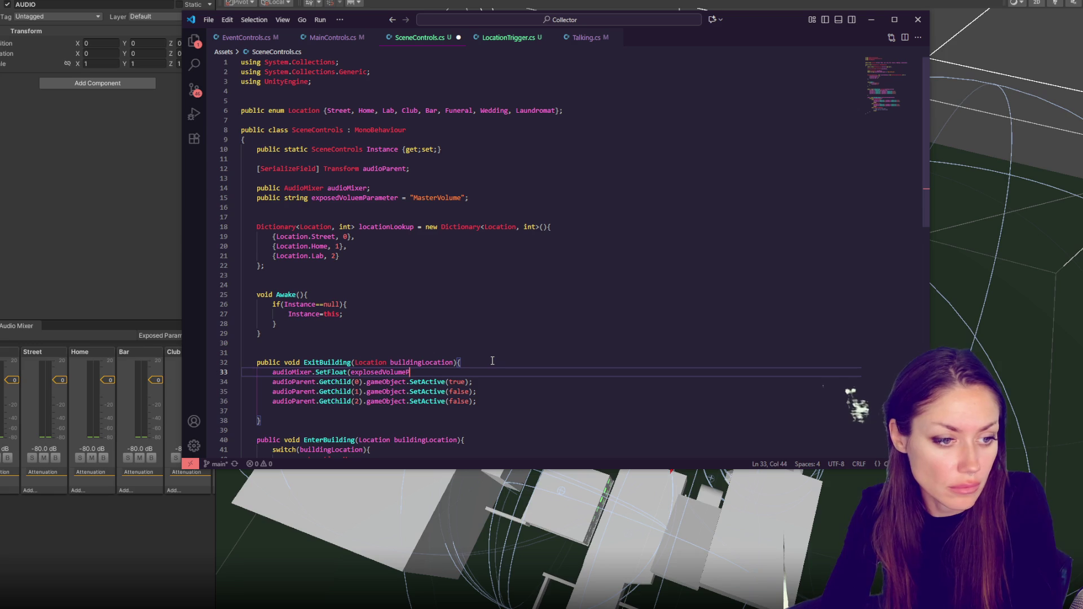
type("arame")
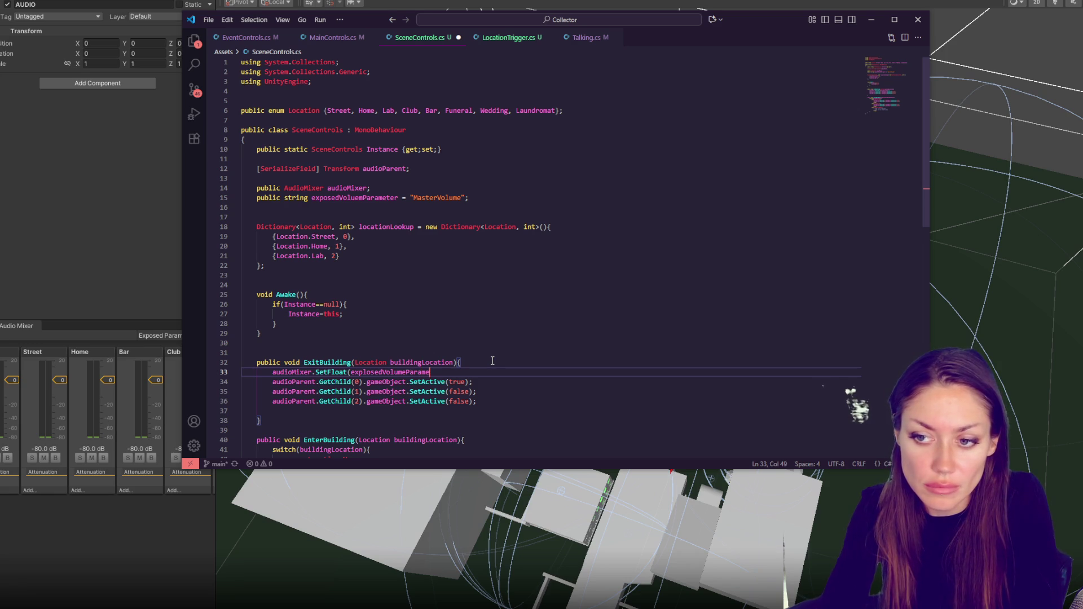
type("ter, ")
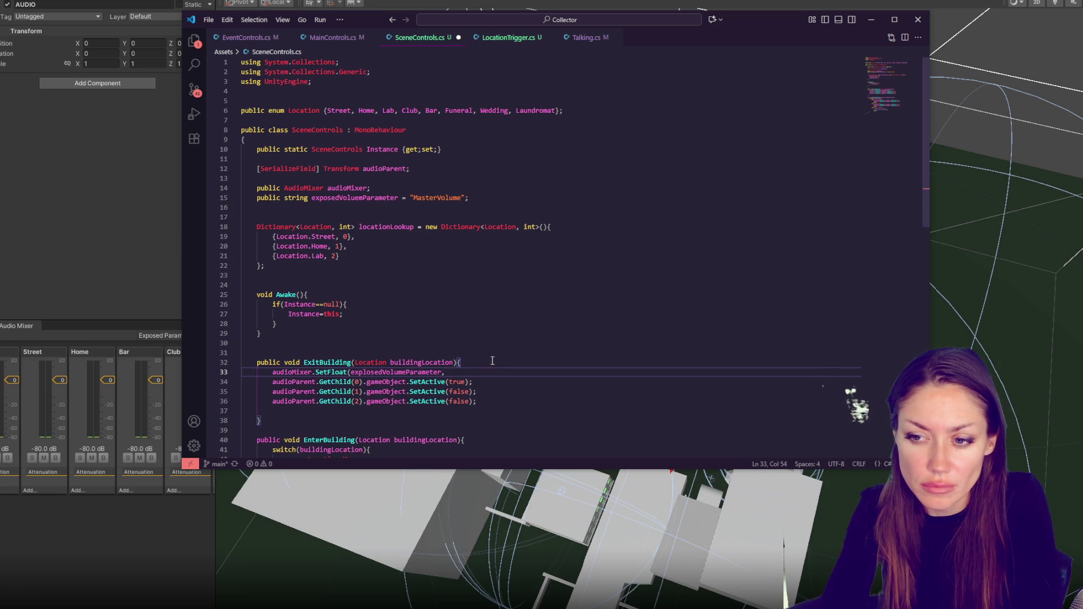
type("0);")
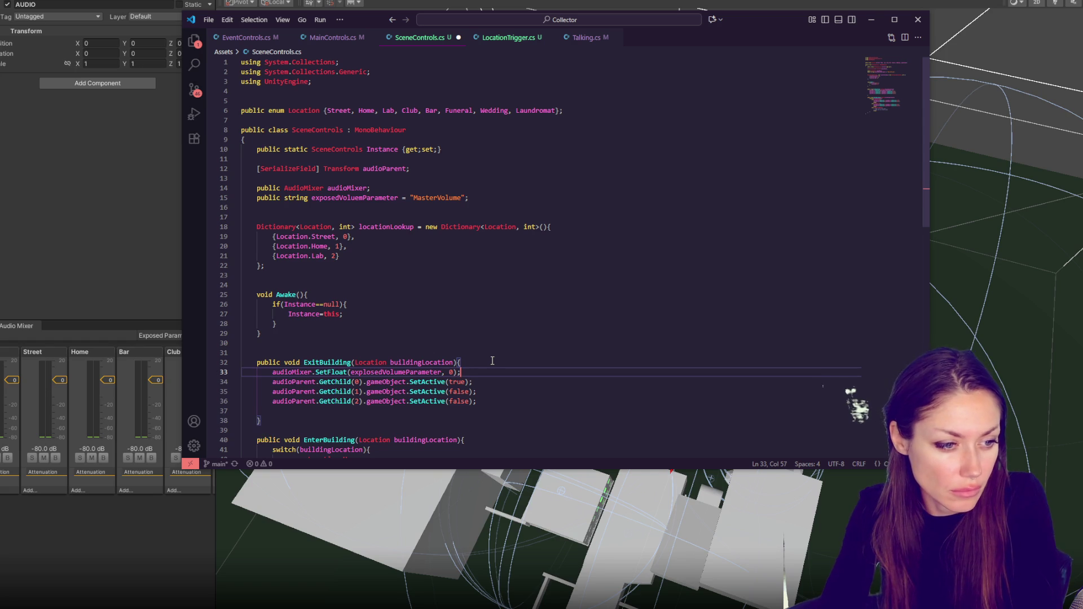
key("Return")
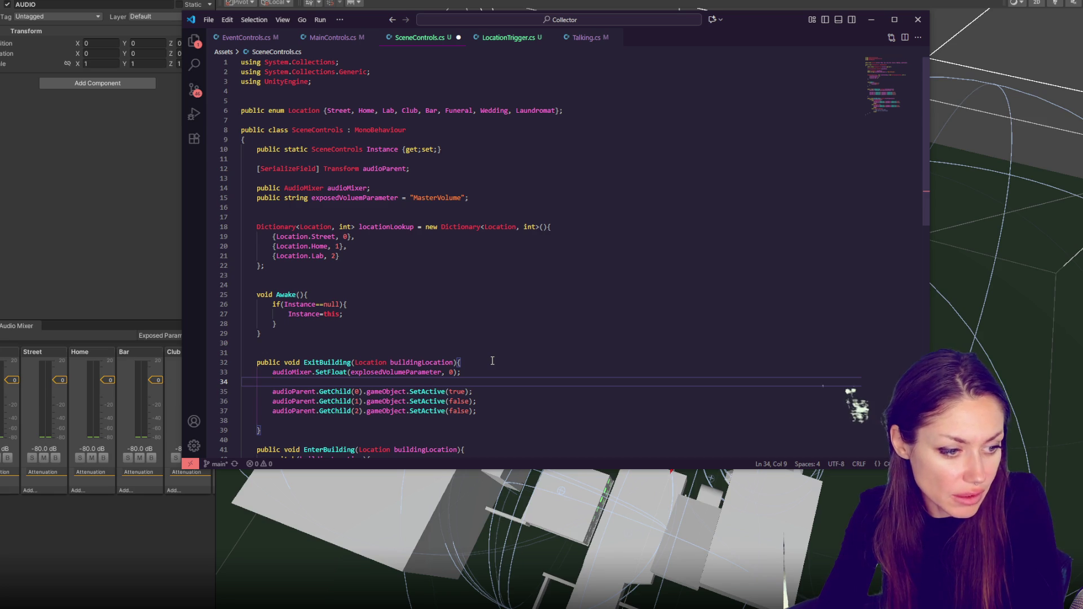
left_click(450, 372)
type("-8")
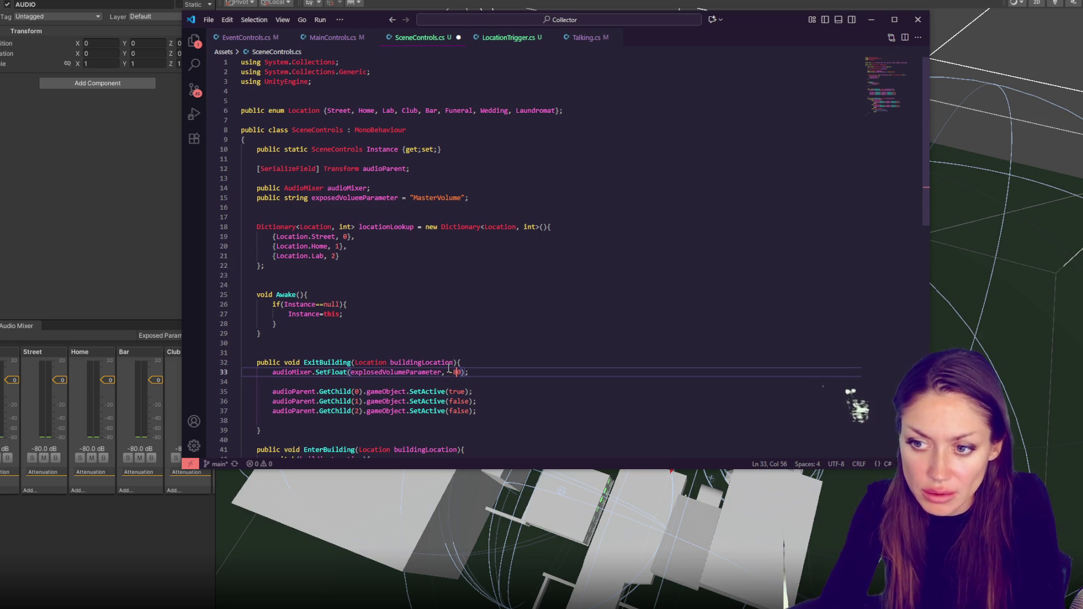
- Duplicate the SetFloat line and change the copy's value from -80 to -2
left_click(490, 381)
left_click(442, 391)
left_click_drag(486, 374, 490, 367)
key("ctrl+c")
key("Right")
key("ctrl+v")
key("Left")
key("Left")
key("BackSpace")
key("BackSpace")
type("2")
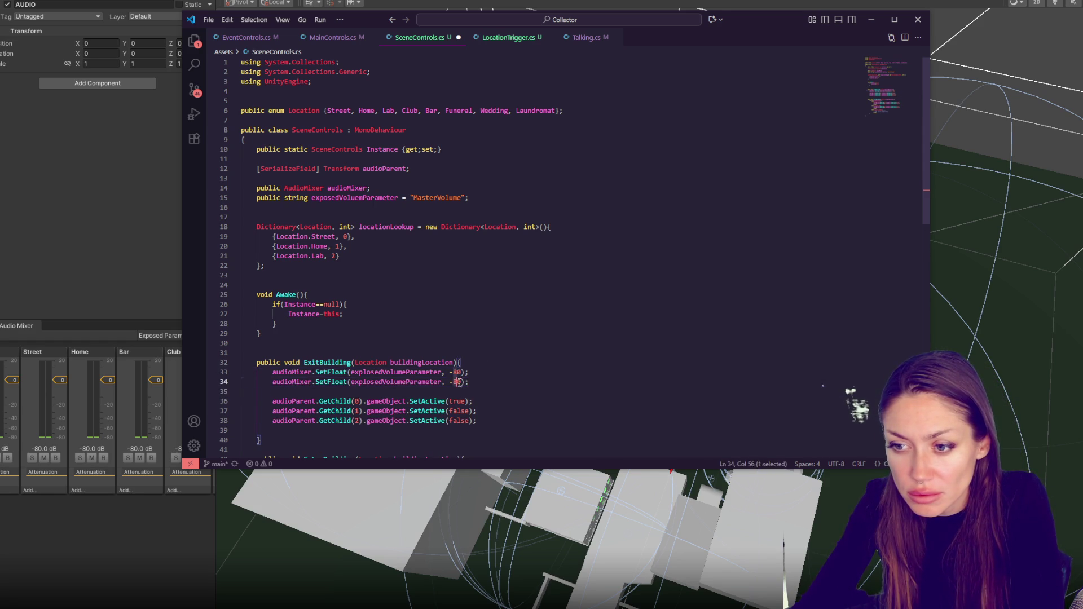